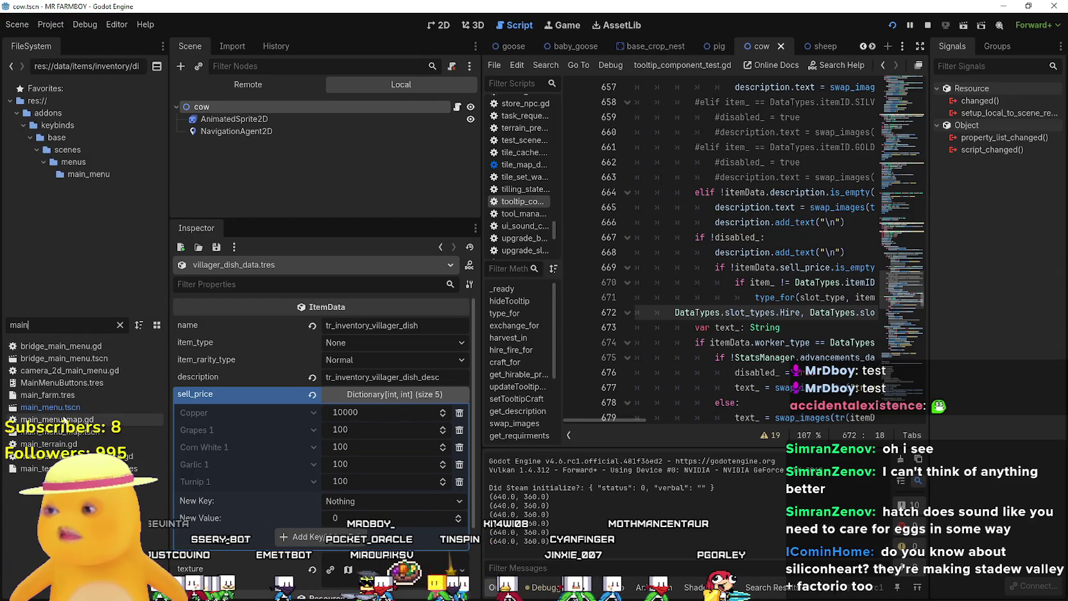
# Open main_menu.tscn and show it in the 2D workspace
pyautogui.doubleClick(50, 407)
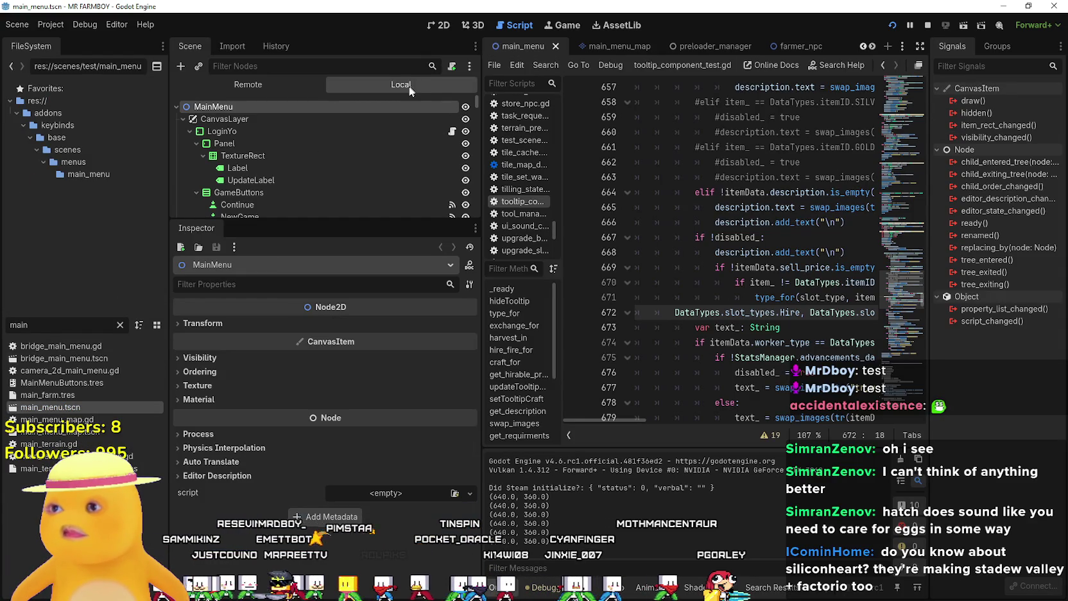
pyautogui.click(440, 27)
pyautogui.scroll(3, 775, 225)
pyautogui.scroll(-2, 775, 224)
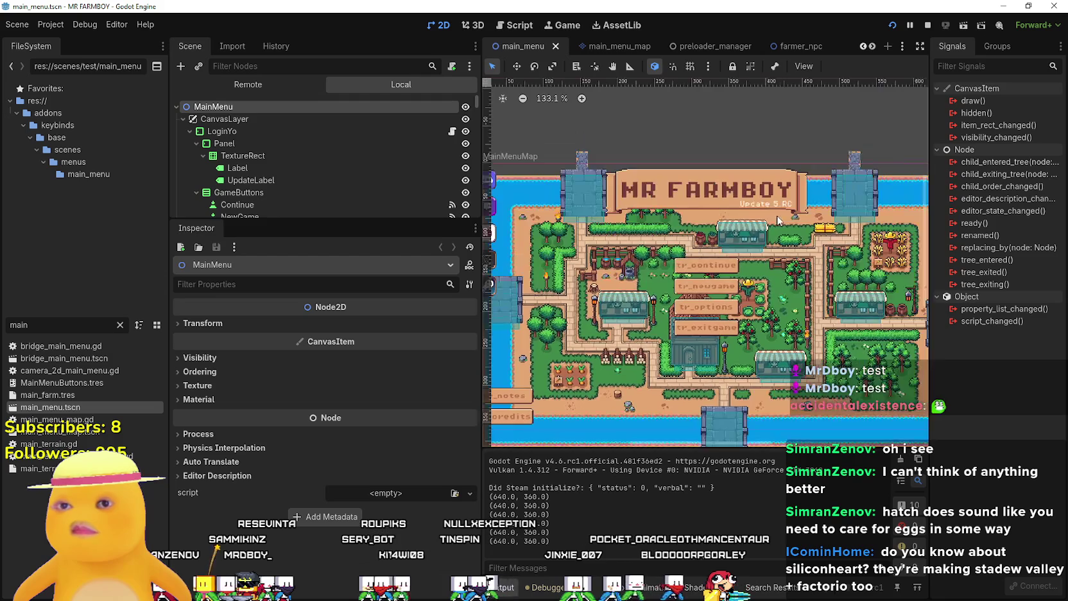
# Frame the MR FARMBOY menu map and select the UpdateLabel node
pyautogui.click(780, 200)
pyautogui.scroll(1, 708, 247)
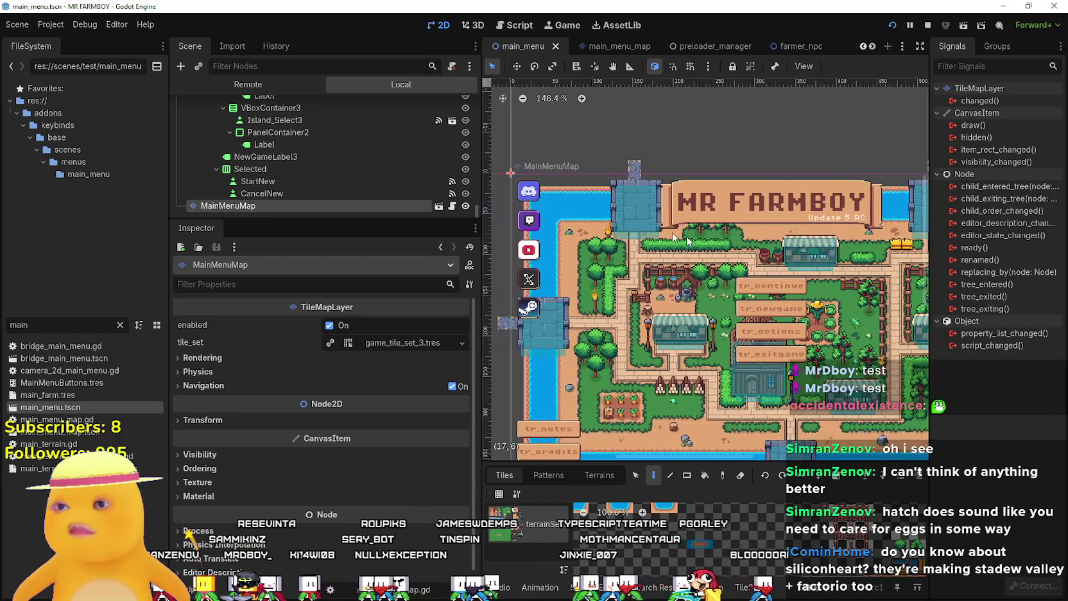
pyautogui.scroll(5, 364, 152)
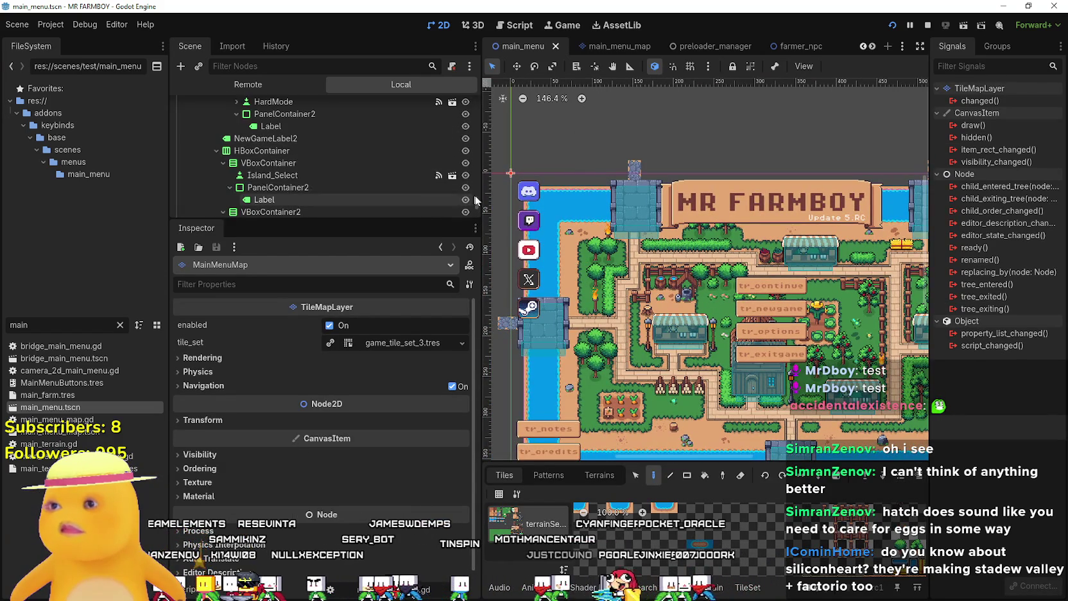
pyautogui.moveTo(478, 201); pyautogui.dragTo(471, 95)
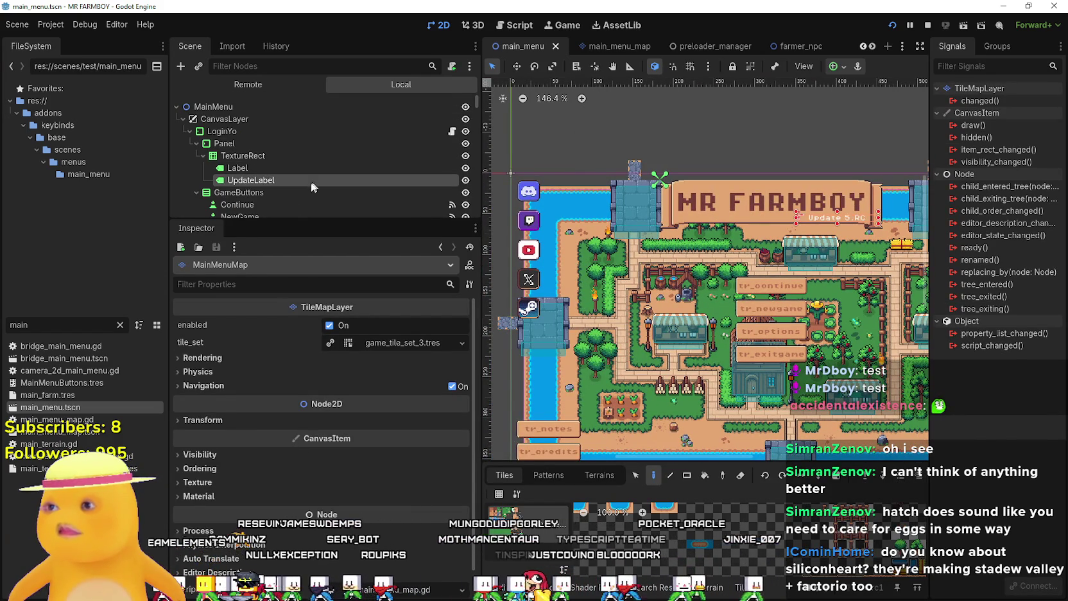
pyautogui.click(313, 180)
# Append ' Beta1' to UpdateLabel's text and nudge the label slightly left
pyautogui.click(314, 364)
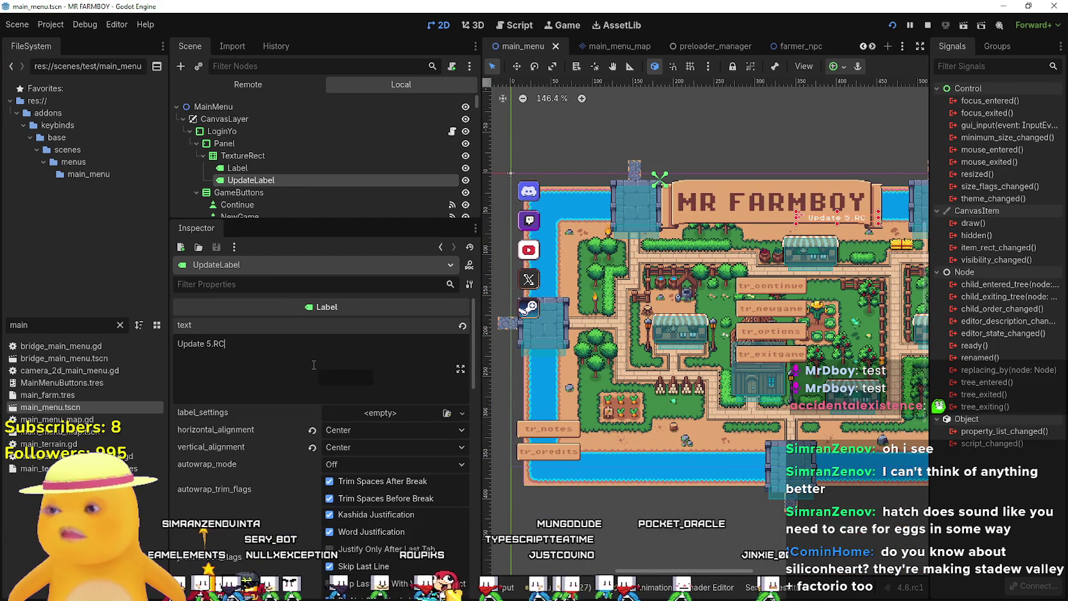
pyautogui.write('Beta1')
pyautogui.scroll(5, 882, 220)
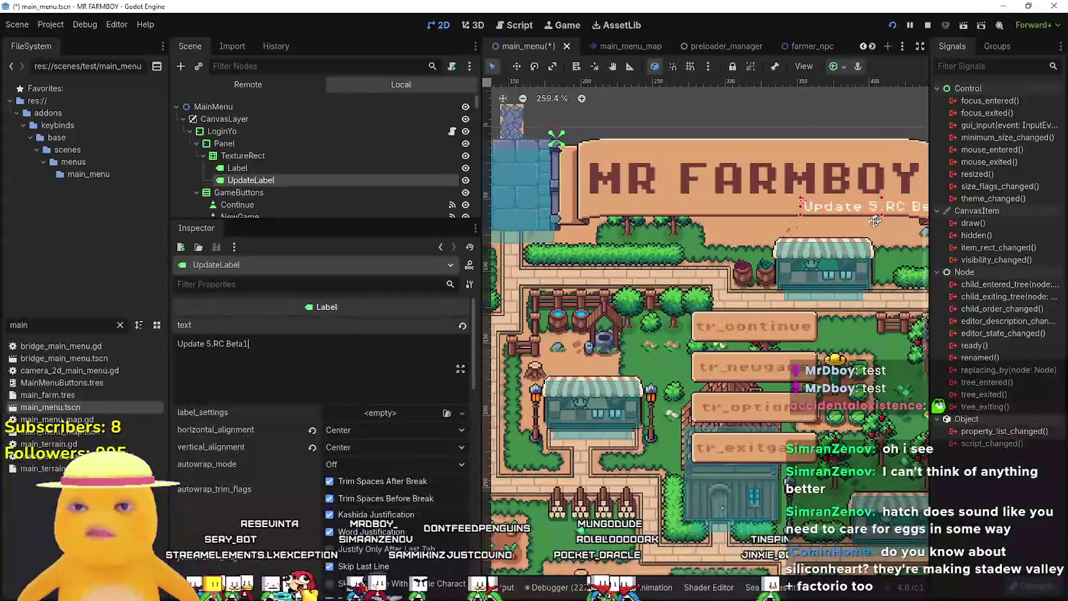
pyautogui.scroll(-1, 881, 220)
pyautogui.scroll(3, 718, 265)
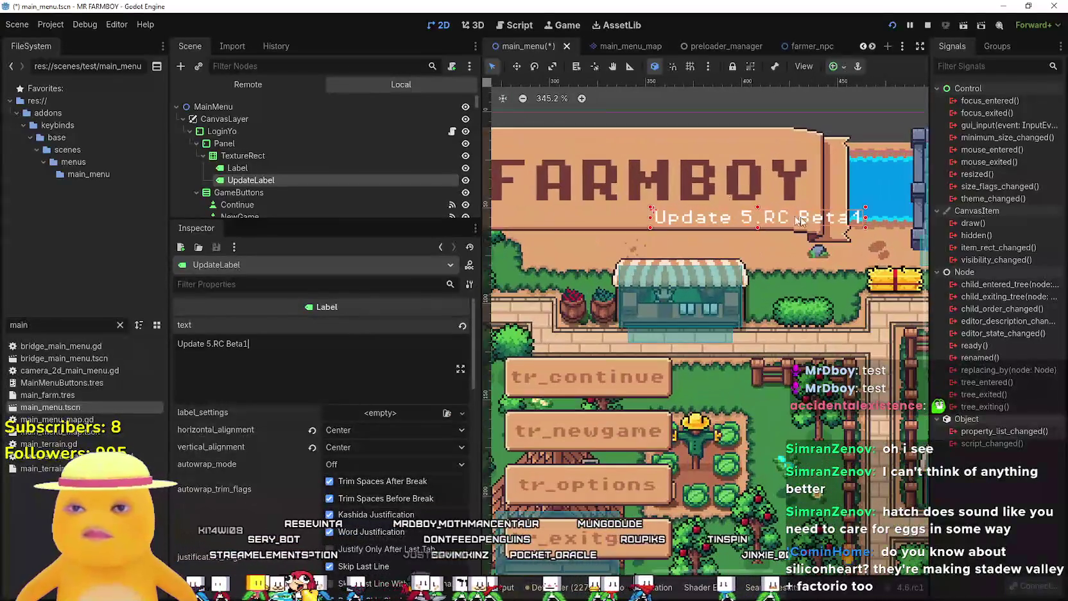
pyautogui.click(517, 67)
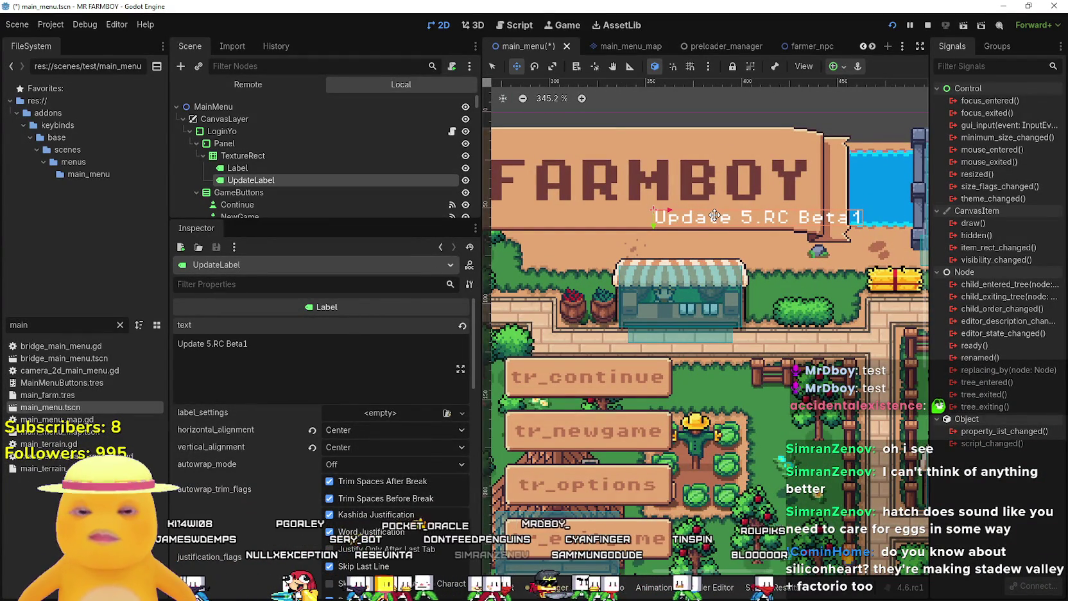
pyautogui.press('Left')
pyautogui.press('Left')
pyautogui.press('Left')
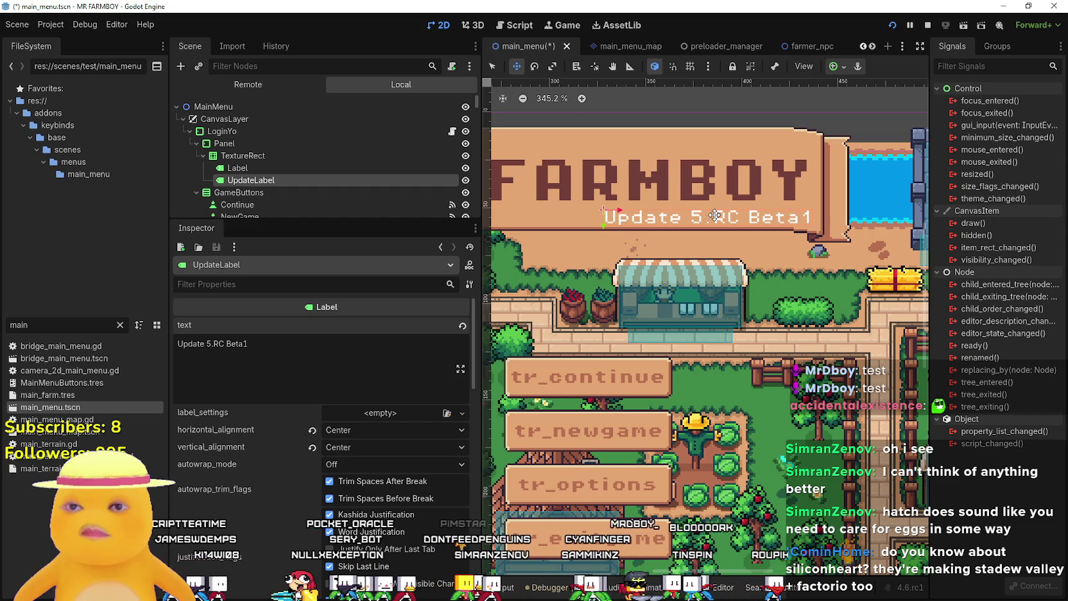
# Set UpdateLabel's font_color theme override to pure red (ff0000)
pyautogui.scroll(-10, 267, 462)
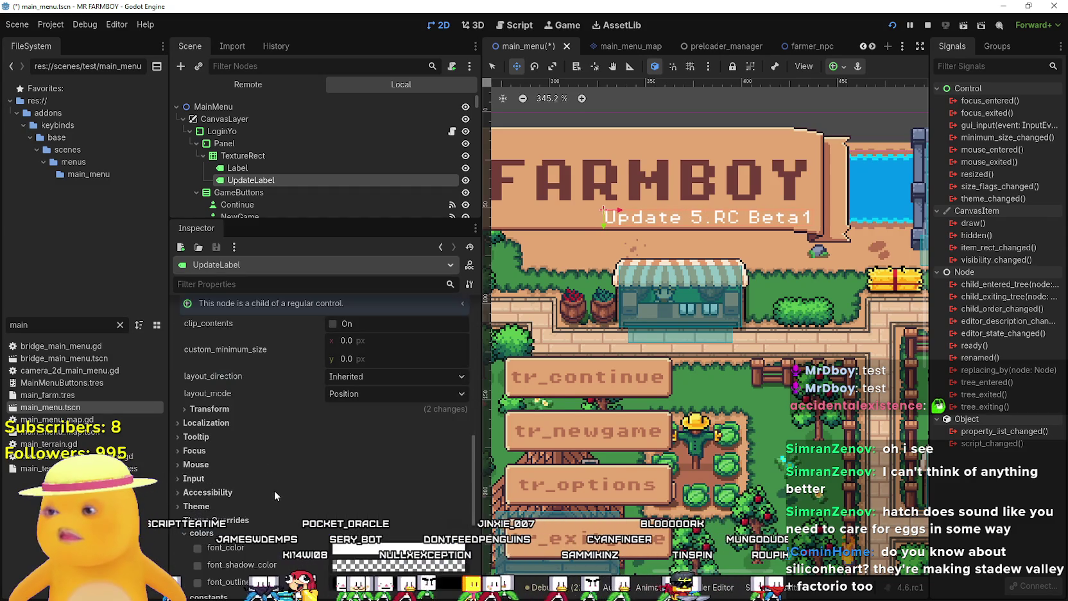
pyautogui.scroll(-2, 274, 497)
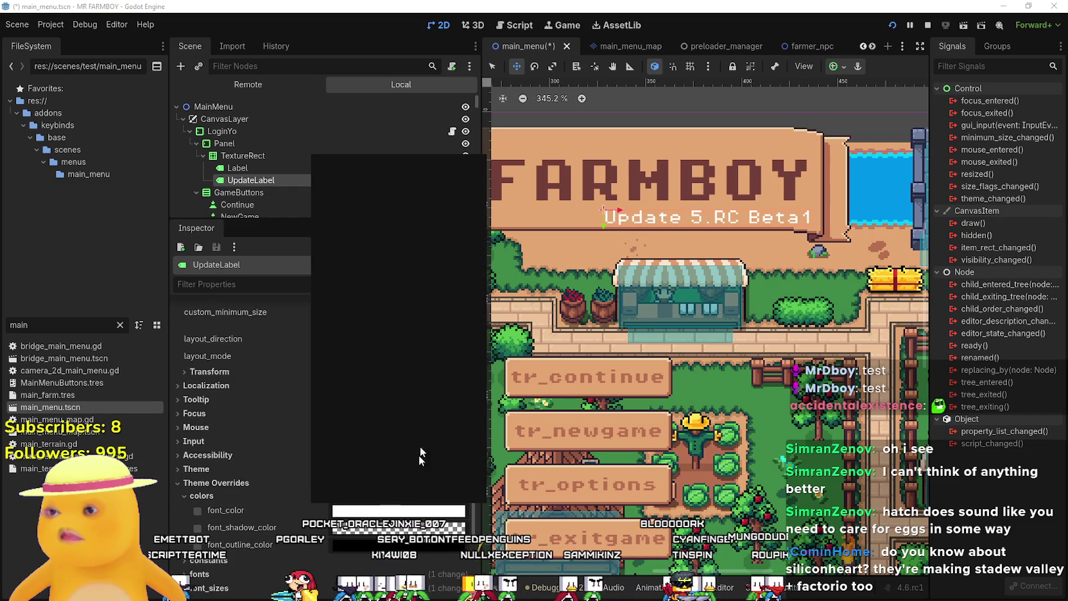
pyautogui.moveTo(350, 373); pyautogui.dragTo(324, 374)
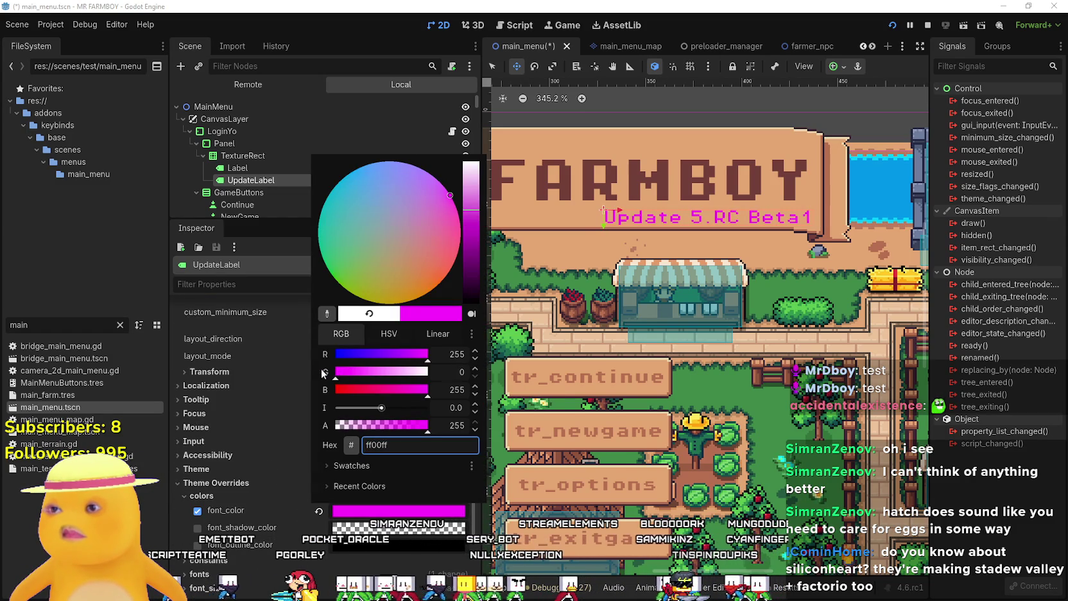
pyautogui.click(325, 390)
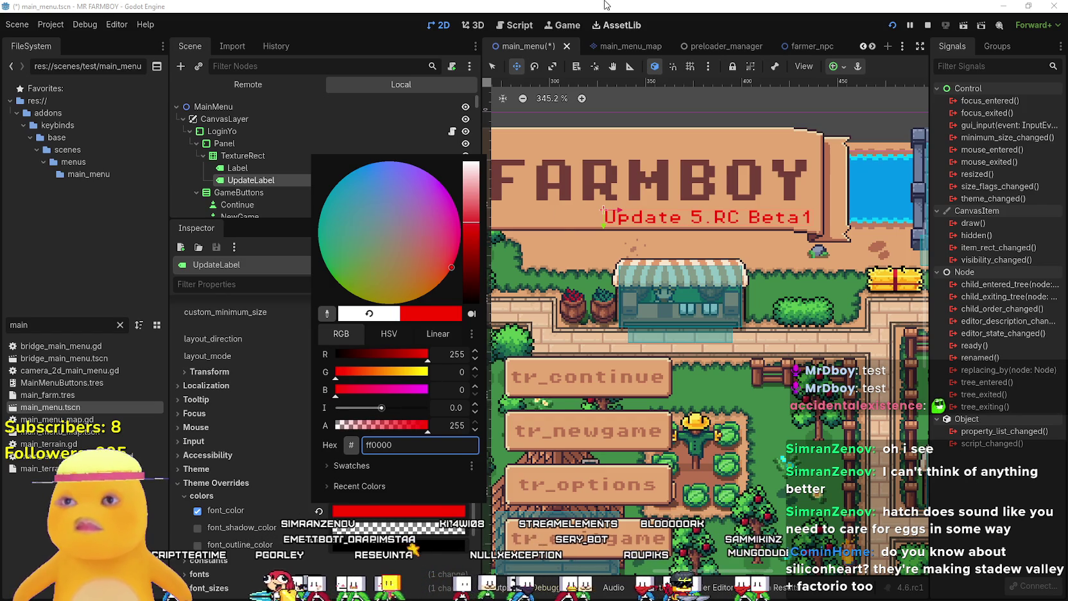
pyautogui.click(607, 5)
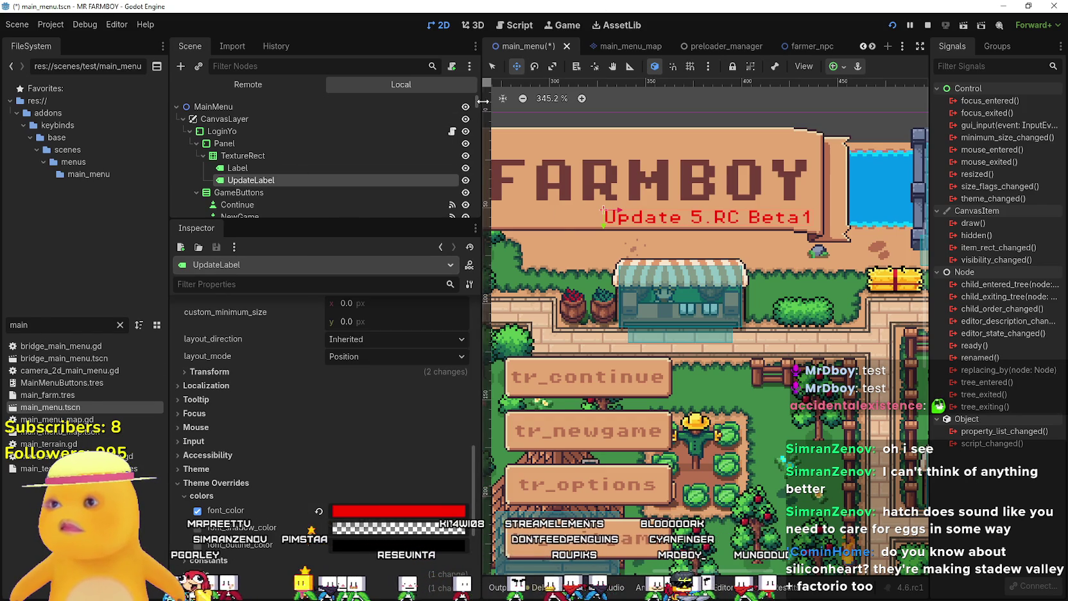
pyautogui.scroll(-10, 469, 201)
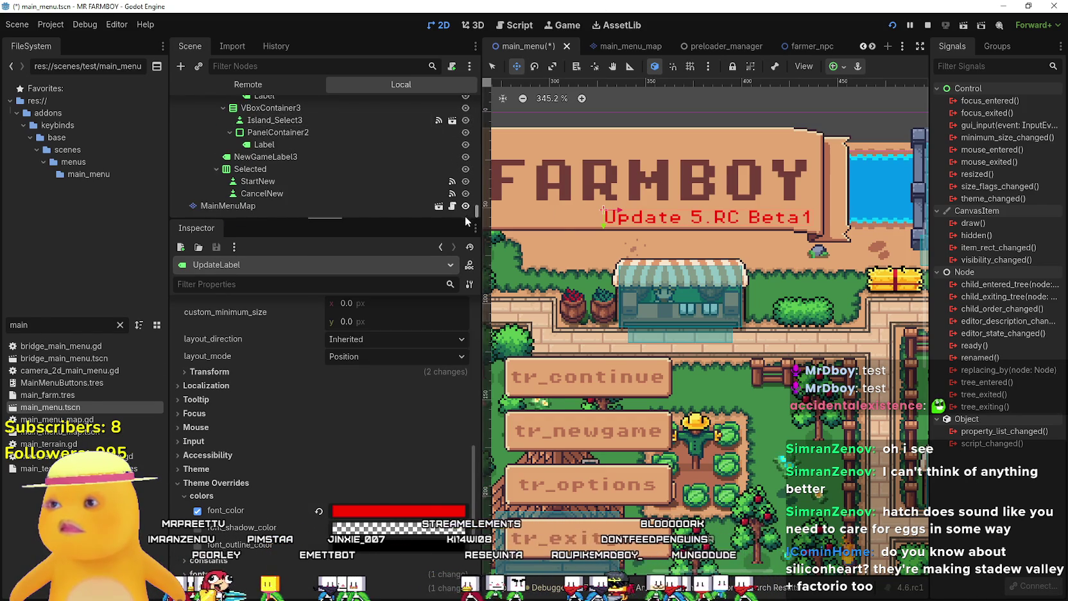
# Find the VersionNotes label under Updates > MarginContainer > VBoxContainer > ScrollContainer and select it
pyautogui.scroll(5, 307, 177)
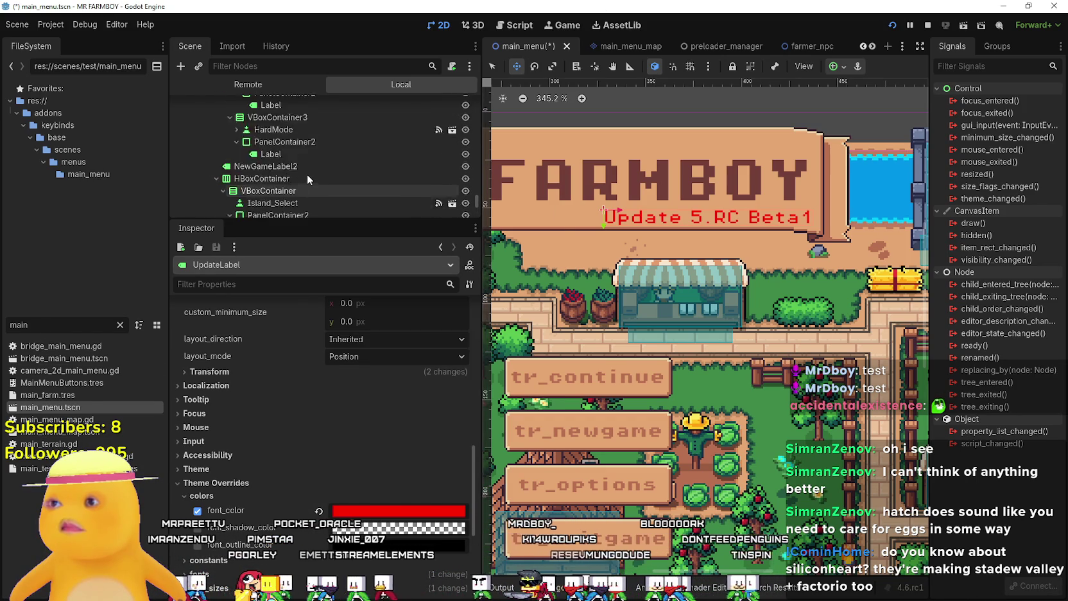
pyautogui.scroll(8, 307, 173)
pyautogui.scroll(6, 334, 169)
pyautogui.scroll(-5, 328, 169)
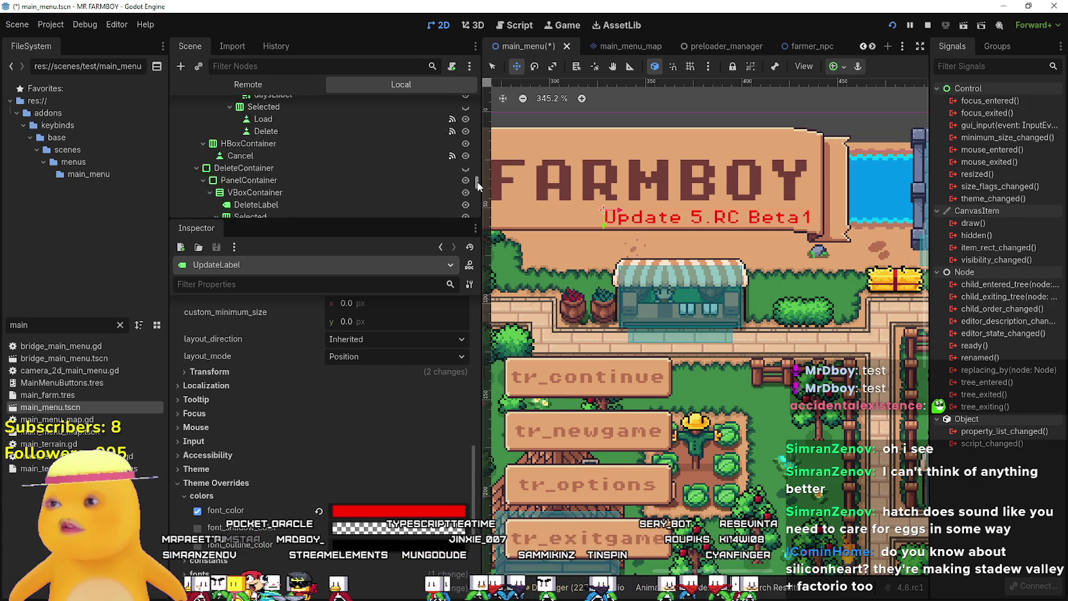
pyautogui.moveTo(478, 184)
pyautogui.mouseDown()
pyautogui.moveTo(480, 193)
pyautogui.moveTo(488, 123)
pyautogui.mouseUp()
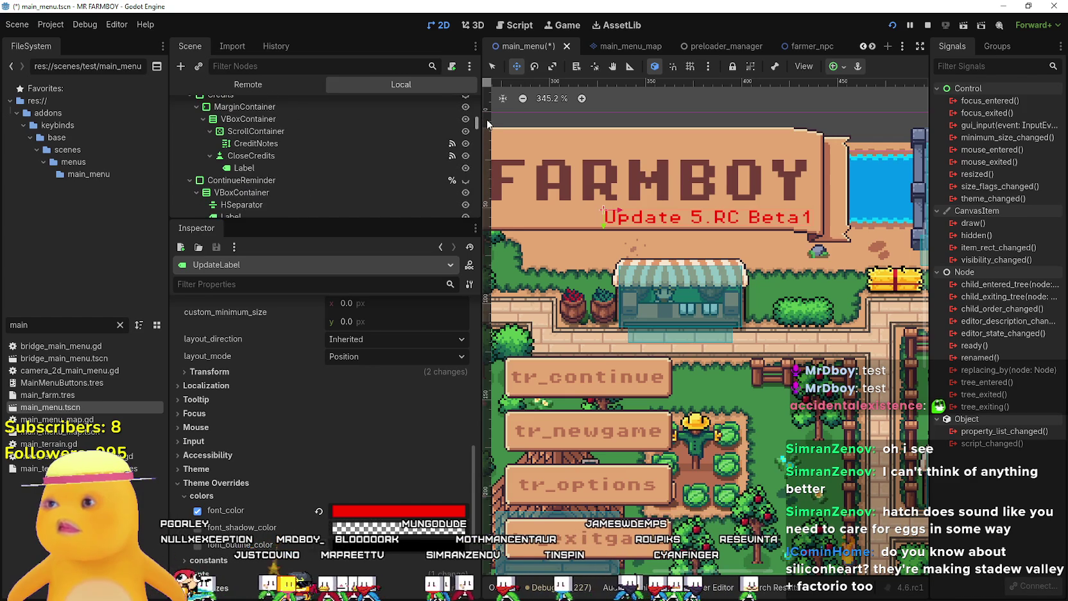
pyautogui.scroll(5, 440, 137)
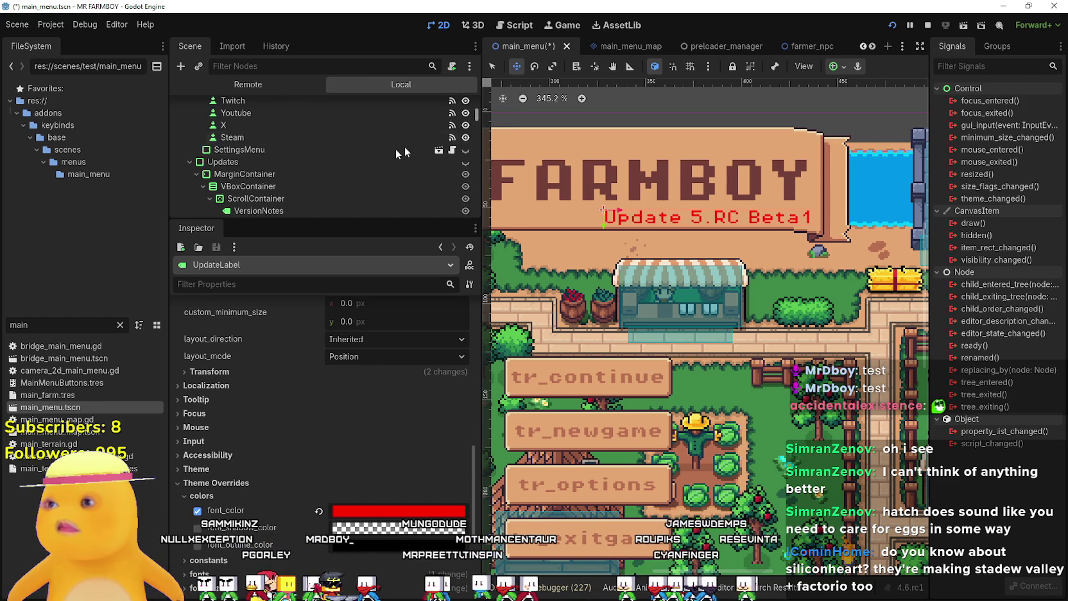
pyautogui.click(303, 168)
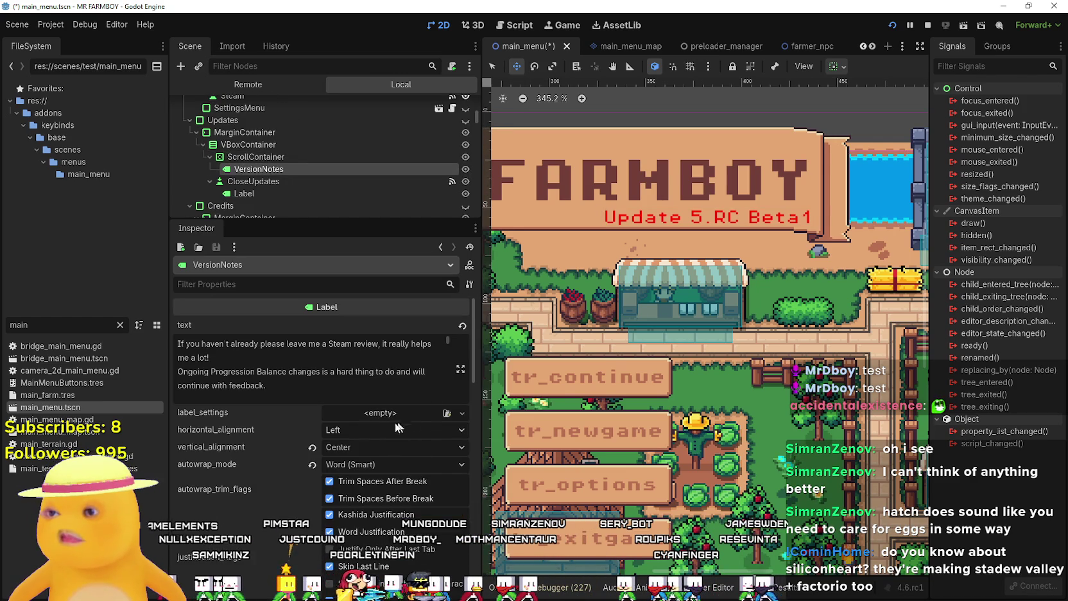
# Edit the VersionNotes text so its heading reads 'Update 5.RC Beta 1'
pyautogui.click(460, 370)
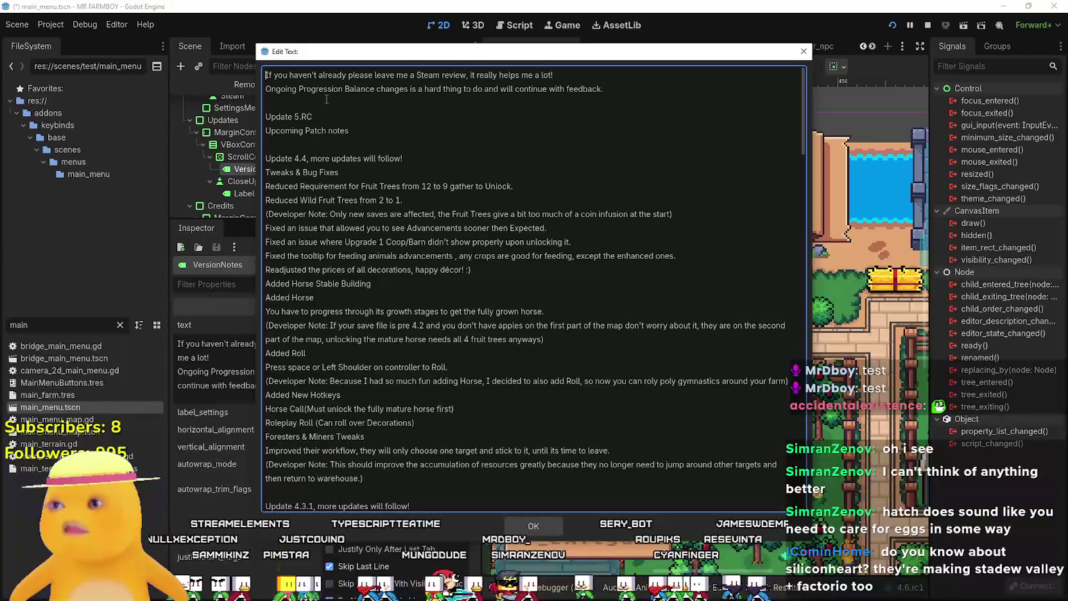
pyautogui.click(311, 117)
pyautogui.write('eta 1')
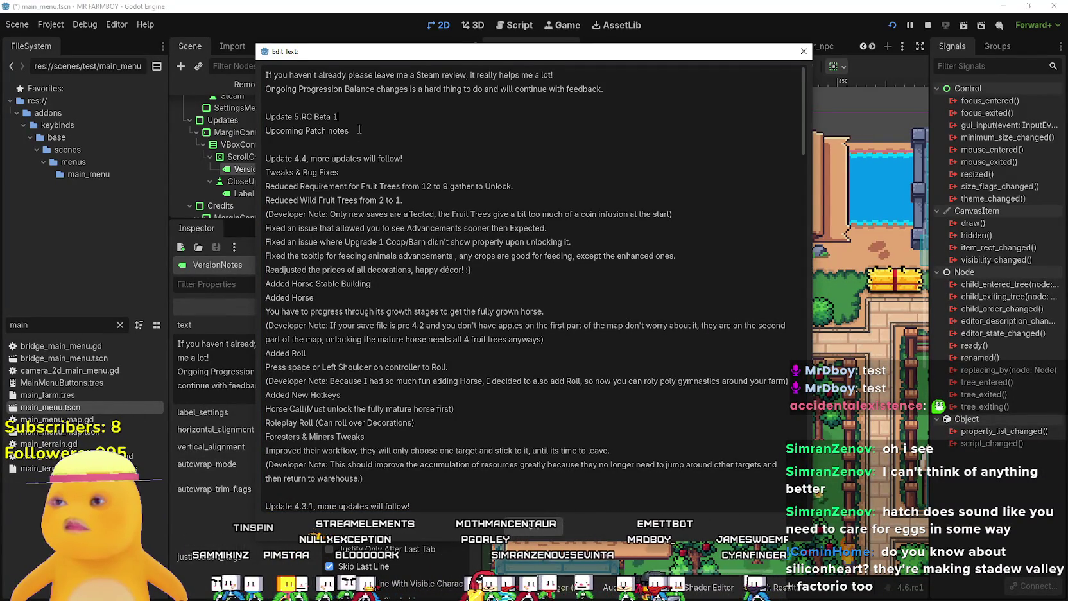
pyautogui.click(360, 130)
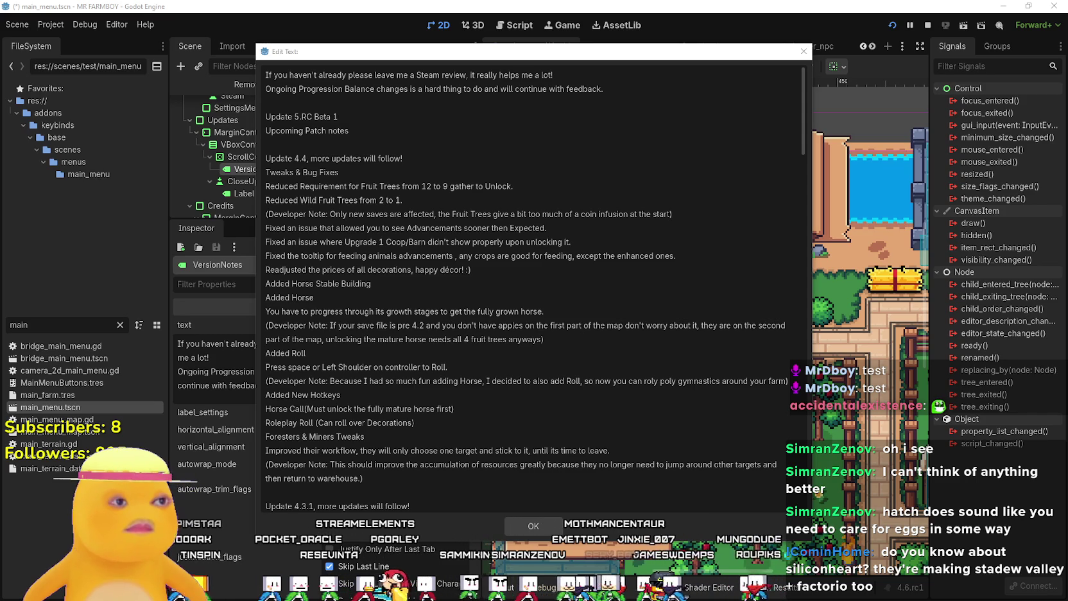
pyautogui.hotkey('alt', 'Tab')
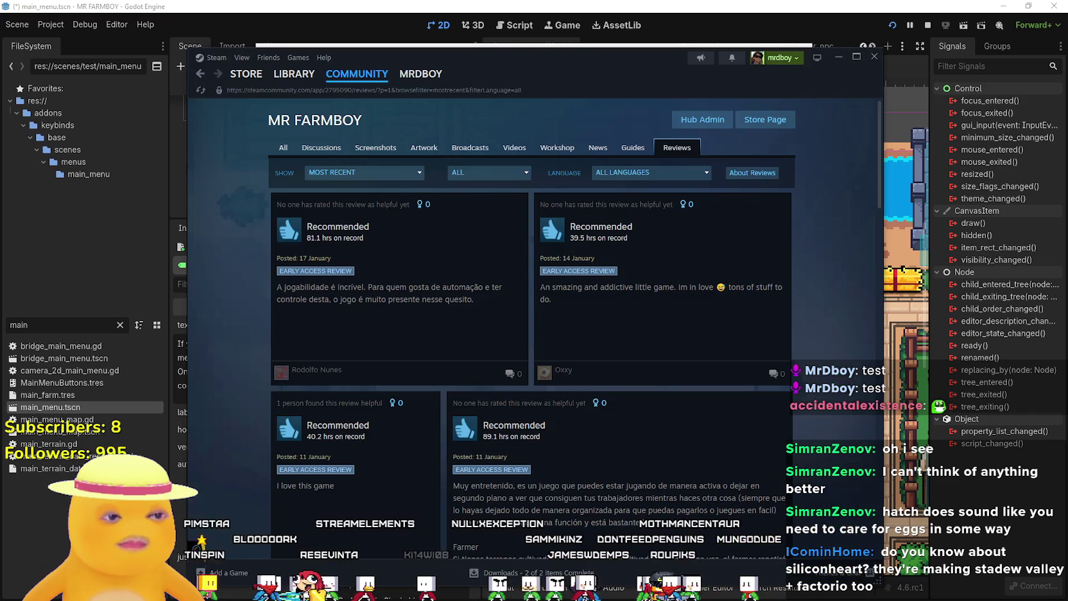
# Go from Hub Admin to the Event/Announcement Dashboard and edit the Update 5 RC draft
pyautogui.click(705, 121)
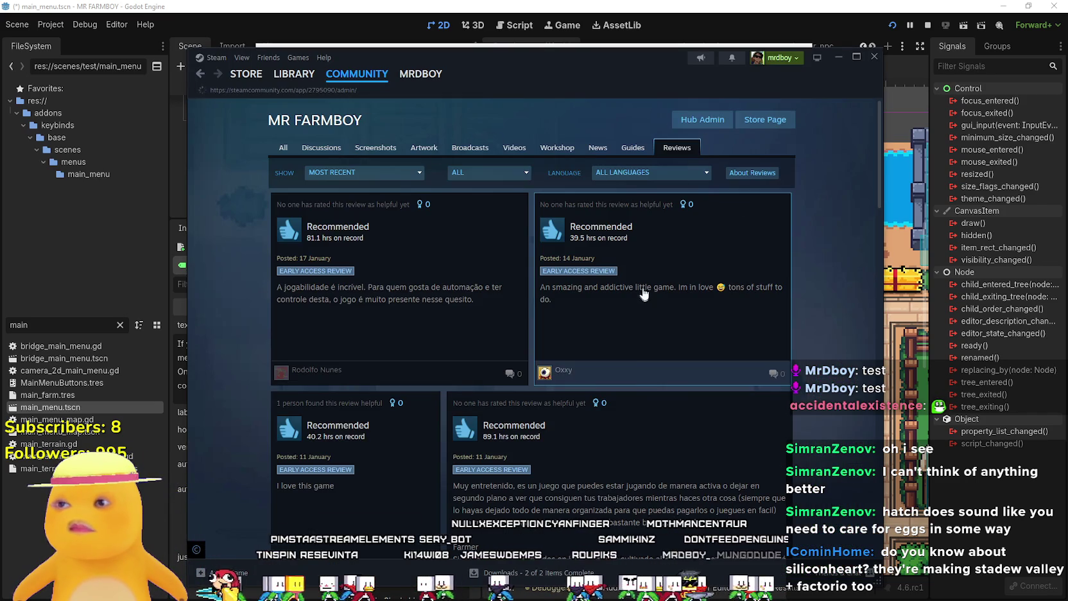
pyautogui.click(481, 359)
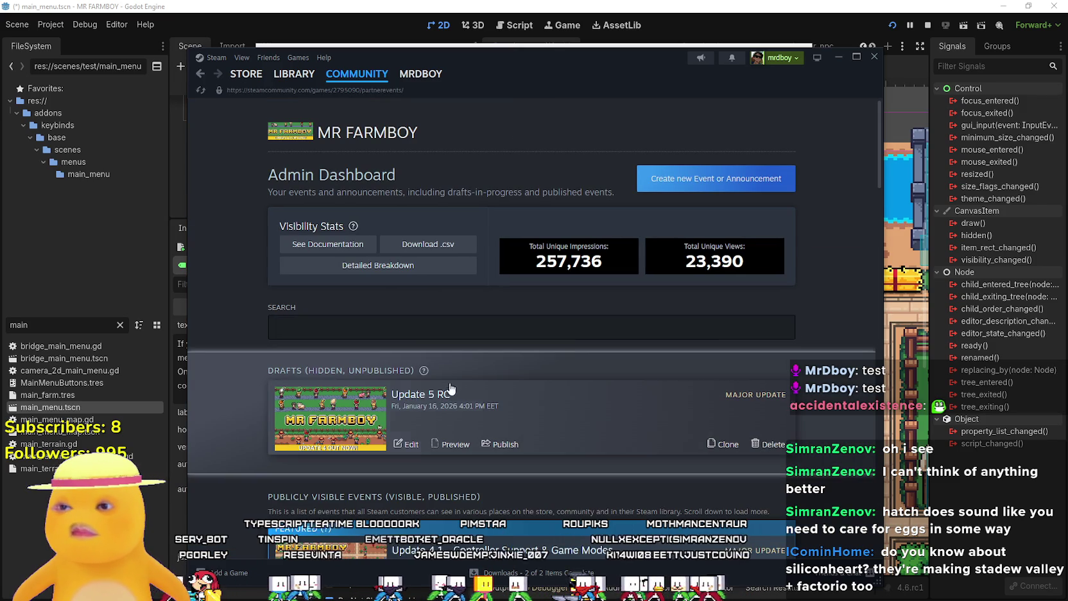
pyautogui.click(409, 444)
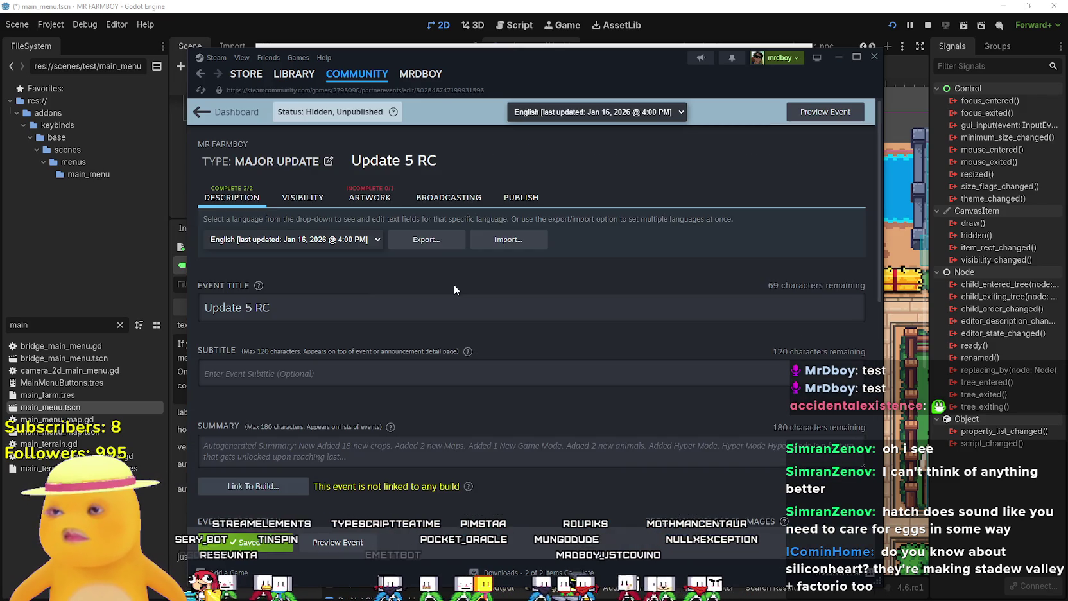
# Change the event title to 'Public Beta - Update 5 RC Beta Part 1'
pyautogui.tripleClick(332, 305)
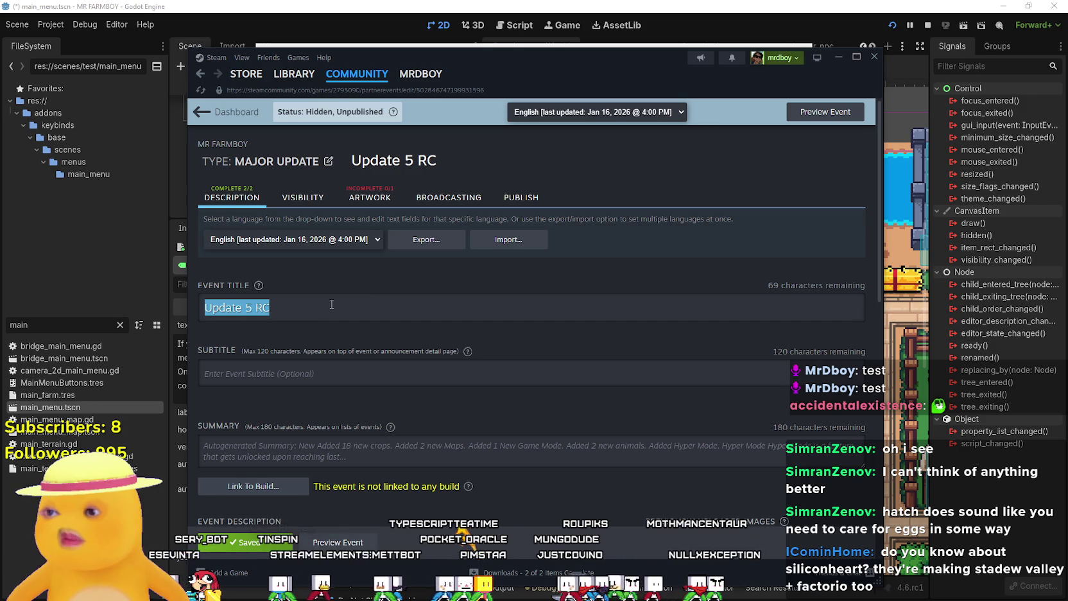
pyautogui.click(285, 309)
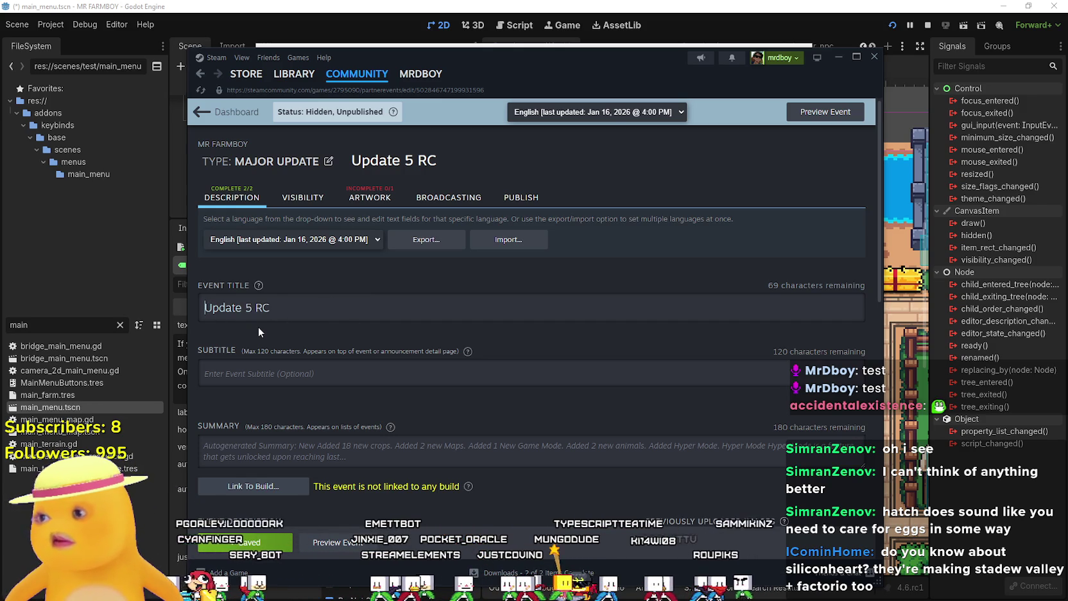
pyautogui.write('Public Beta')
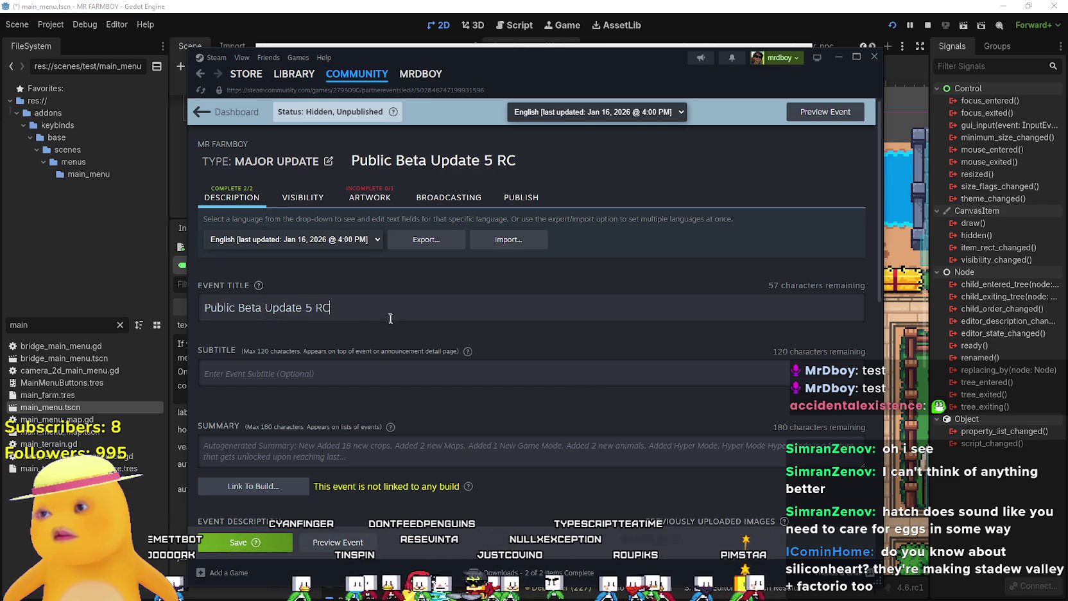
pyautogui.write('Part 1')
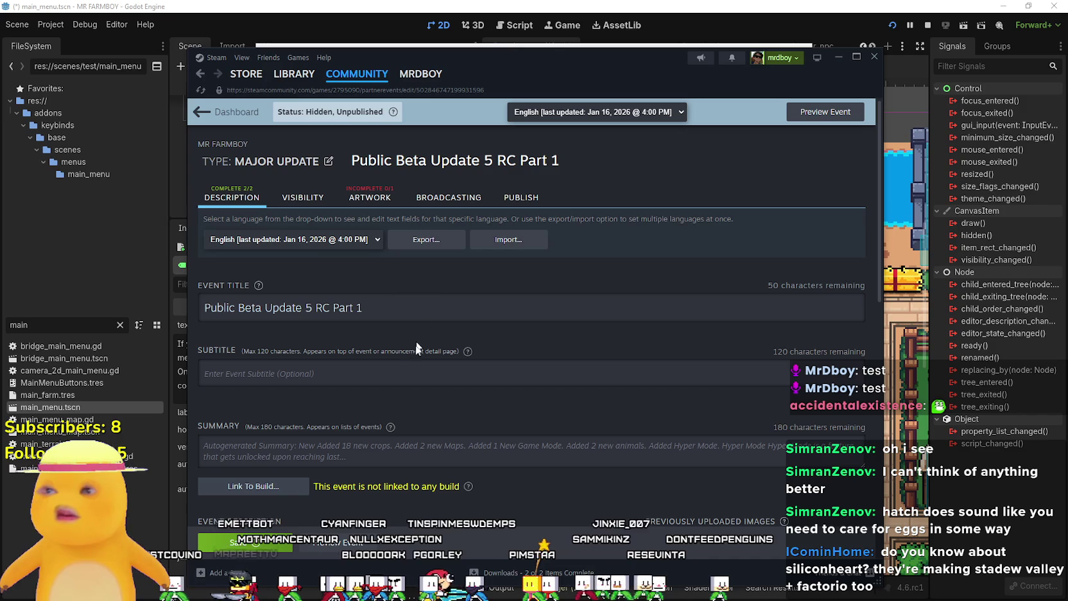
pyautogui.click(264, 308)
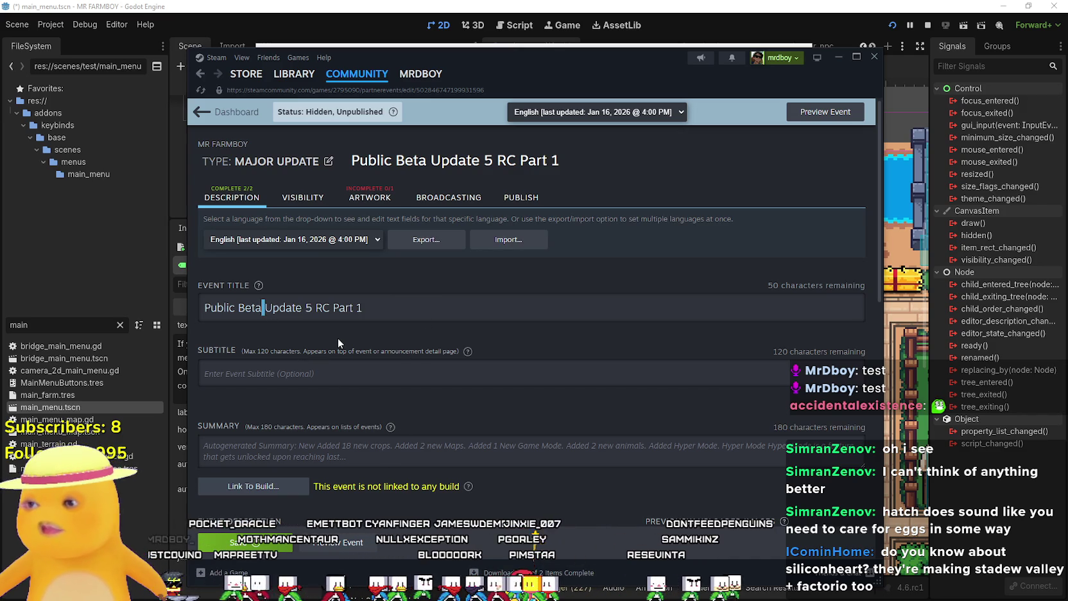
pyautogui.write('-')
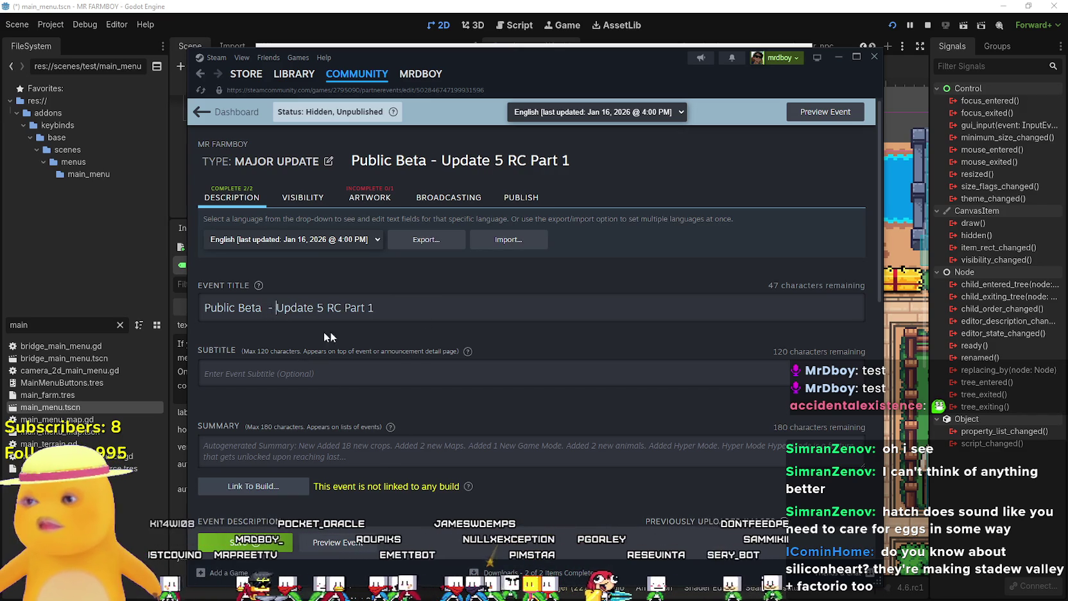
pyautogui.doubleClick(359, 308)
pyautogui.write('Beta')
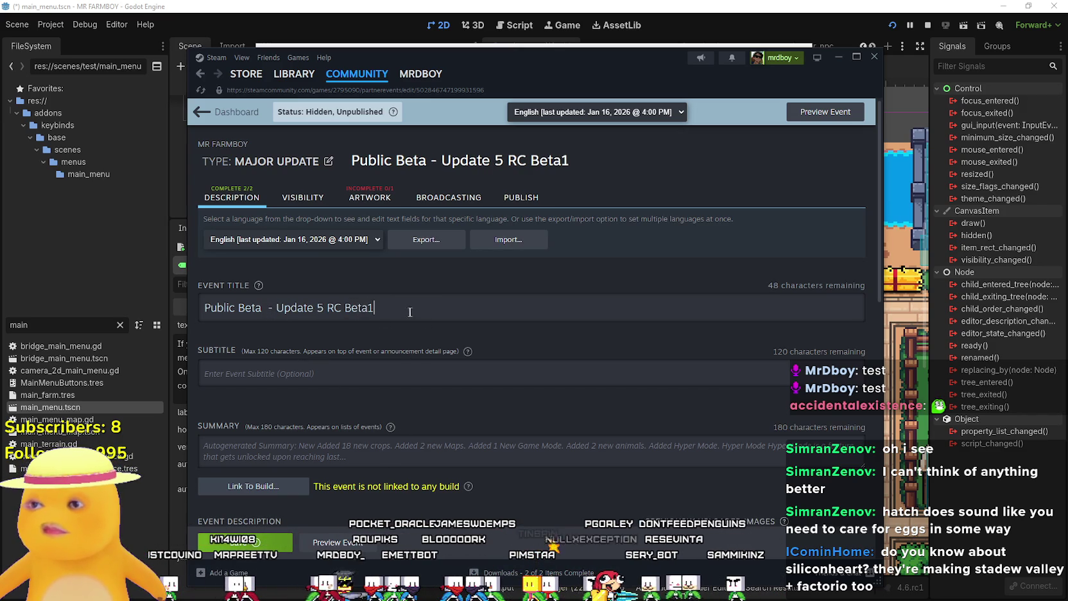
pyautogui.write(' Part')
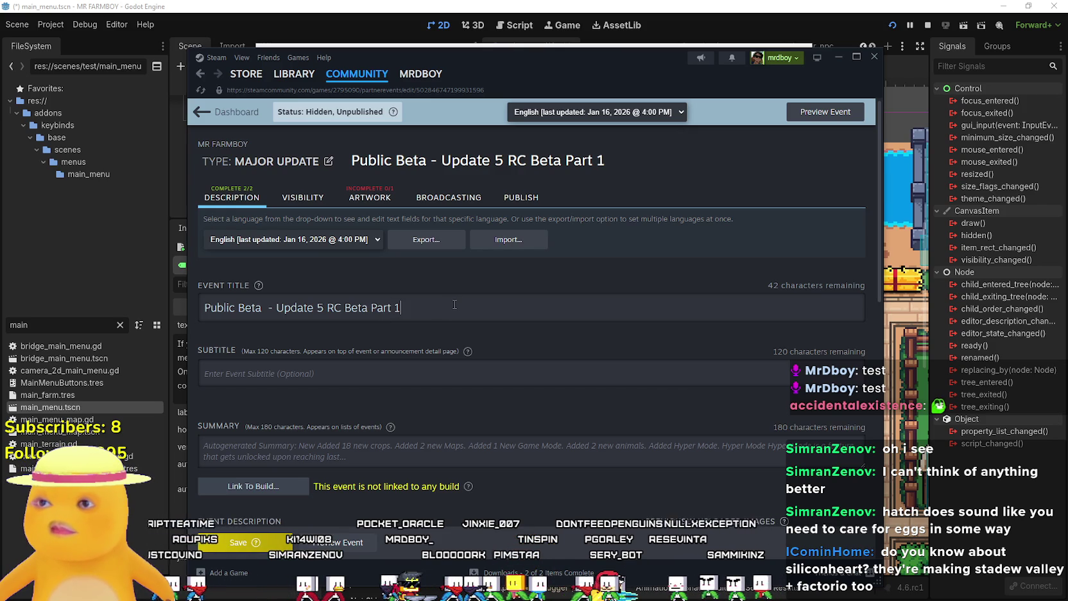
pyautogui.scroll(-5, 368, 365)
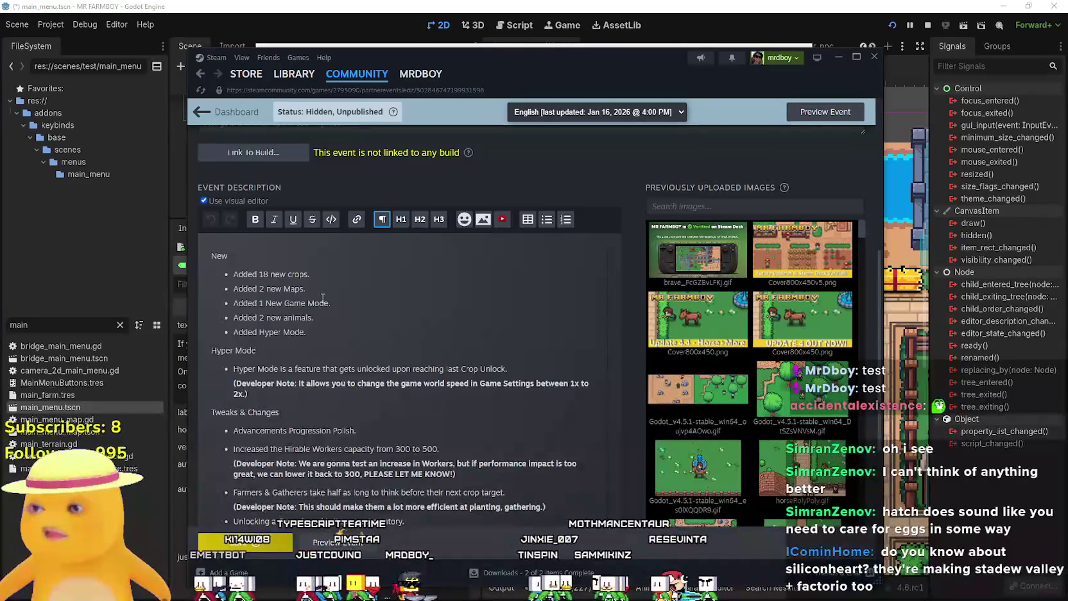
# Delete the new maps, New Game Mode and Hyper Mode entries from the description's New list
pyautogui.tripleClick(356, 303)
pyautogui.click(376, 302)
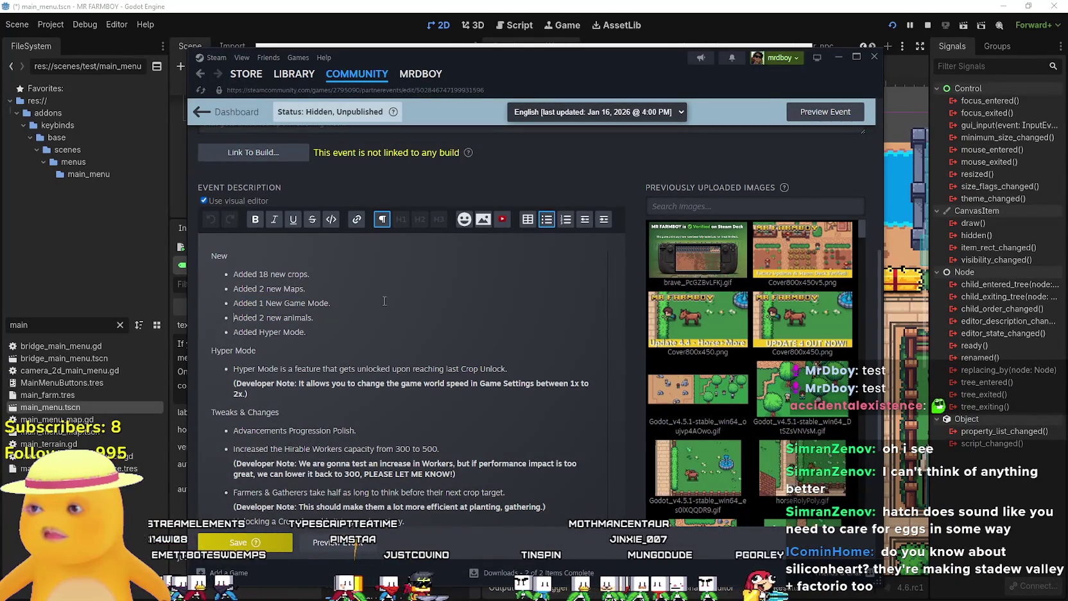
pyautogui.tripleClick(368, 301)
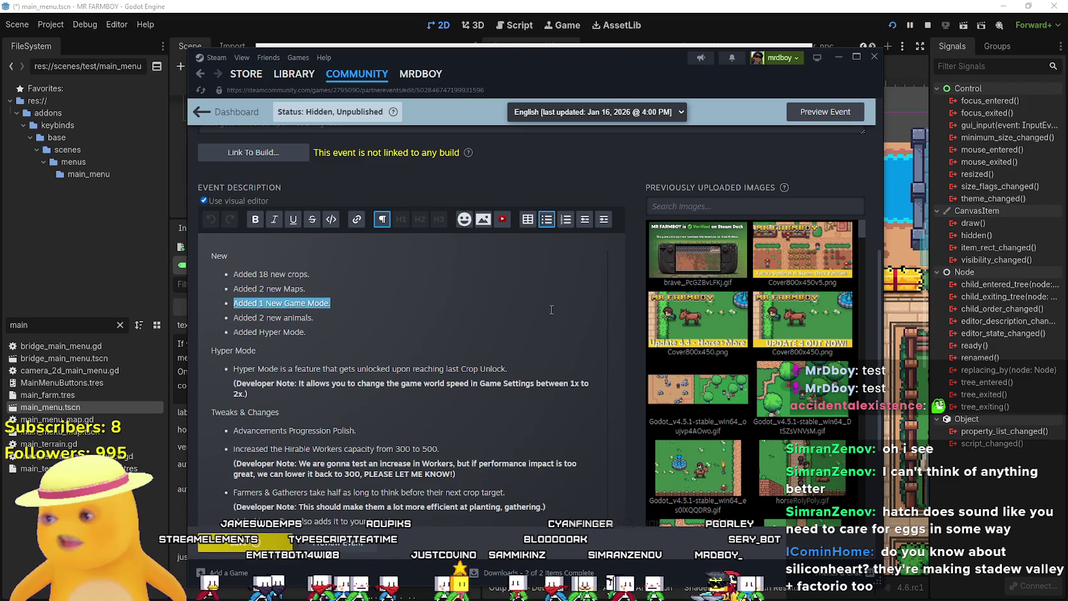
pyautogui.moveTo(242, 393); pyautogui.dragTo(192, 350)
pyautogui.press('Delete')
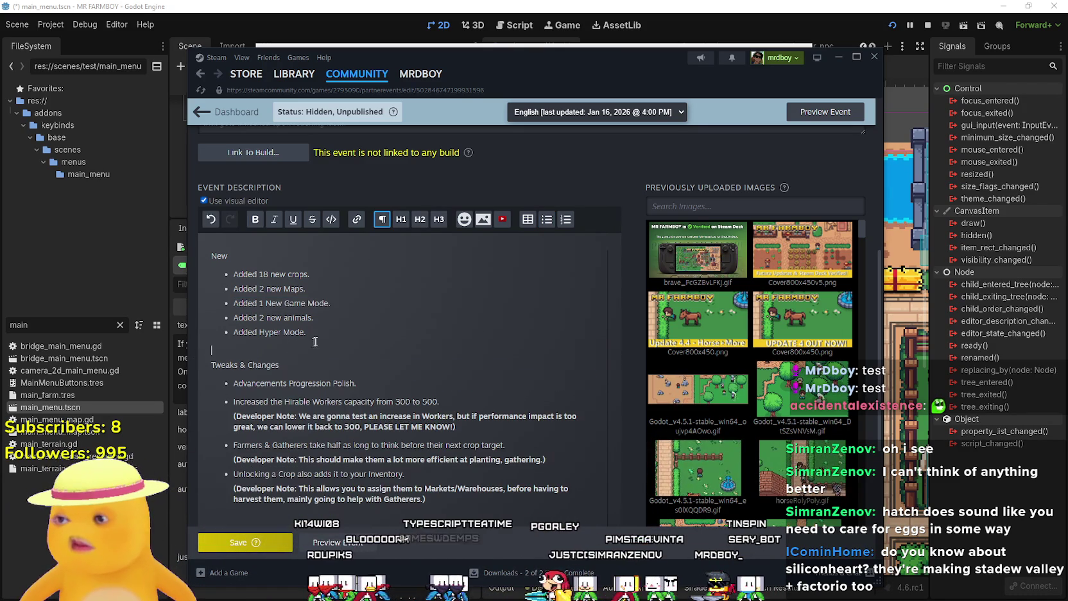
pyautogui.click(341, 305)
pyautogui.moveTo(342, 306)
pyautogui.mouseDown()
pyautogui.moveTo(199, 298)
pyautogui.moveTo(197, 286)
pyautogui.mouseUp()
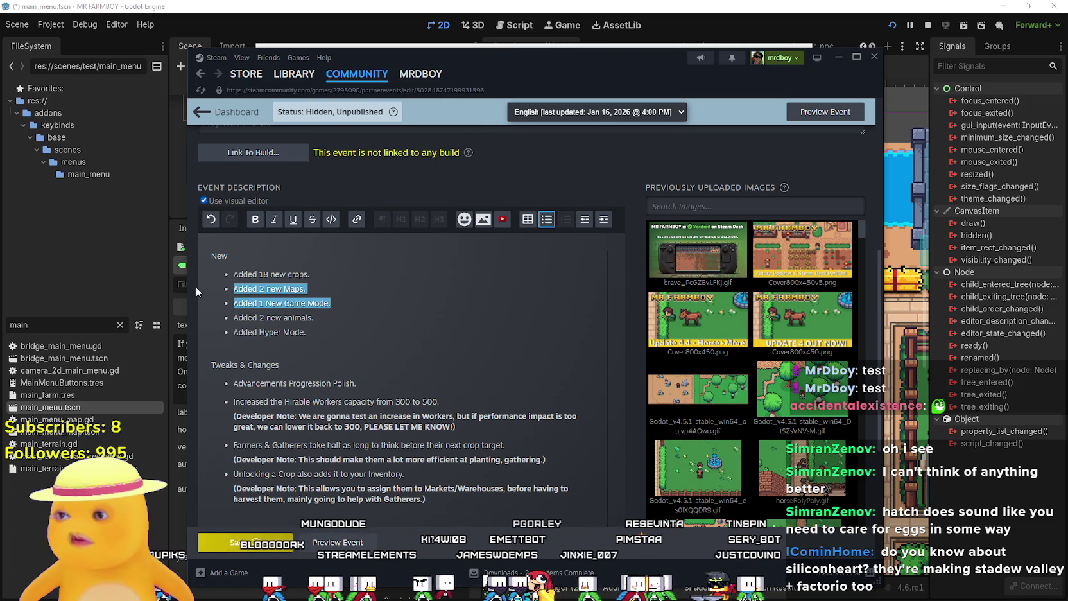
pyautogui.press('Delete')
pyautogui.press('Delete')
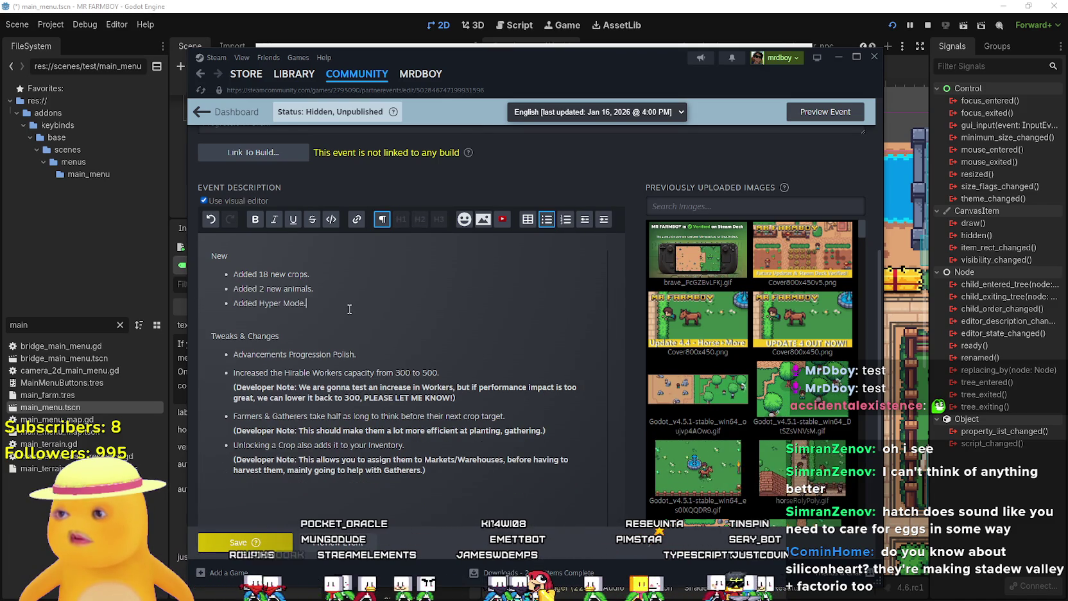
pyautogui.moveTo(308, 303); pyautogui.dragTo(221, 299)
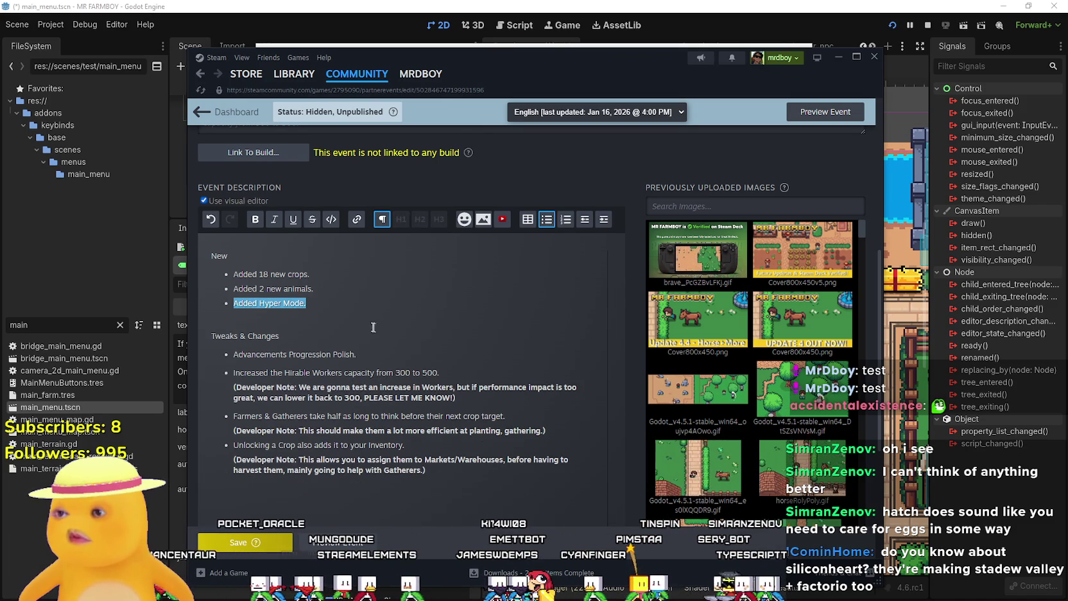
pyautogui.press('BackSpace')
pyautogui.press('BackSpace')
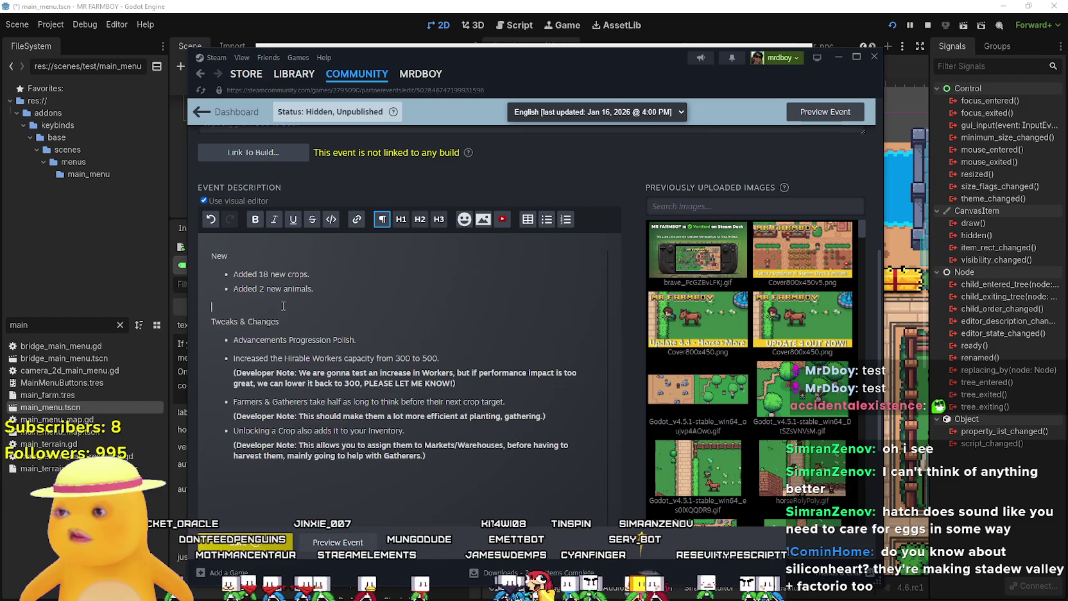
pyautogui.press('Delete')
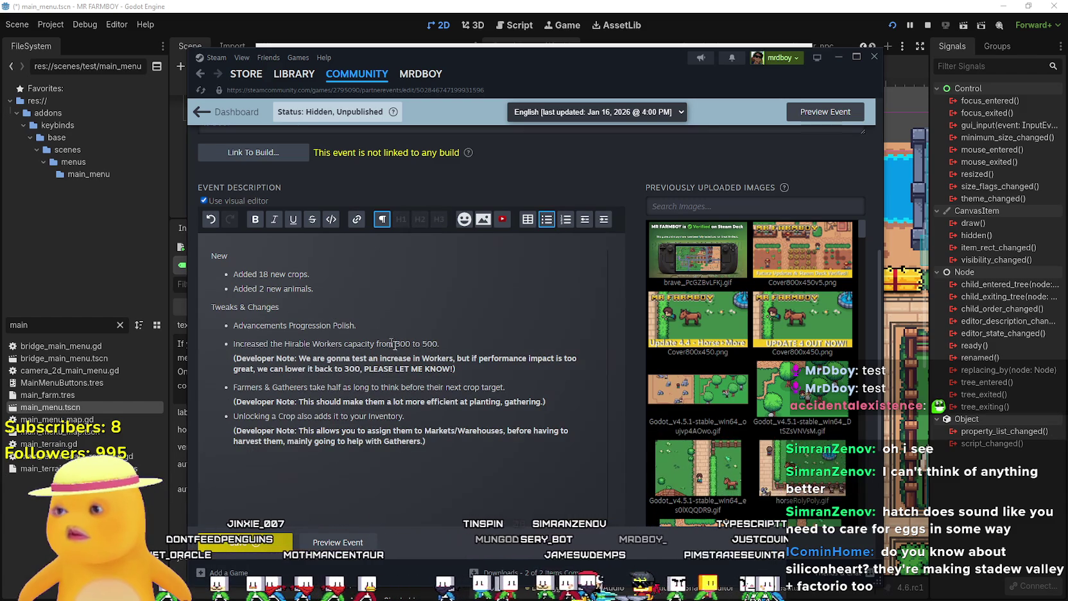
# Replace 'Progression Polish' in the animals bullet with '(Ducks and Geese)'
pyautogui.scroll(1, 385, 405)
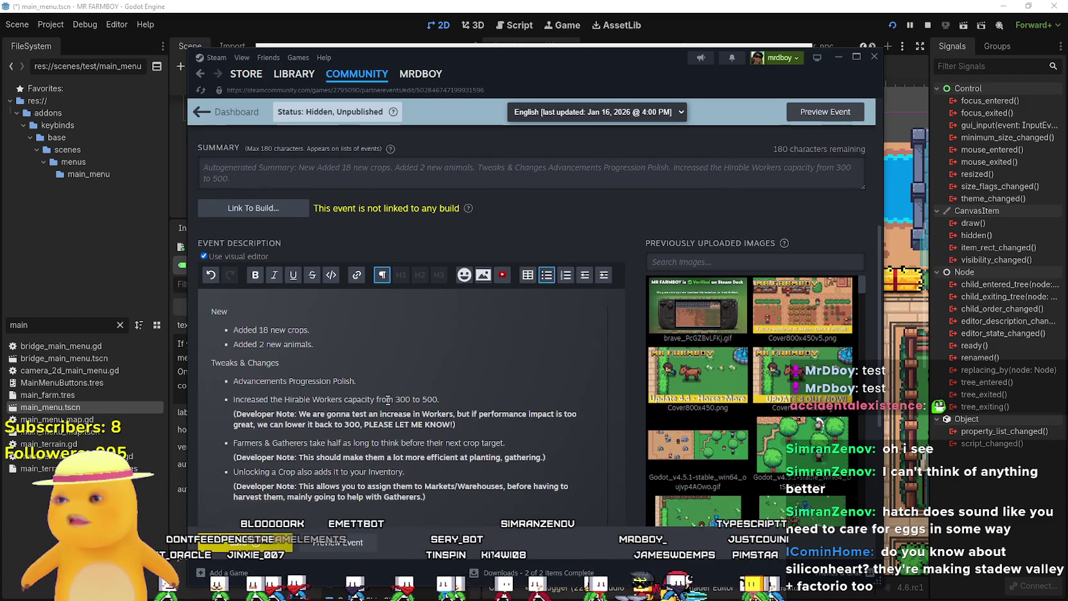
pyautogui.scroll(-1, 384, 391)
pyautogui.doubleClick(308, 324)
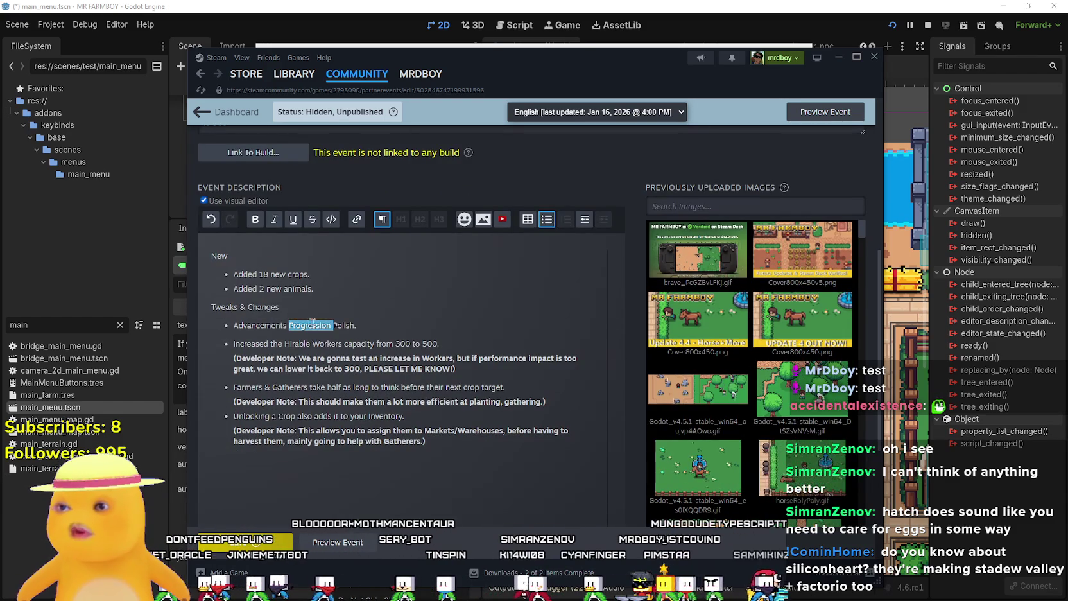
pyautogui.doubleClick(344, 325)
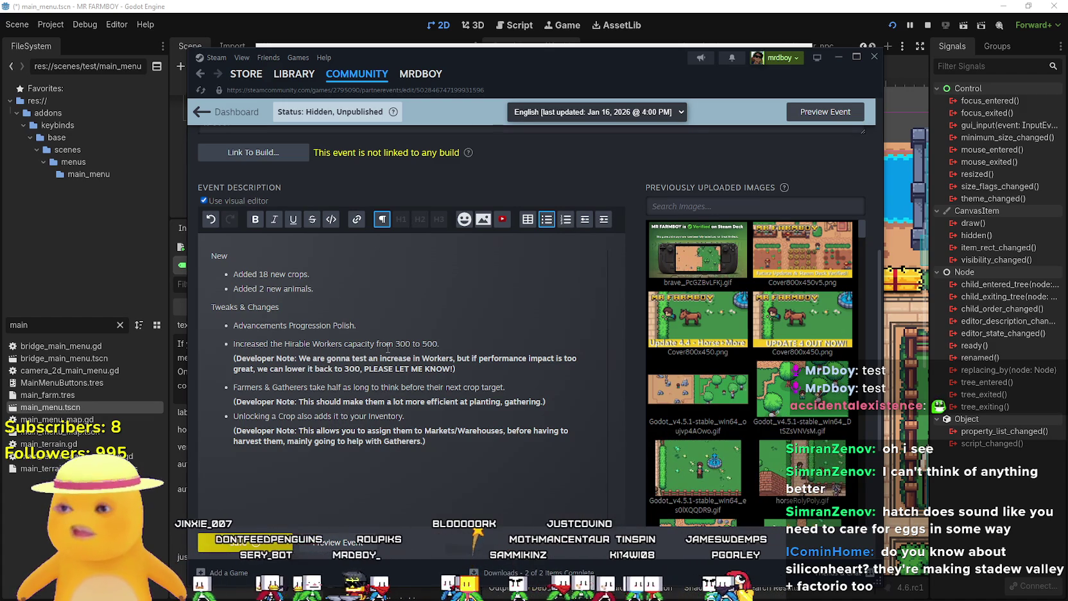
pyautogui.click(284, 288)
pyautogui.write('(Ducks and')
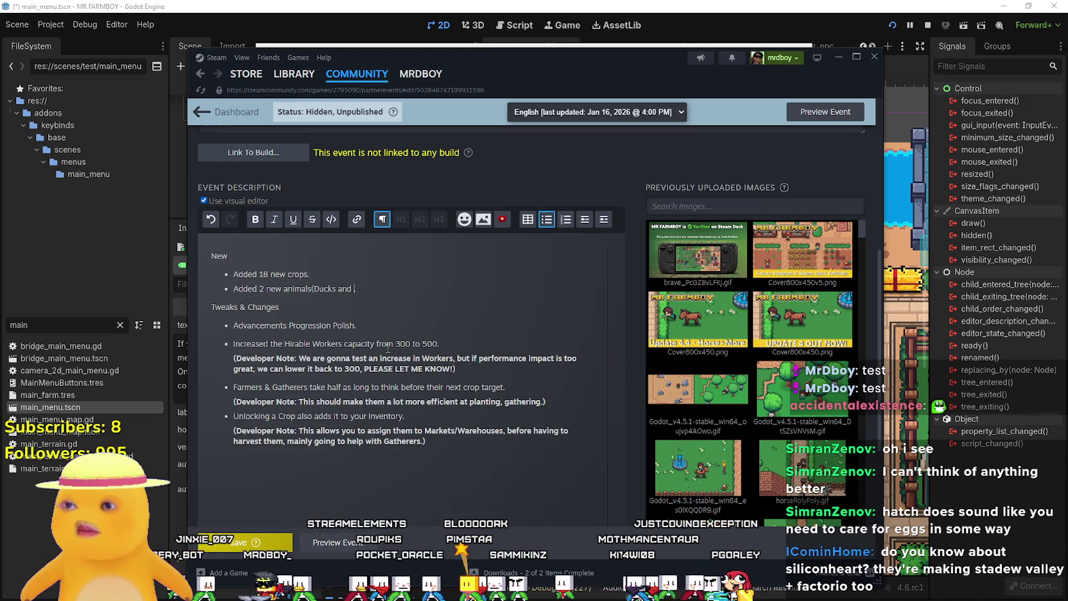
pyautogui.press('BackSpace')
pyautogui.press('BackSpace')
pyautogui.write('e')
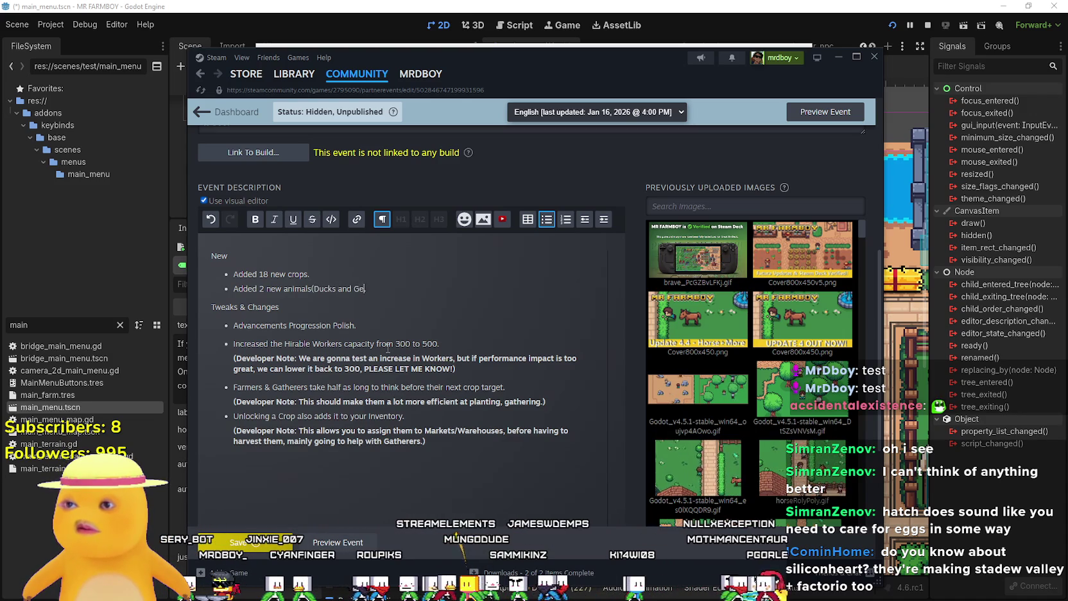
pyautogui.write('ese).')
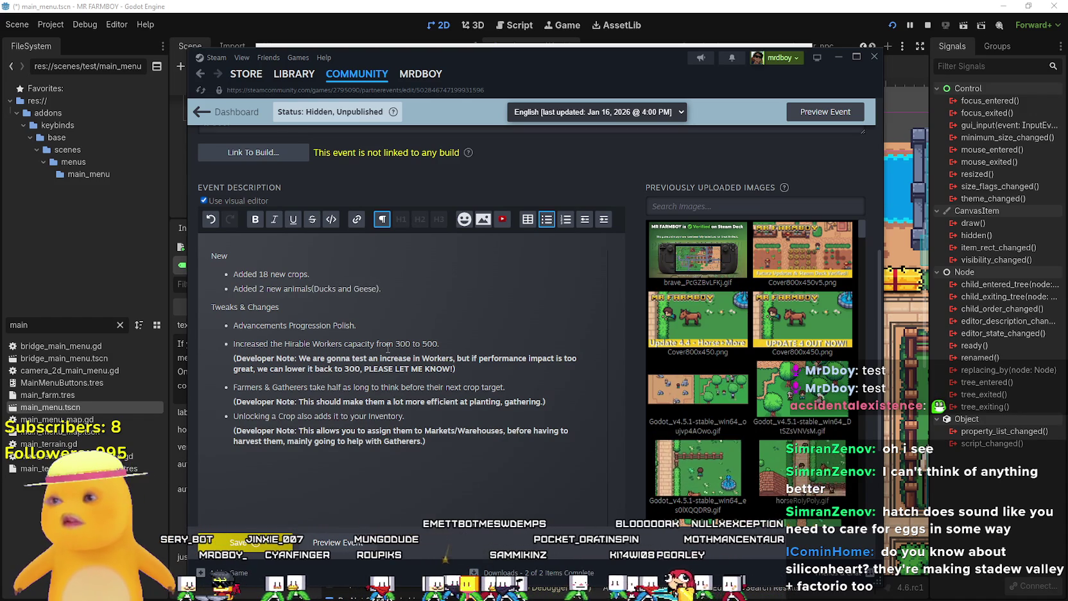
# Insert two blank lines above the New heading
pyautogui.click(489, 463)
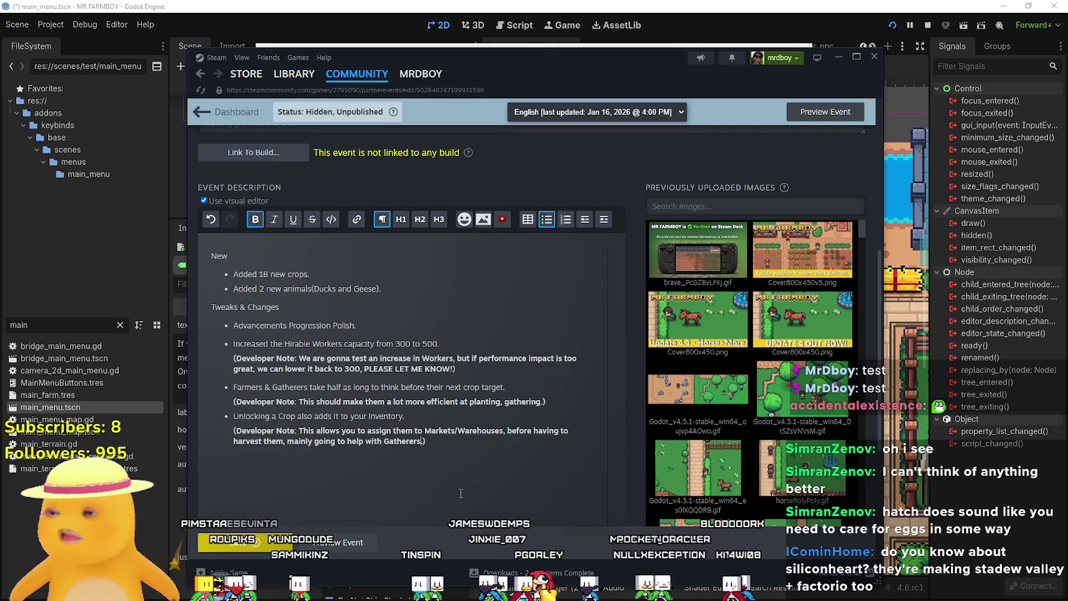
pyautogui.click(212, 255)
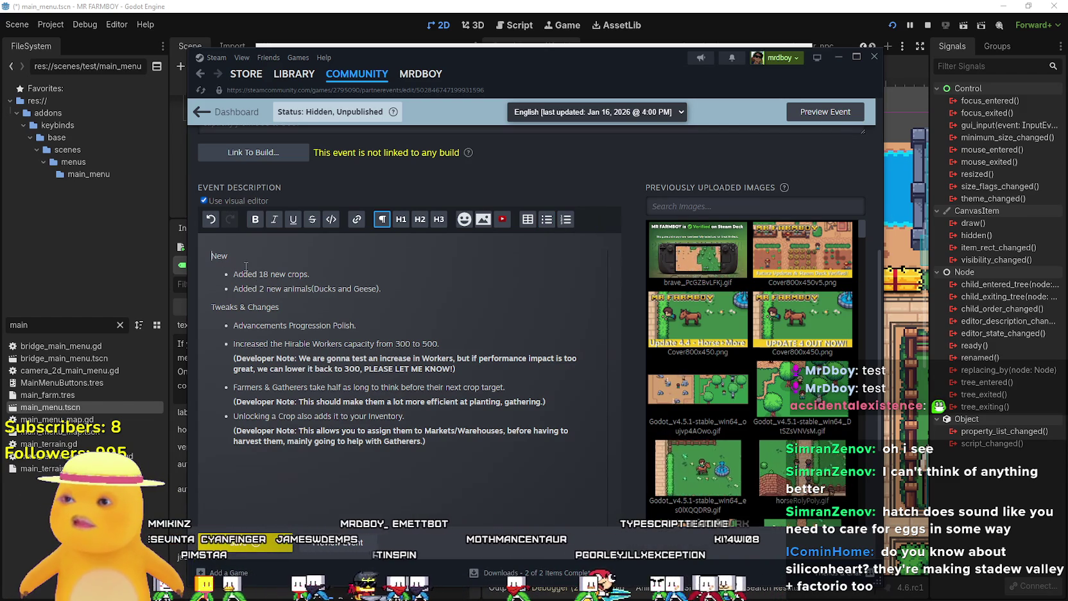
pyautogui.press('Return')
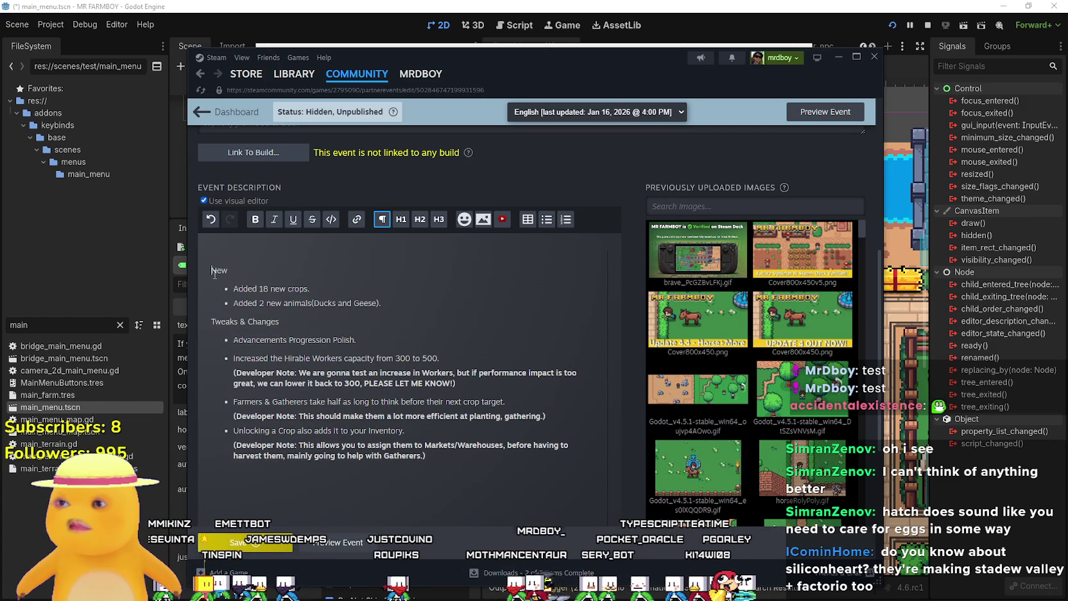
pyautogui.press('Return')
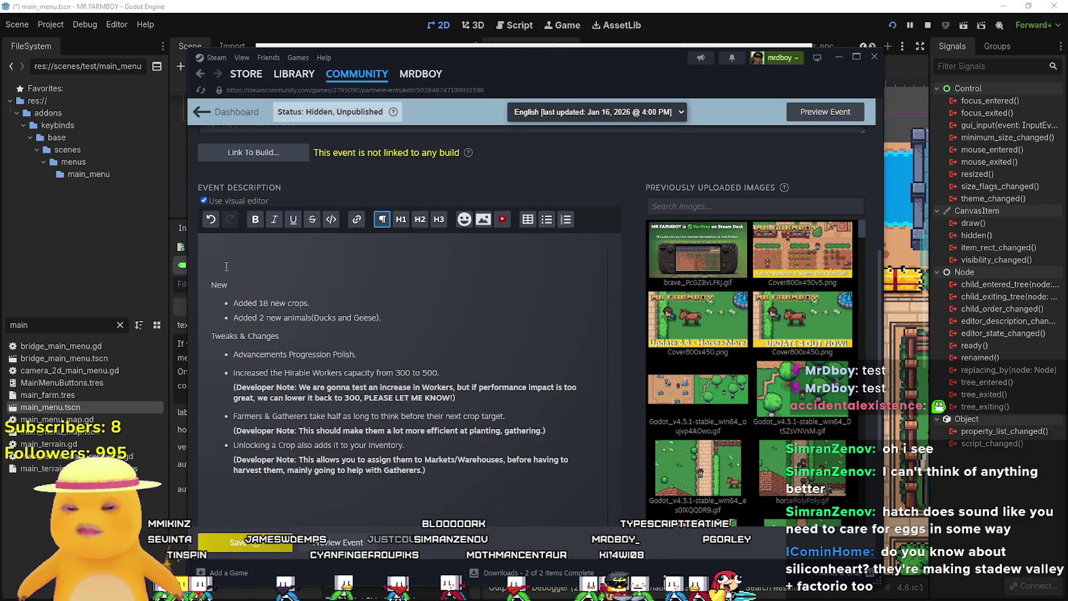
# Add an 'Engine Update' heading with a bullet saying Windows defaults to DirectX 12
pyautogui.write('E')
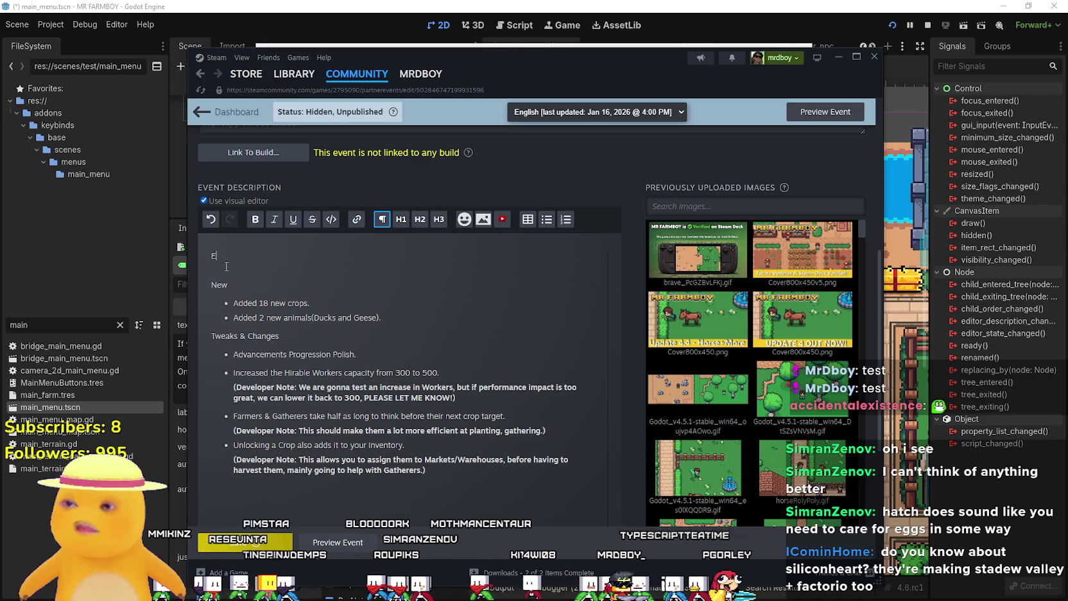
pyautogui.write('ate')
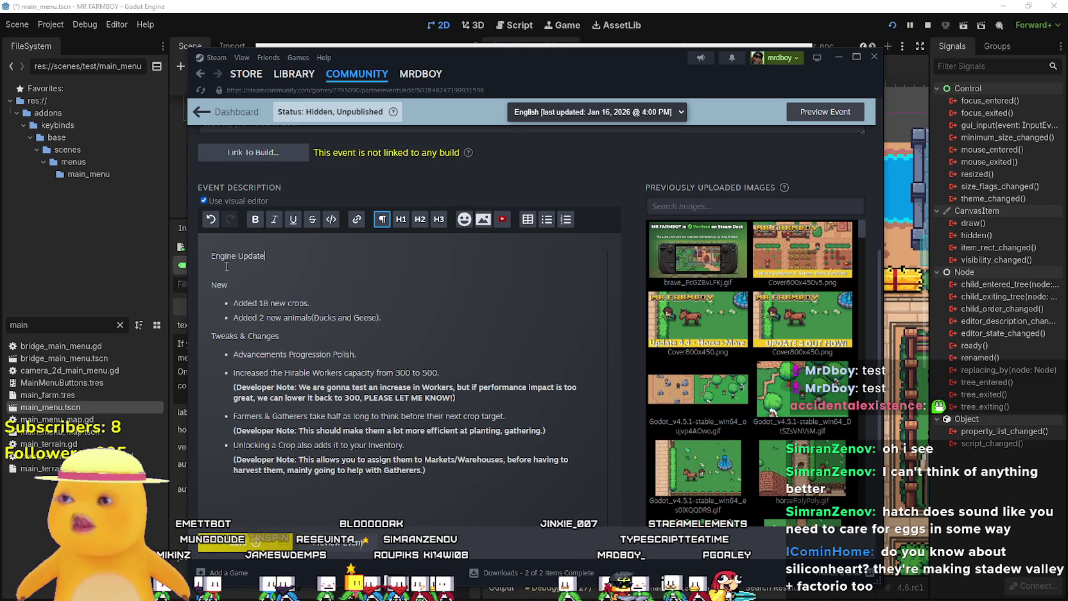
pyautogui.press('Return')
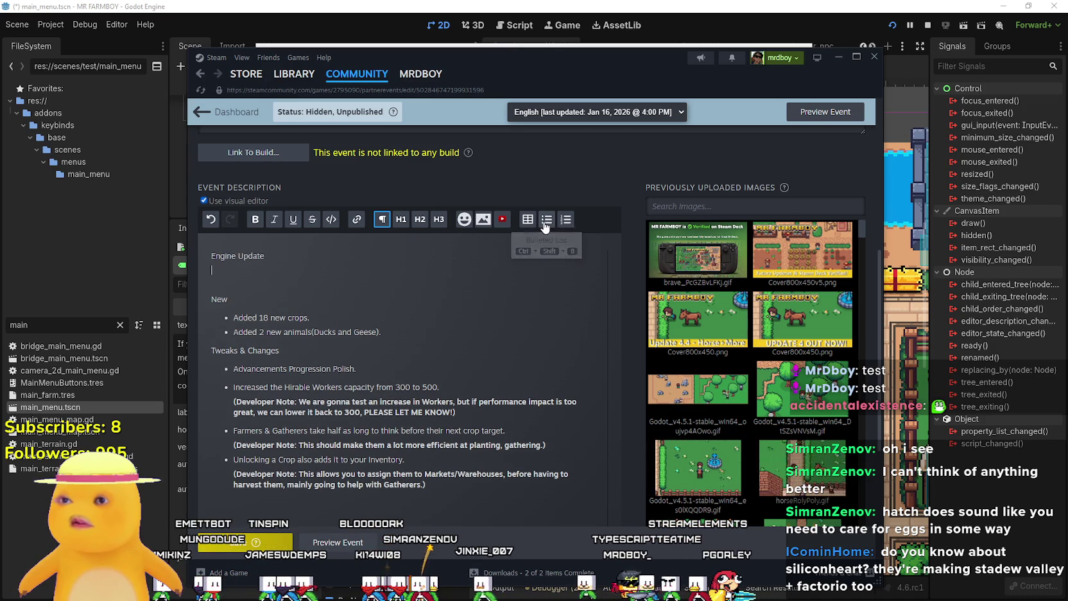
pyautogui.click(547, 219)
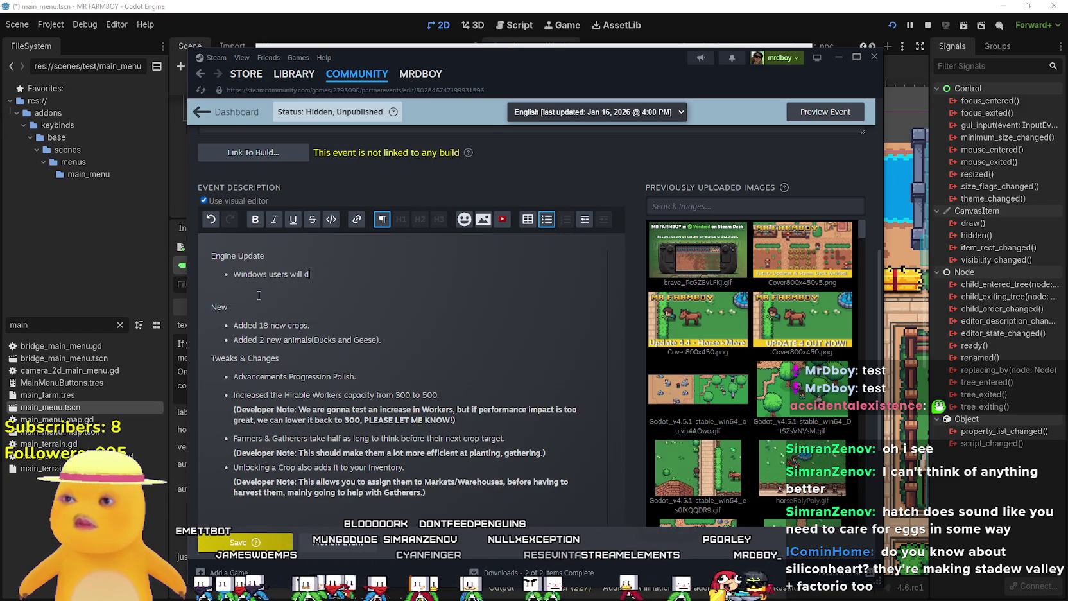
pyautogui.write('Windows users will default to D')
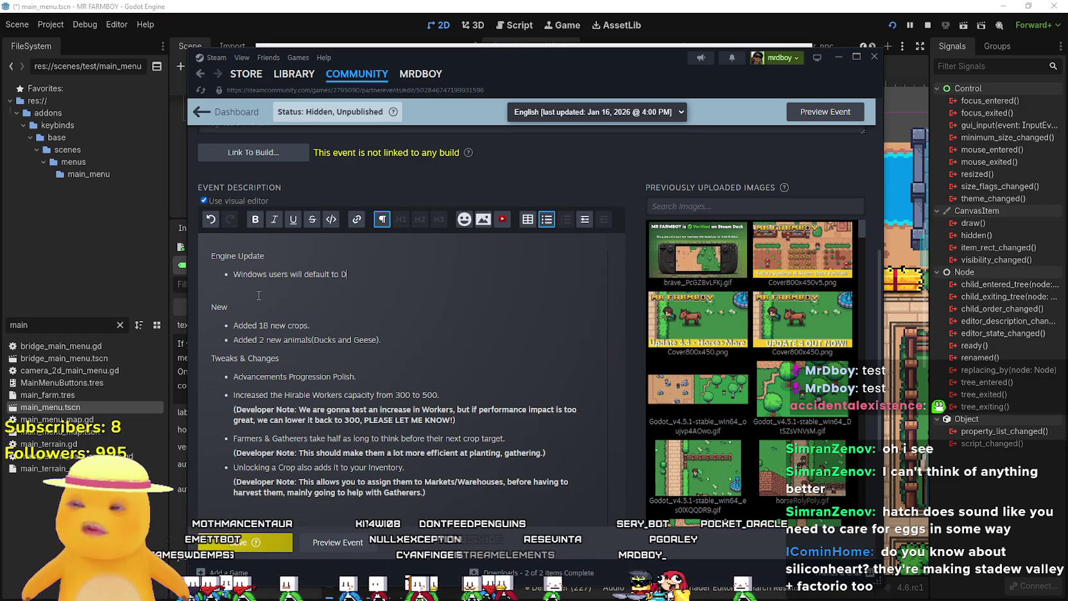
pyautogui.write('irectX 12')
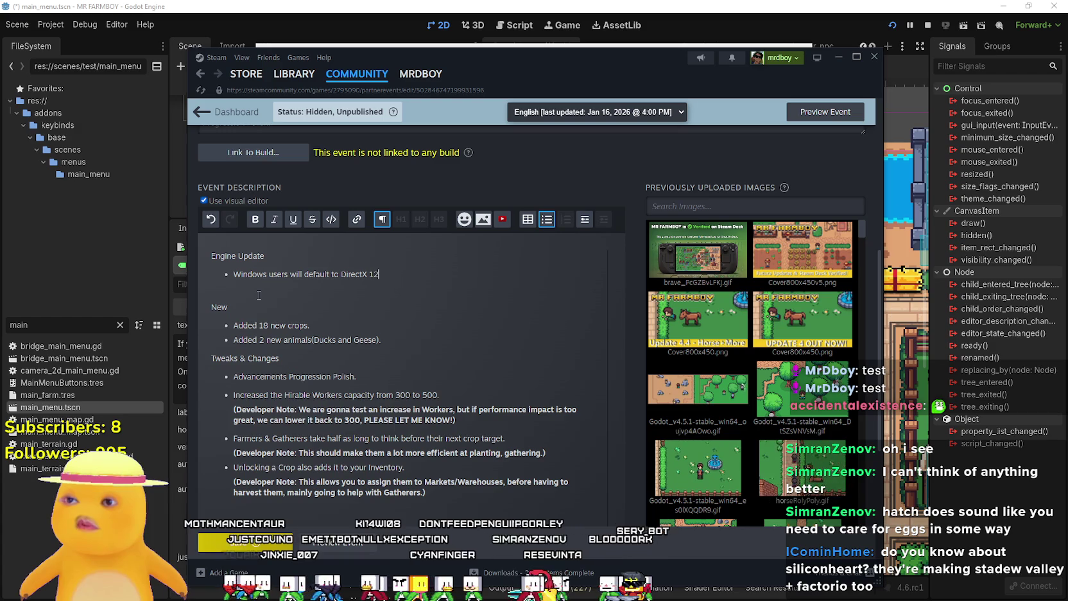
# Add the bullet 'Linux/AMD will default to Vulkan.' and leave Vulkan's spelling unchanged
pyautogui.press('Return')
pyautogui.write('Linux')
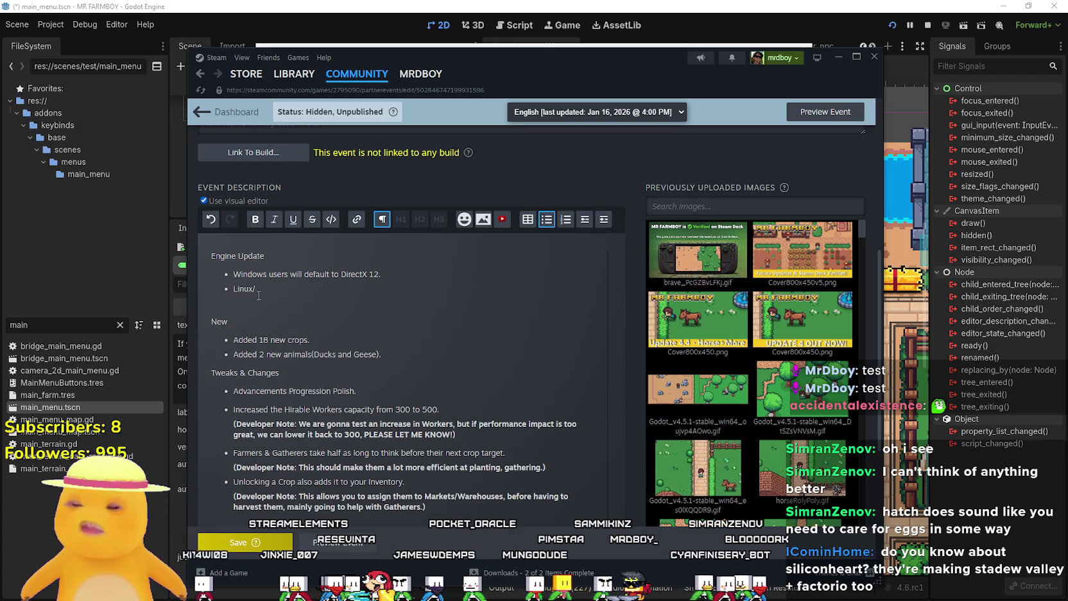
pyautogui.write('/AM')
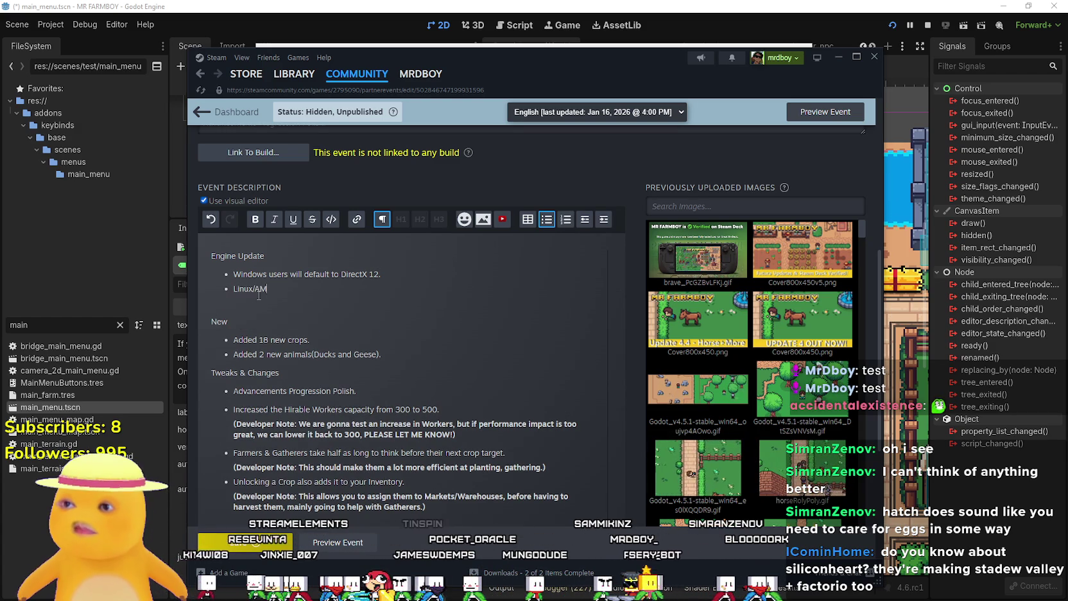
pyautogui.write('D to ')
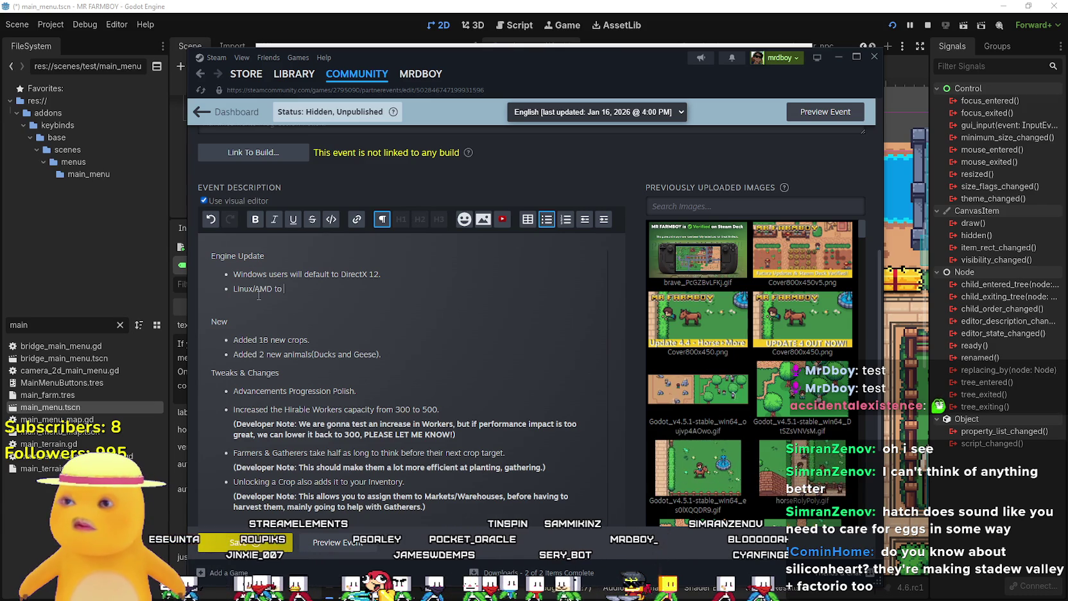
pyautogui.press('BackSpace')
pyautogui.press('BackSpace')
pyautogui.press('BackSpace')
pyautogui.write('will default to L')
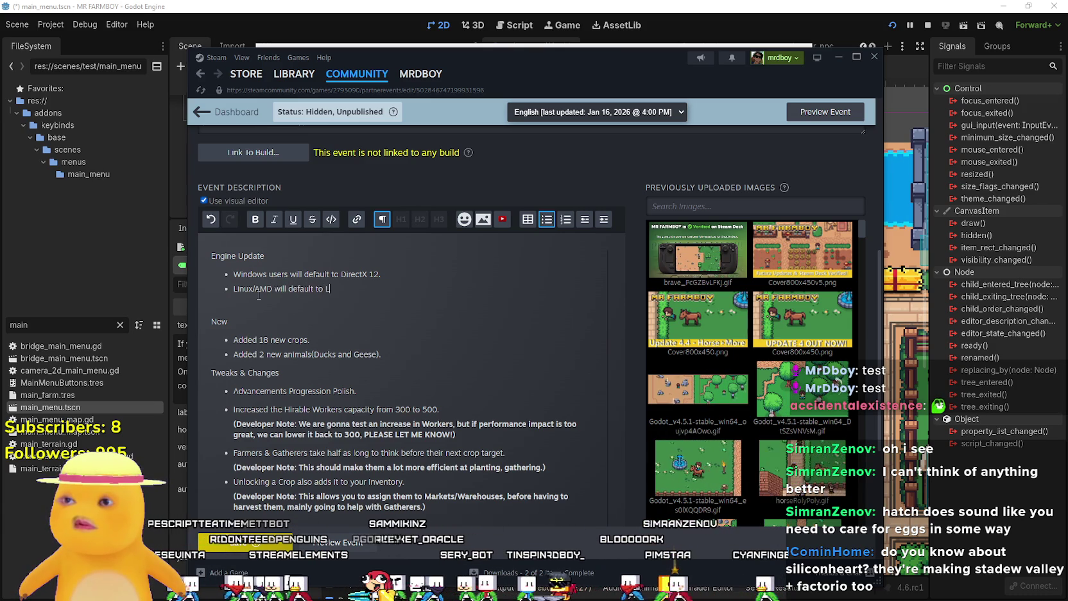
pyautogui.press('BackSpace')
pyautogui.write('Vulkan.')
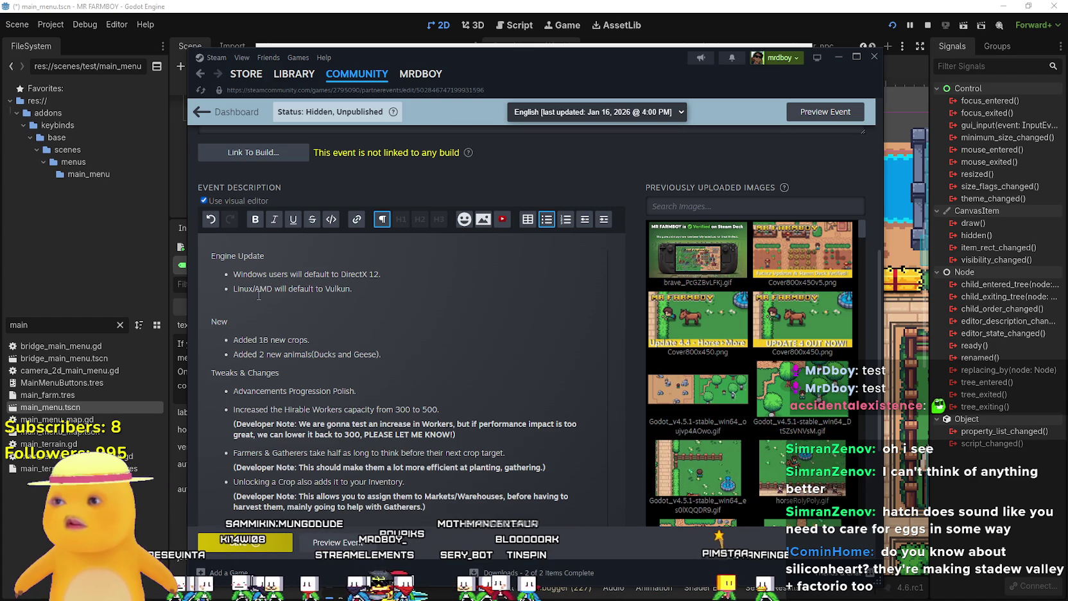
pyautogui.press('Return')
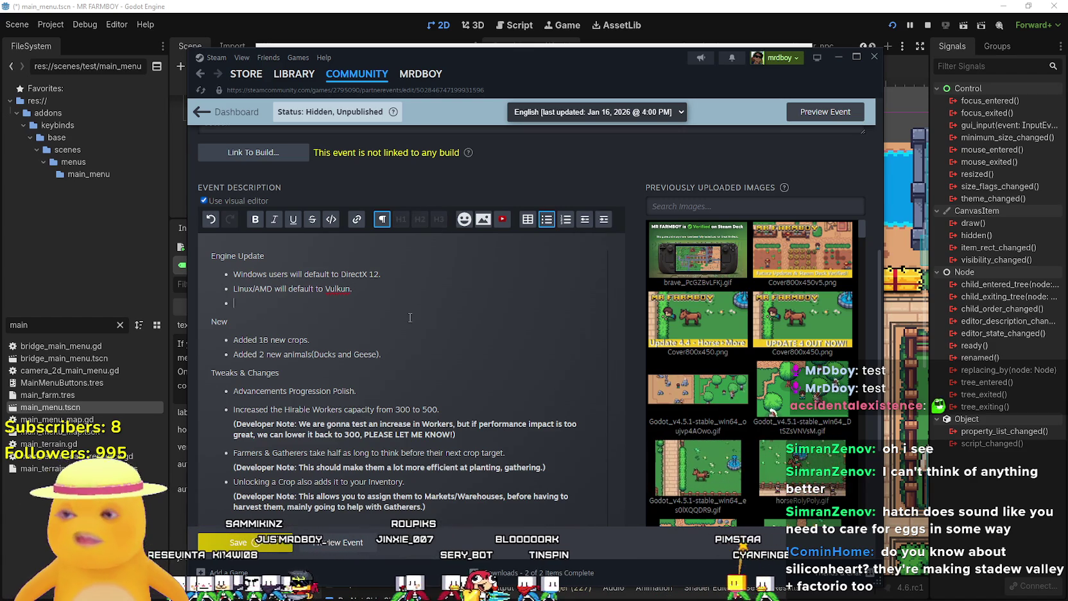
pyautogui.press('BackSpace')
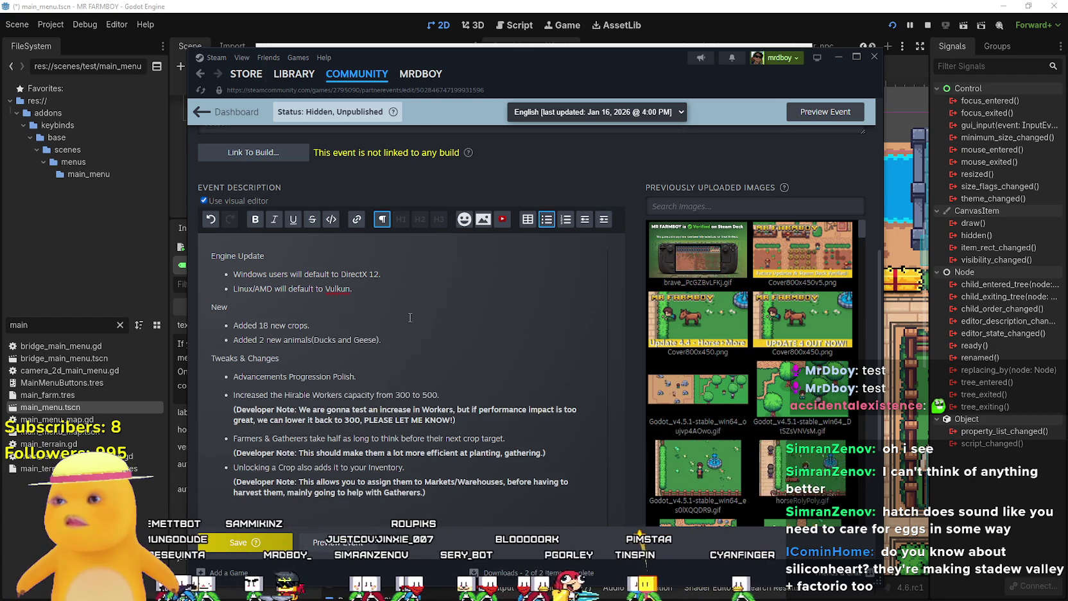
pyautogui.rightClick(335, 289)
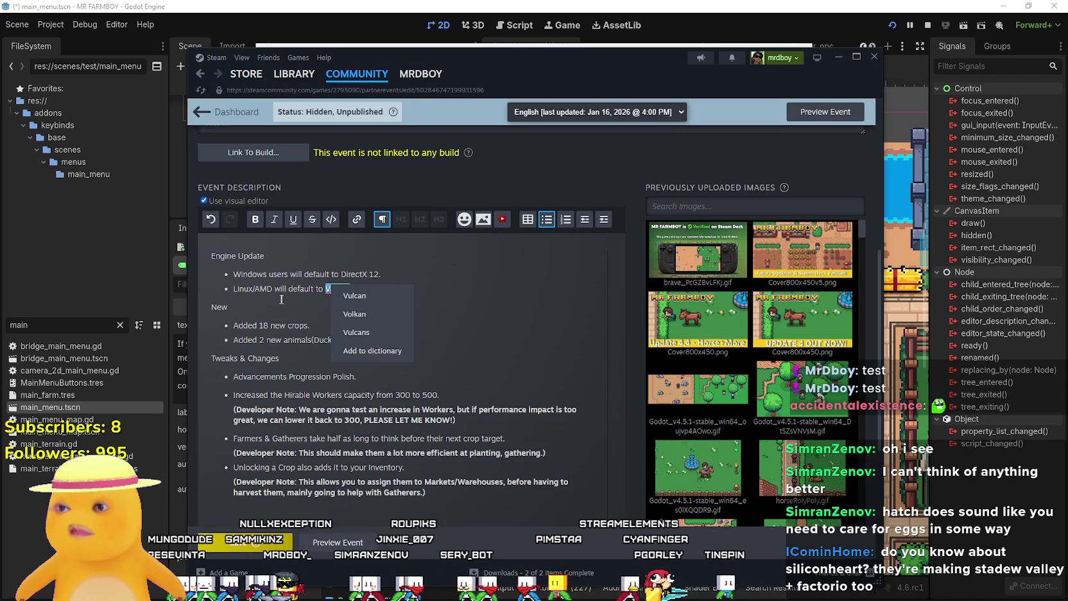
pyautogui.click(353, 288)
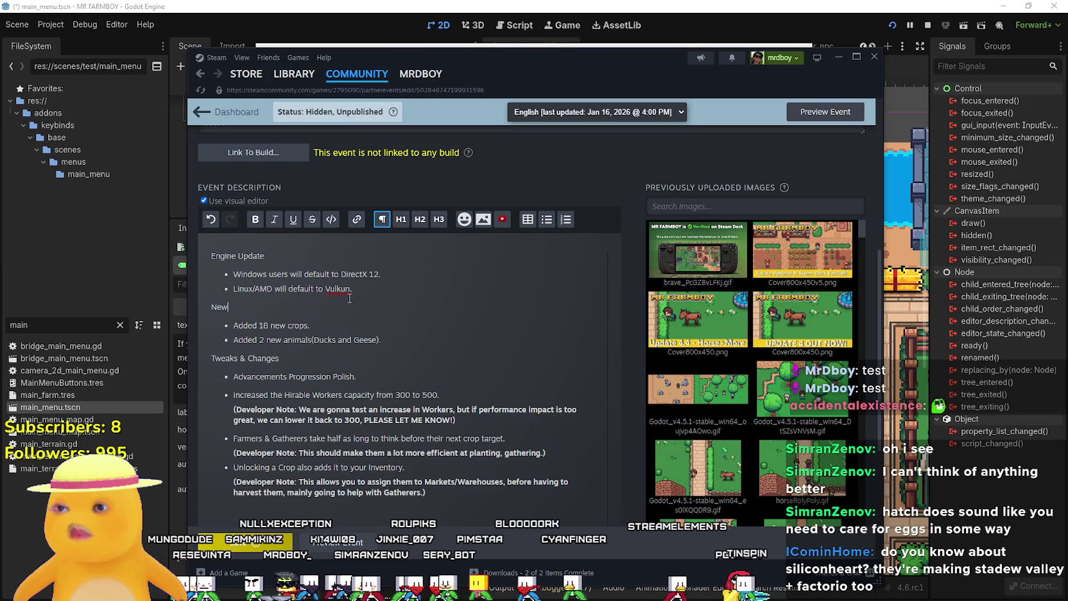
pyautogui.rightClick(340, 289)
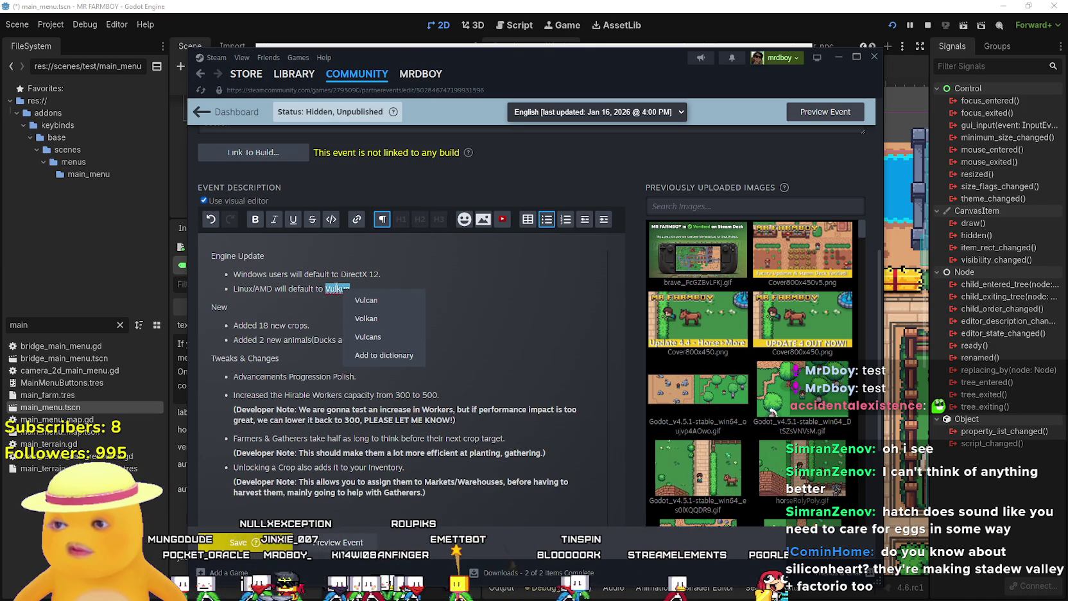
pyautogui.click(366, 289)
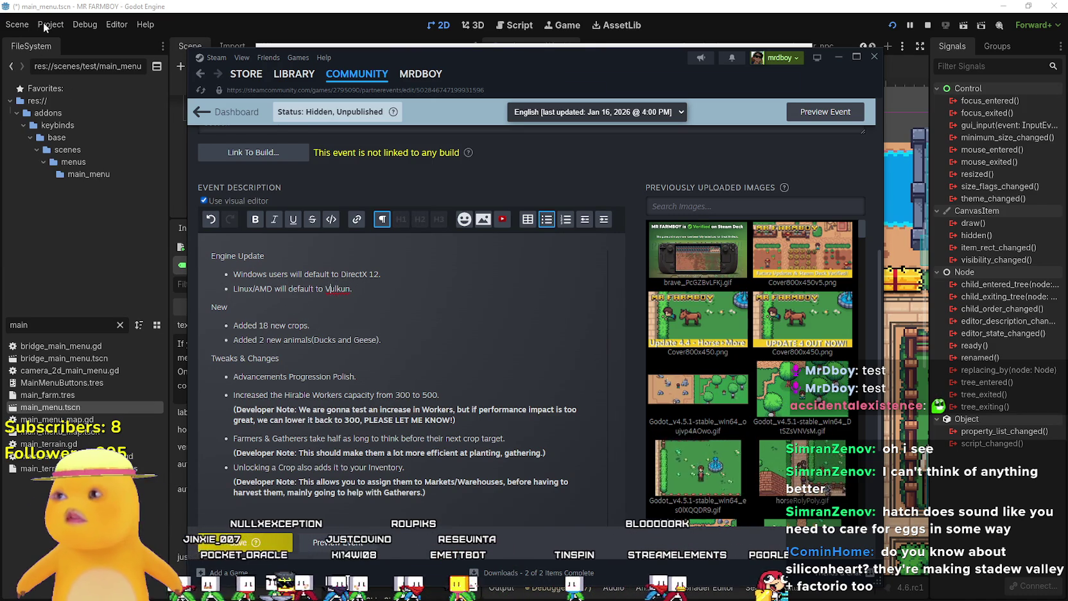
# Close Godot's version notes editor and open Project Settings
pyautogui.click(94, 37)
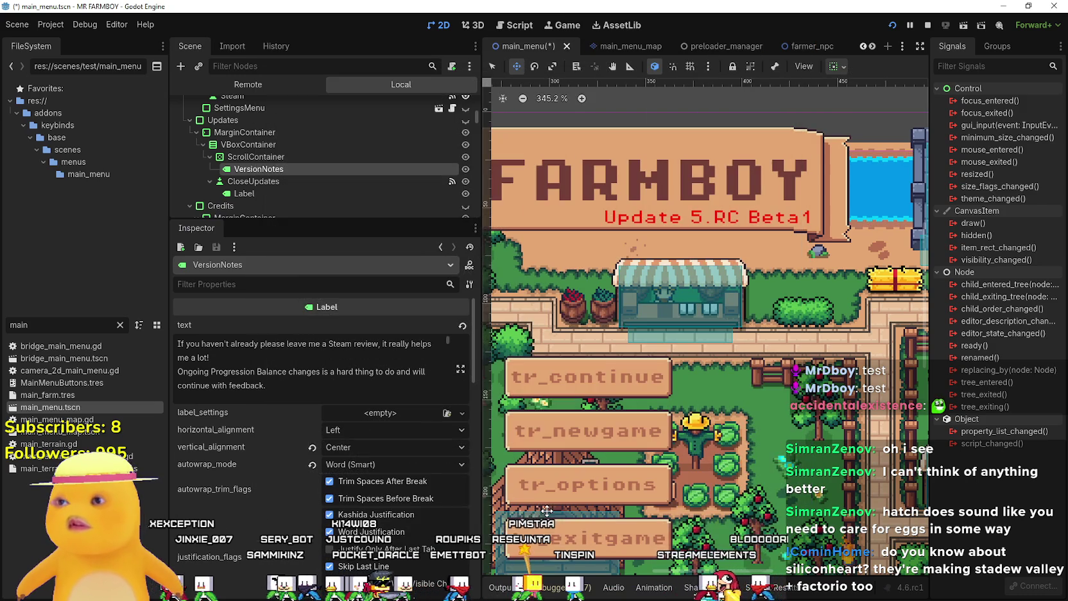
pyautogui.click(542, 524)
pyautogui.click(50, 24)
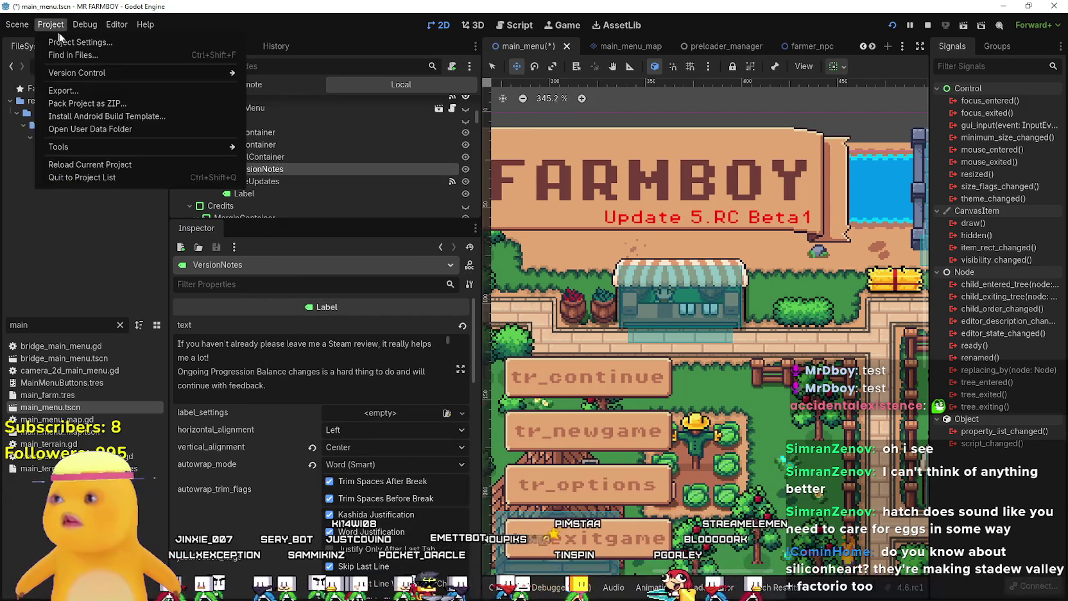
pyautogui.click(67, 40)
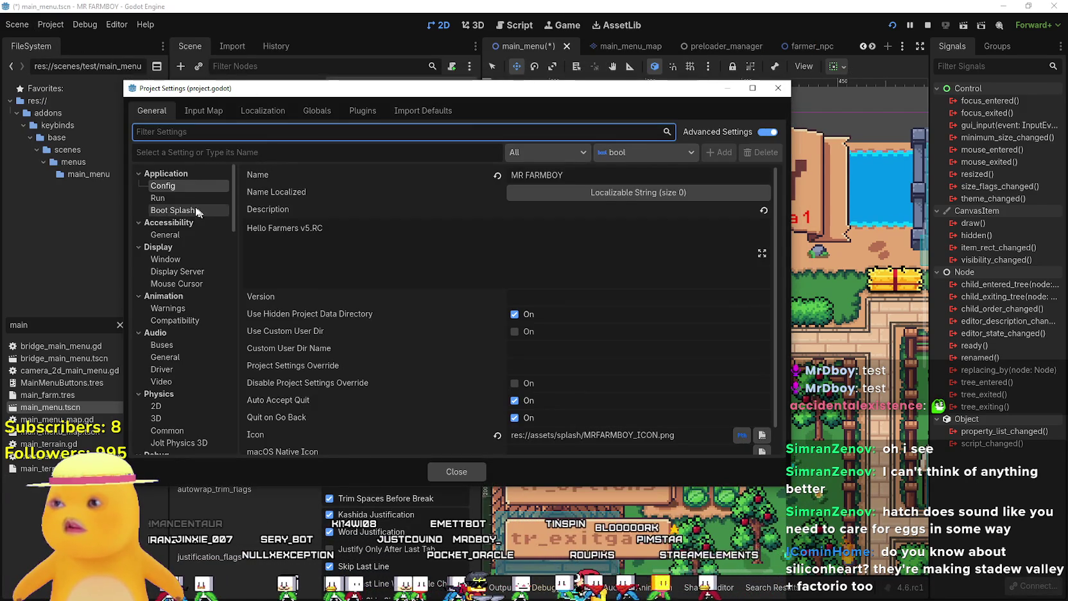
# Browse the settings categories to Rendering > Rendering Device, showing the vulkan driver
pyautogui.scroll(-5, 204, 339)
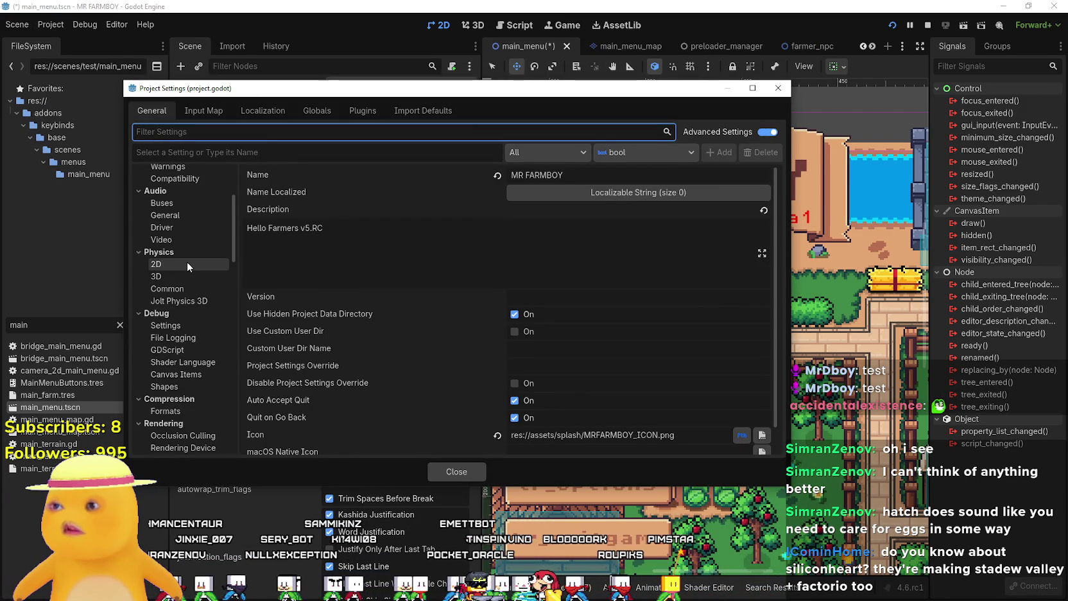
pyautogui.click(186, 261)
pyautogui.scroll(4, 174, 325)
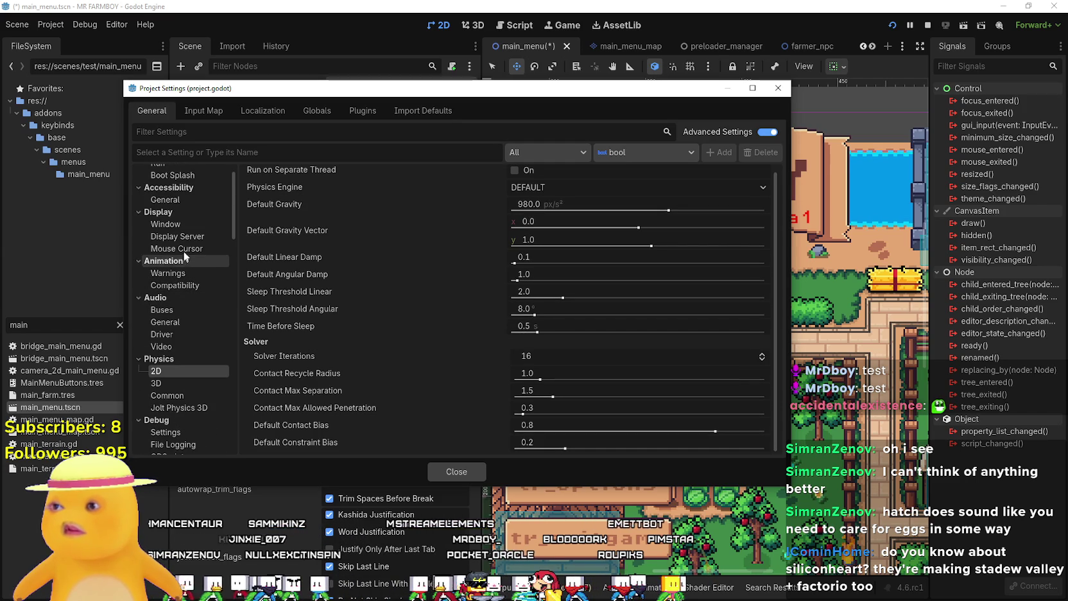
pyautogui.click(172, 224)
pyautogui.scroll(2, 187, 255)
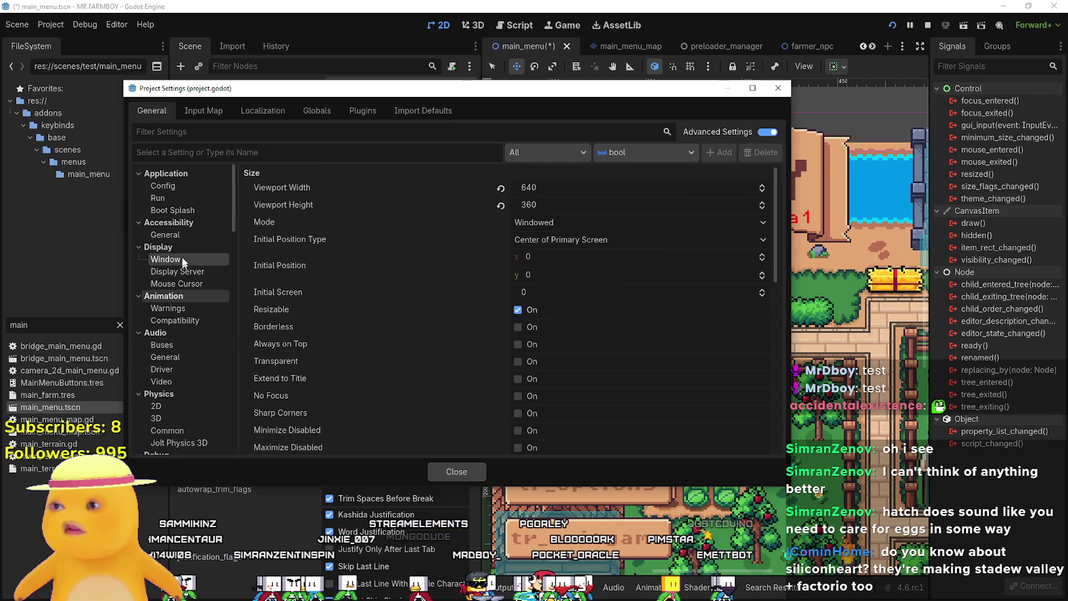
pyautogui.scroll(-8, 192, 296)
pyautogui.scroll(-3, 205, 362)
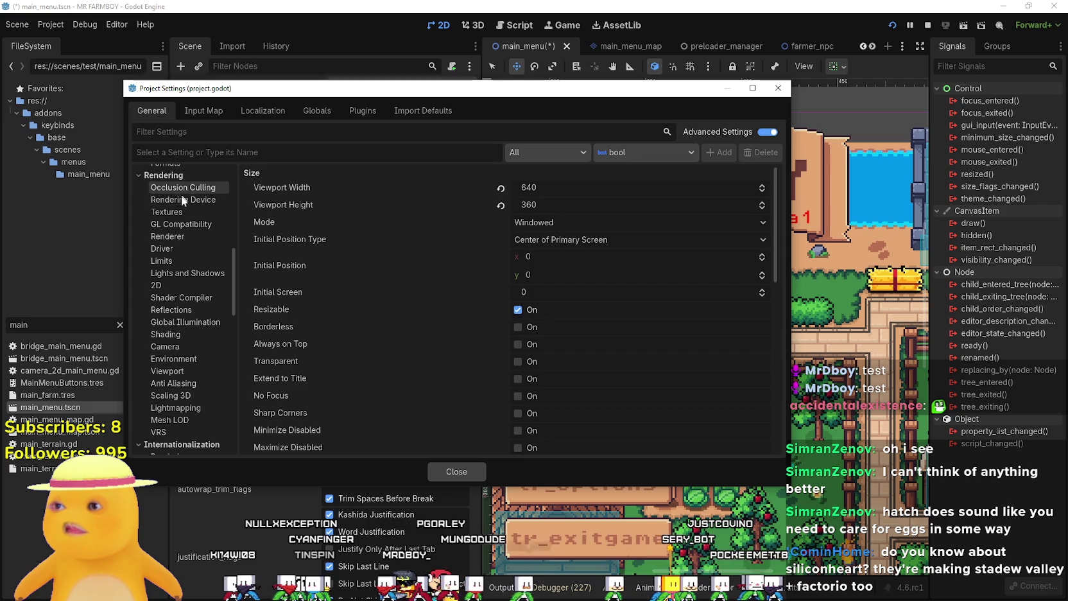
pyautogui.scroll(3, 189, 259)
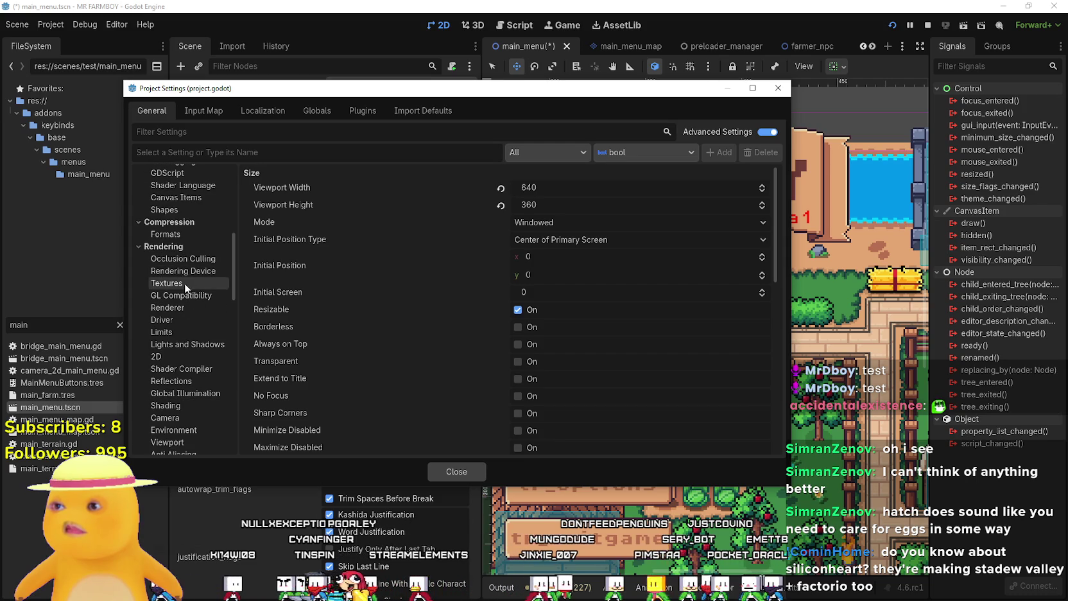
pyautogui.click(186, 283)
pyautogui.click(187, 270)
pyautogui.scroll(-1, 451, 404)
pyautogui.scroll(-1, 451, 409)
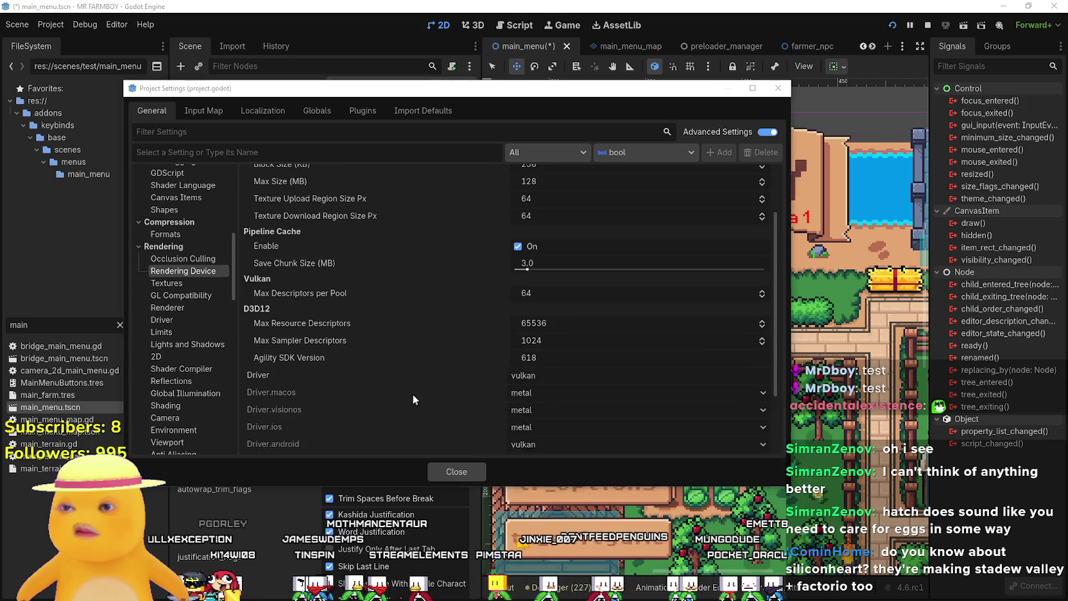
# Bring Steam forward, move its window aside, and focus the event description
pyautogui.hotkey('alt', 'Tab')
pyautogui.moveTo(598, 70)
pyautogui.mouseDown()
pyautogui.moveTo(855, 372)
pyautogui.moveTo(896, 509)
pyautogui.moveTo(848, 388)
pyautogui.moveTo(813, 421)
pyautogui.moveTo(1066, 155)
pyautogui.mouseUp()
pyautogui.click(878, 377)
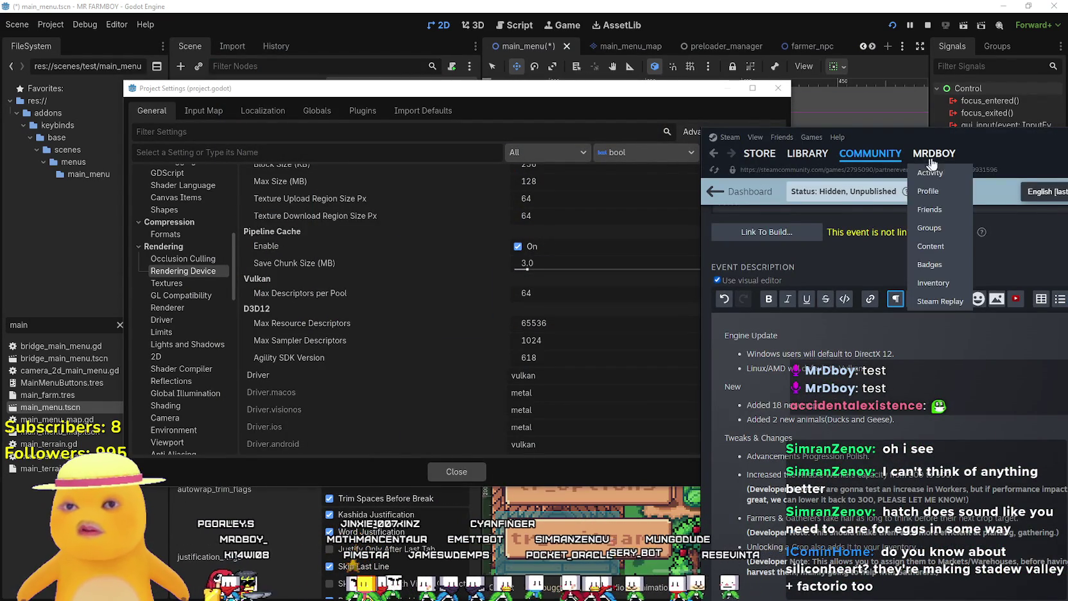
# Save the Steam event draft and close Godot's Project Settings
pyautogui.moveTo(1010, 130); pyautogui.dragTo(527, 32)
pyautogui.click(276, 521)
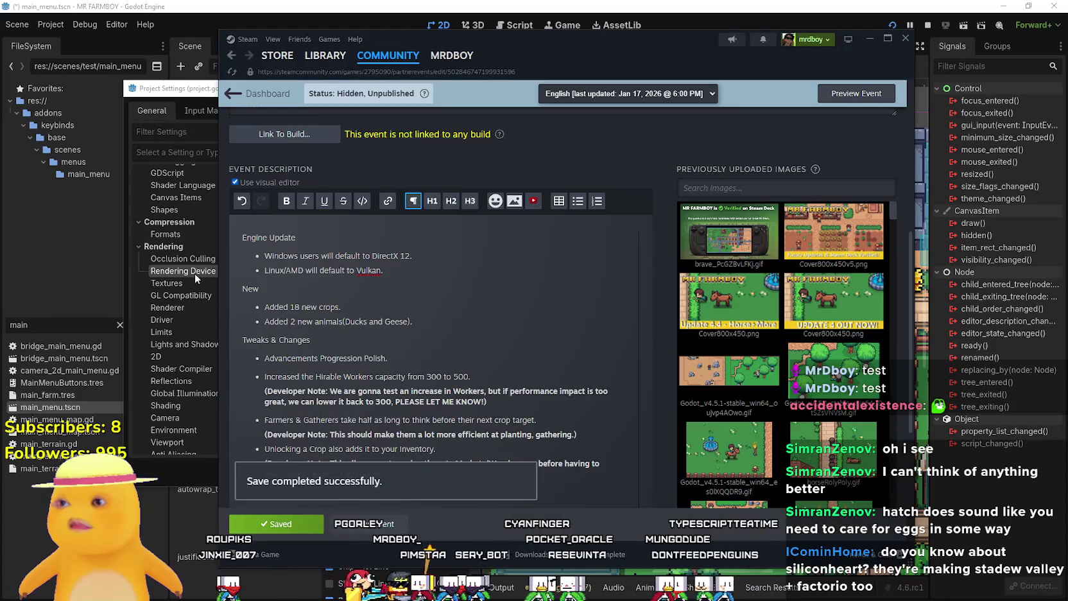
pyautogui.click(194, 273)
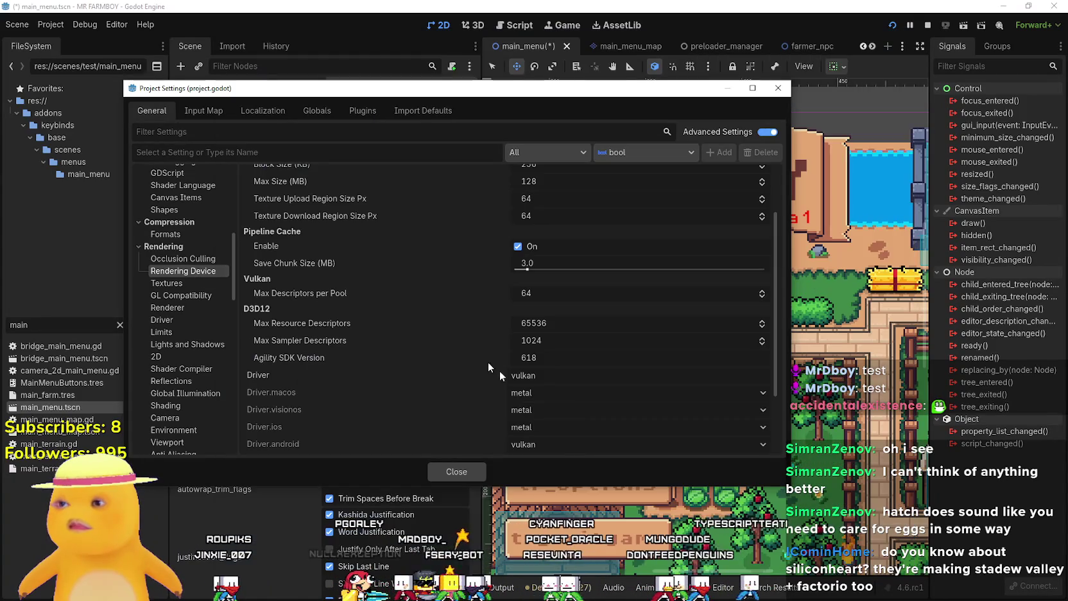
pyautogui.click(457, 479)
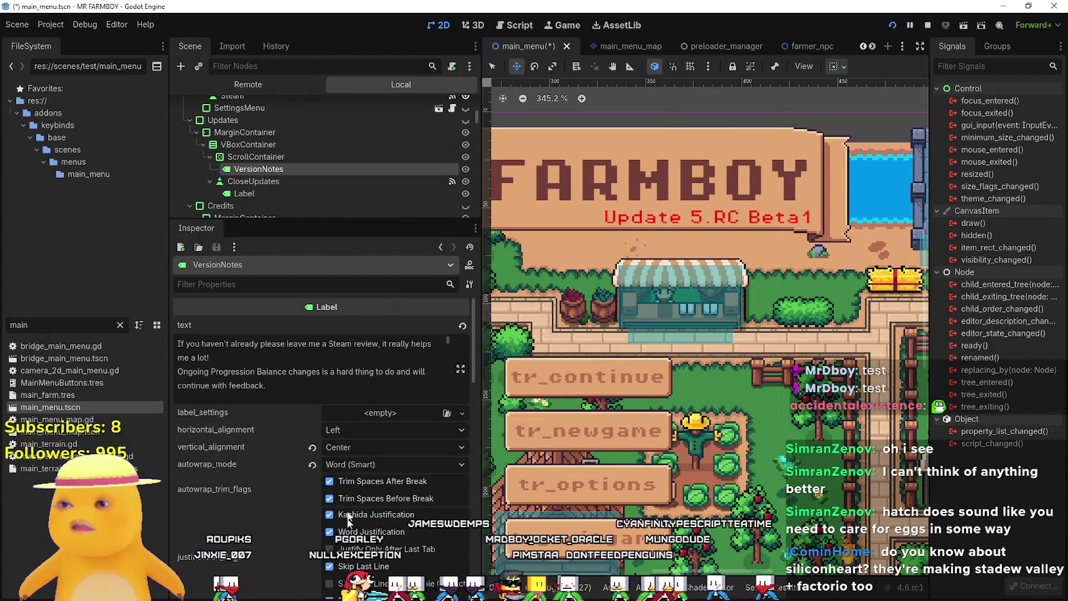
# Reopen Godot's version notes text and scroll Steam back to the event description
pyautogui.click(461, 369)
pyautogui.hotkey('alt', 'Tab')
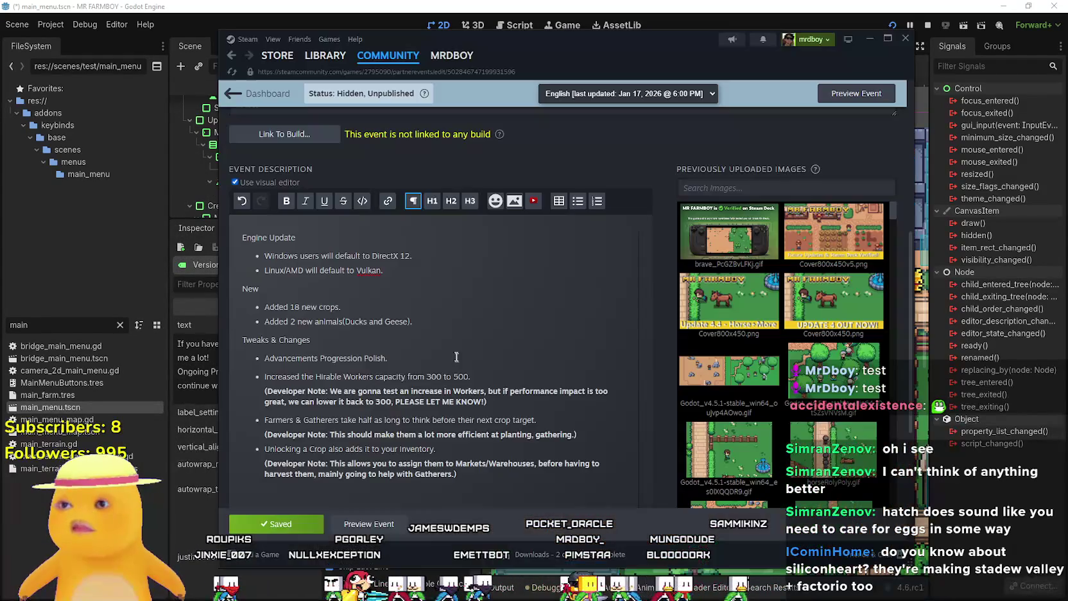
pyautogui.scroll(3, 440, 301)
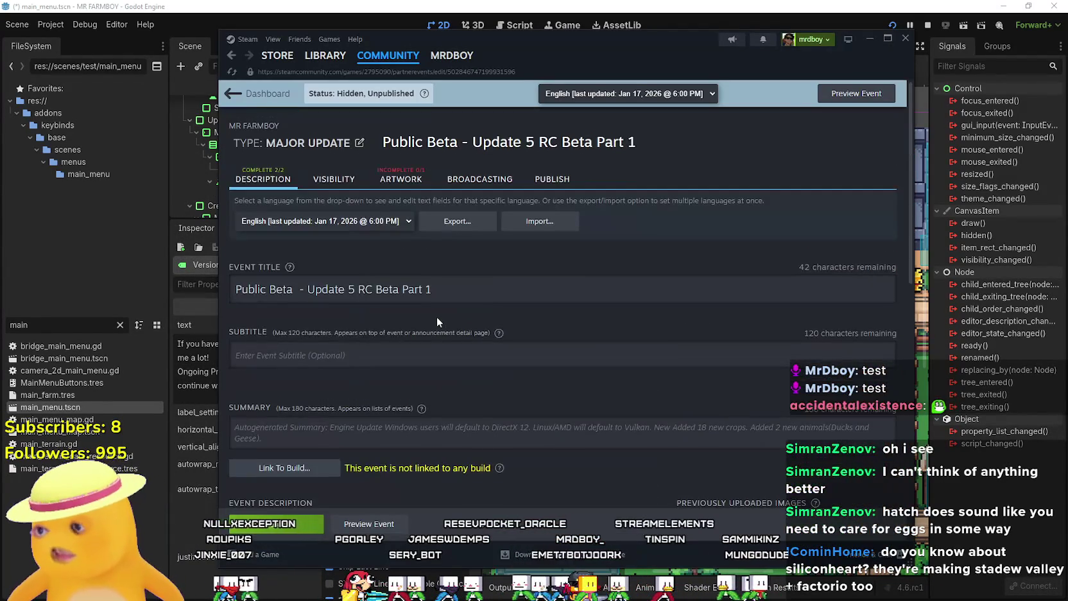
pyautogui.scroll(-4, 436, 316)
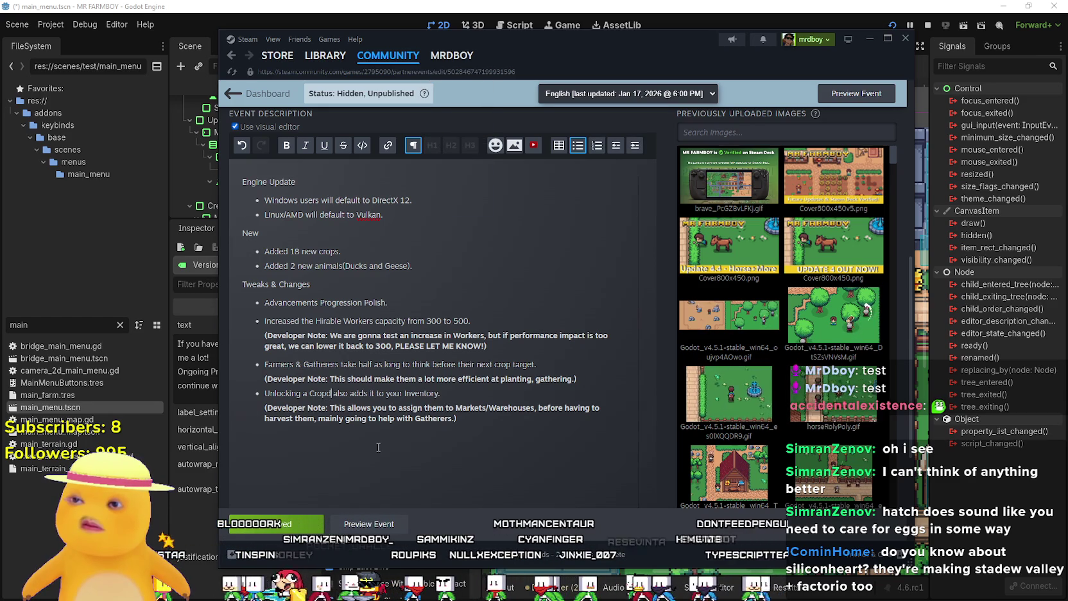
# Fix the unlocking bullet so it reads 'Crops/Animal Drops'
pyautogui.press('BackSpace')
pyautogui.write('s/')
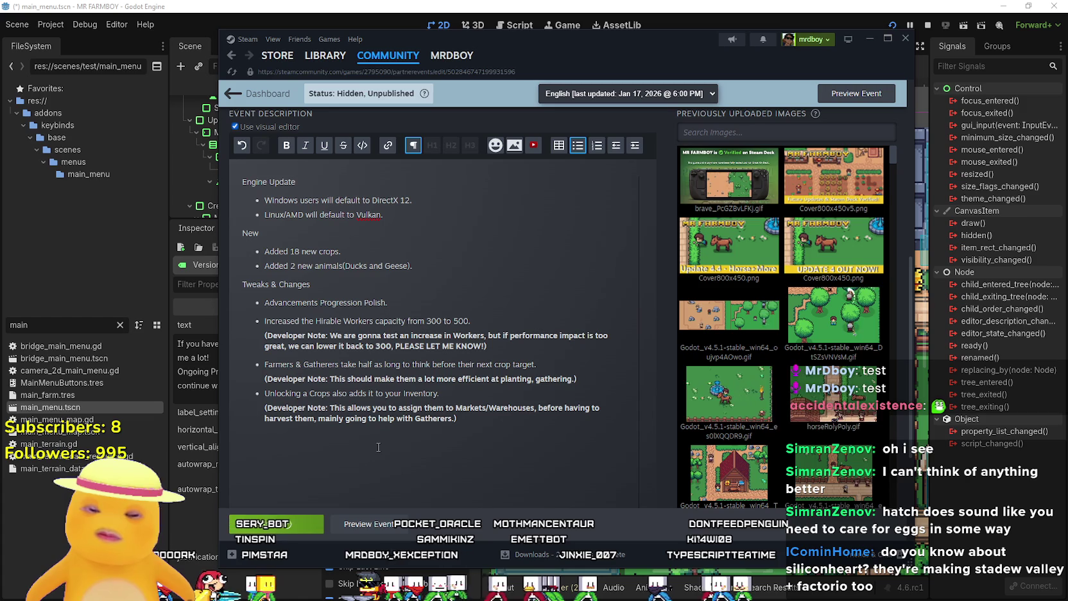
pyautogui.write('Ani')
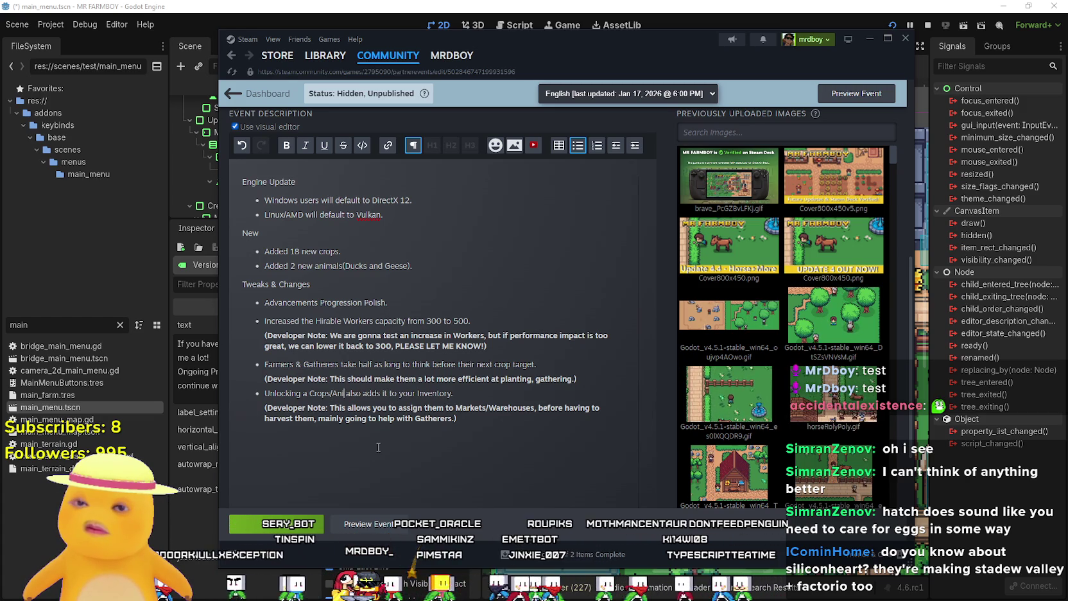
pyautogui.write('mal')
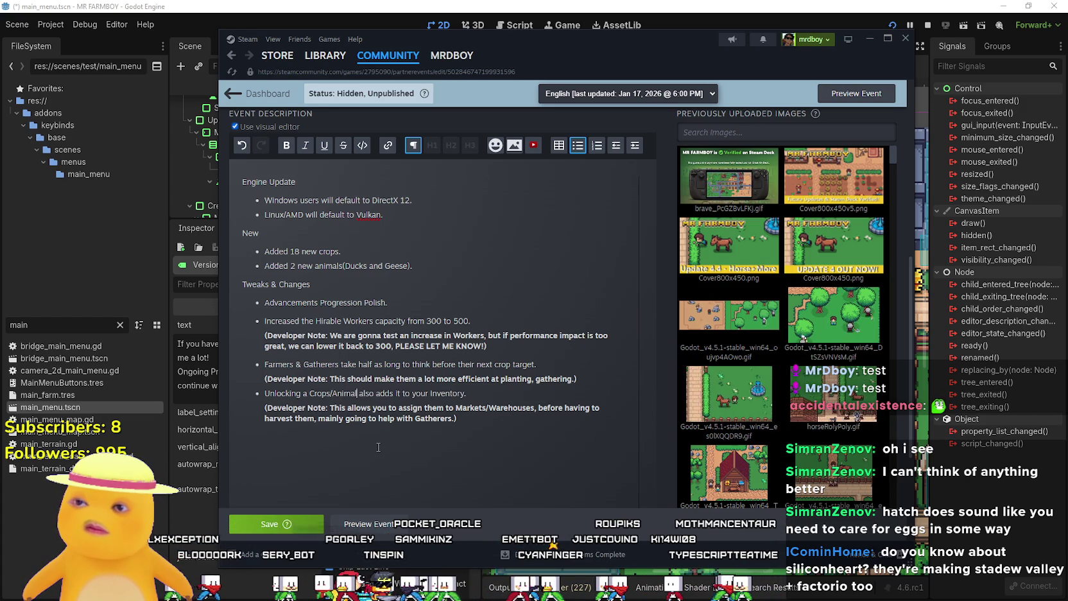
pyautogui.write(' Ite')
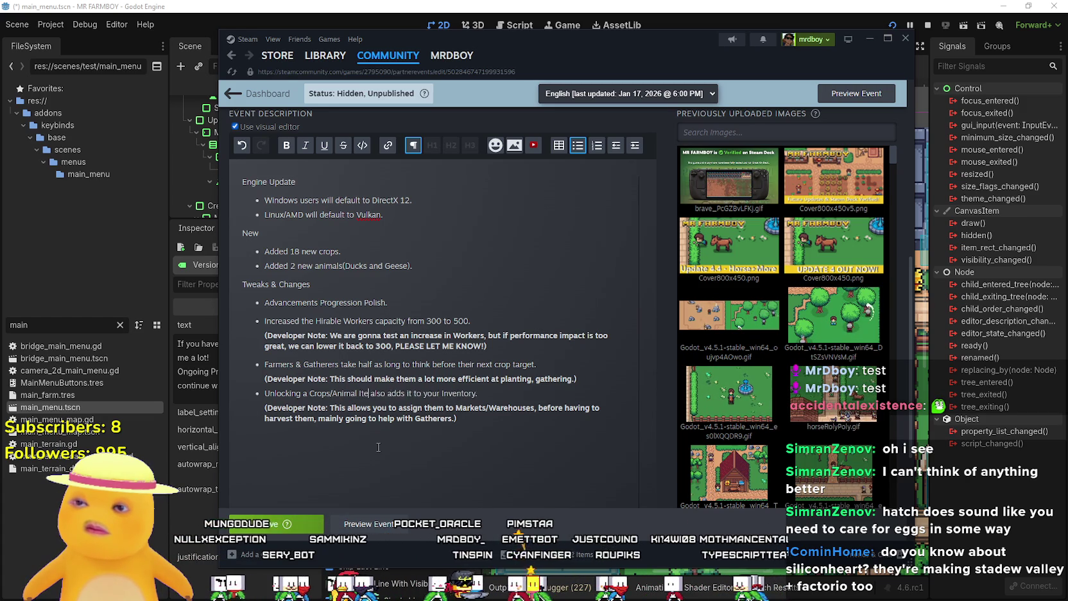
pyautogui.press('BackSpace')
pyautogui.press('BackSpace')
pyautogui.press('BackSpace')
pyautogui.write('Drops')
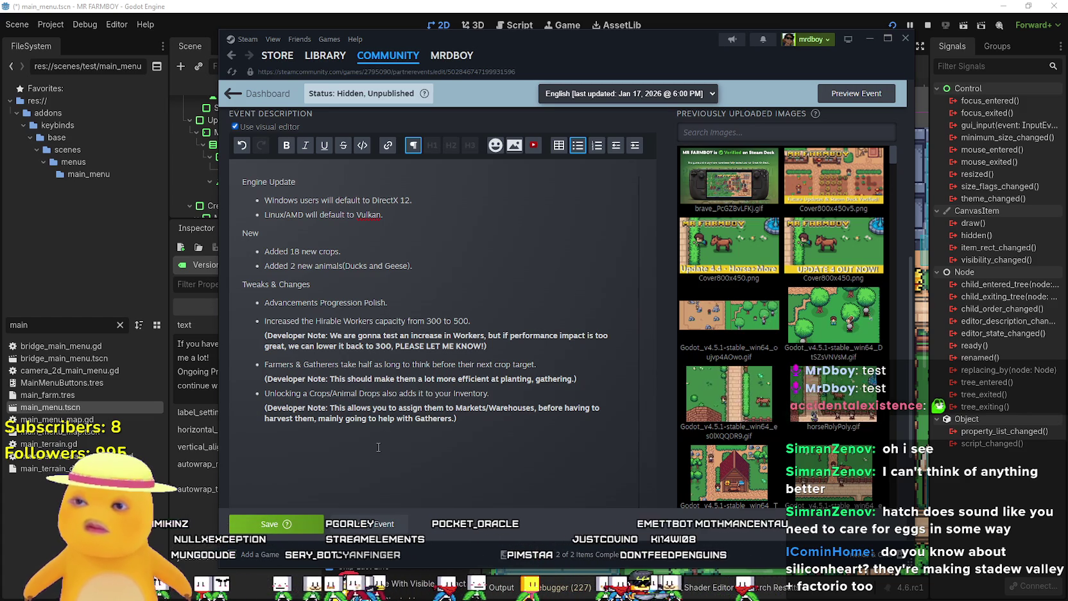
# Save the event and extend the developer note to 'Gatherers/Ranchers'
pyautogui.click(503, 439)
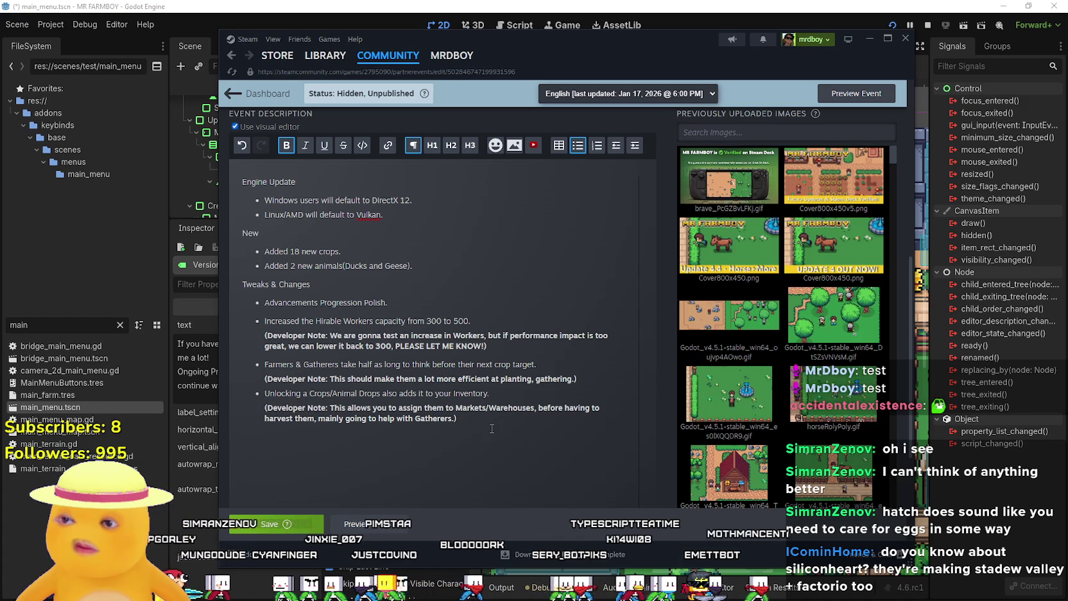
pyautogui.hotkey('ctrl', 's')
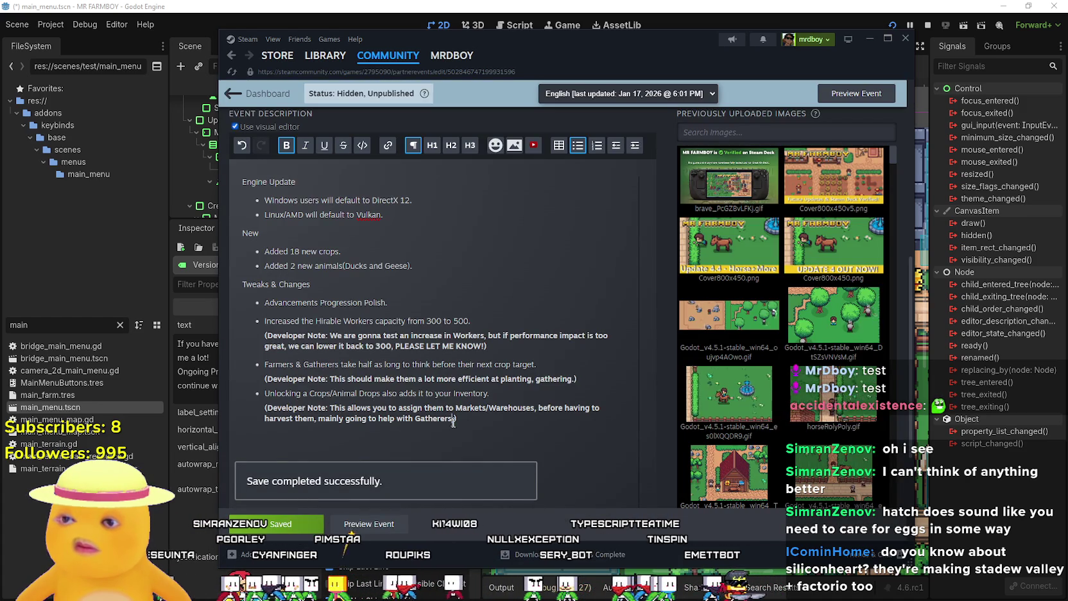
pyautogui.write('/Ranchers.')
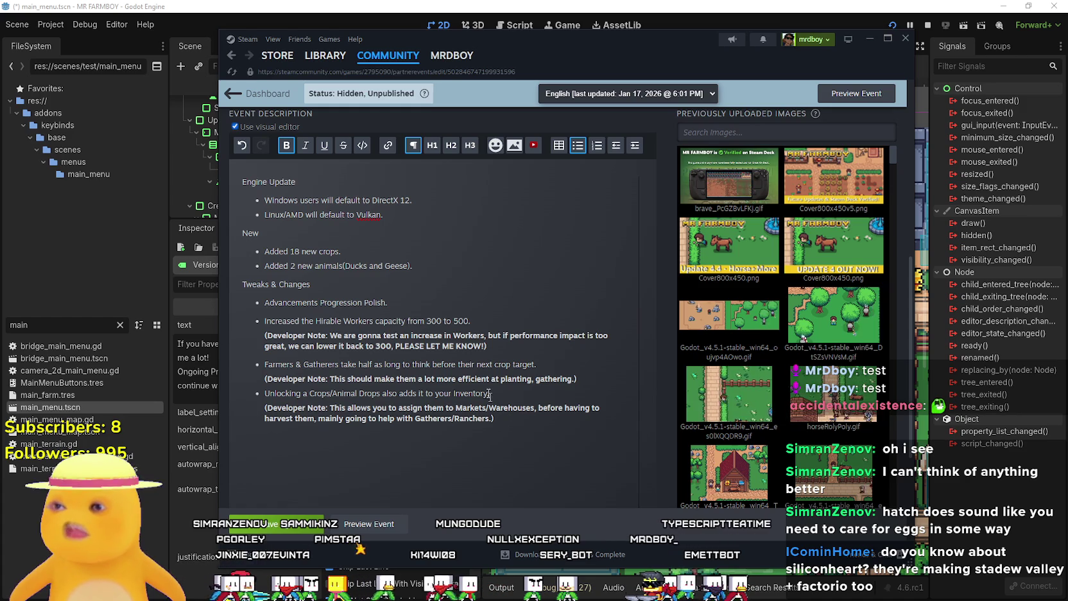
pyautogui.scroll(2, 435, 335)
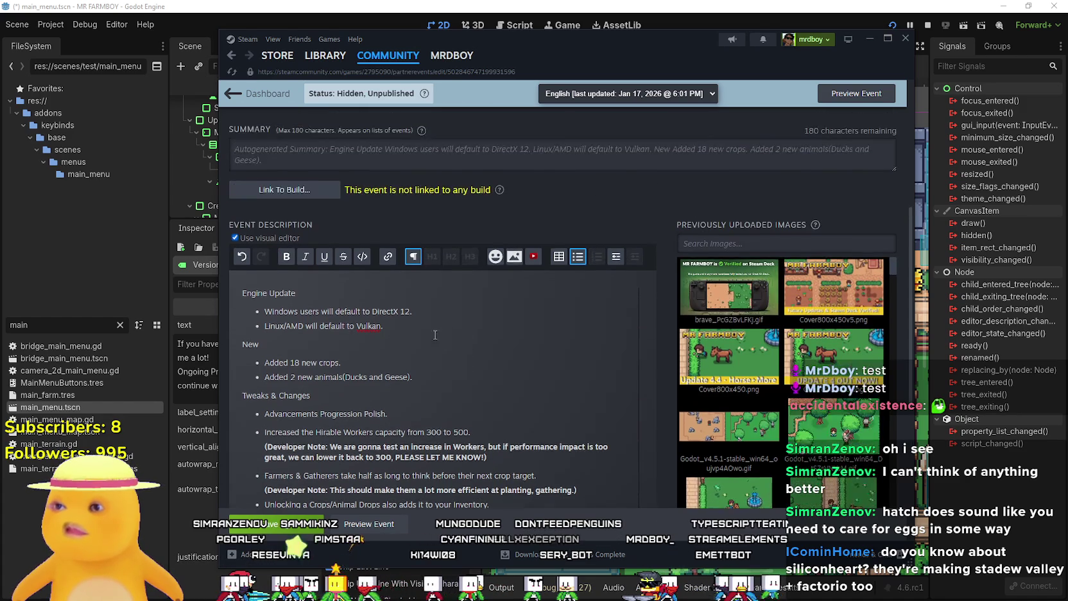
pyautogui.scroll(-1, 435, 334)
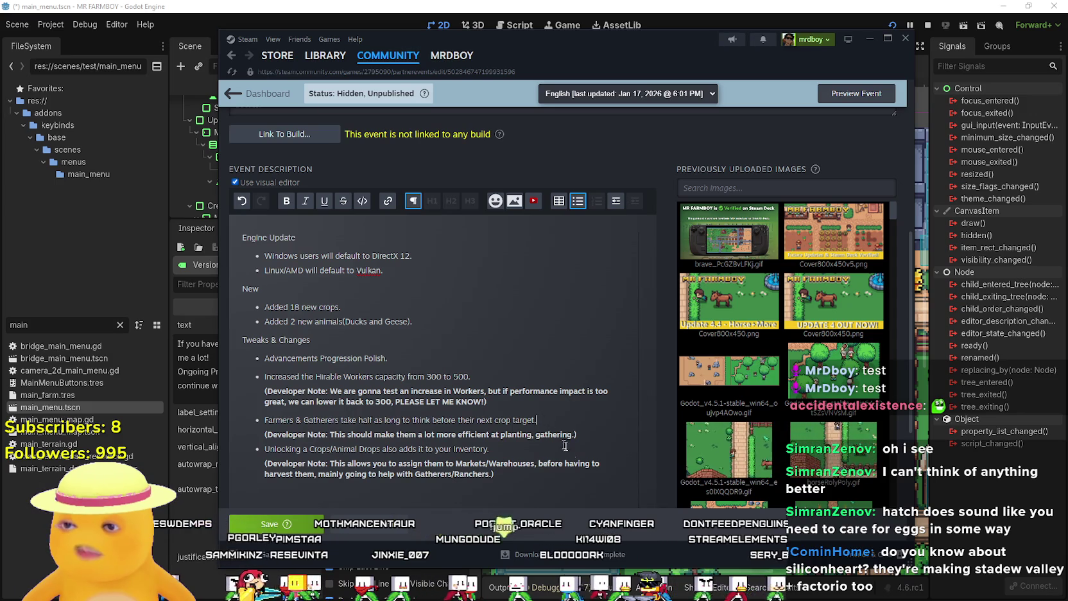
pyautogui.scroll(-2, 549, 400)
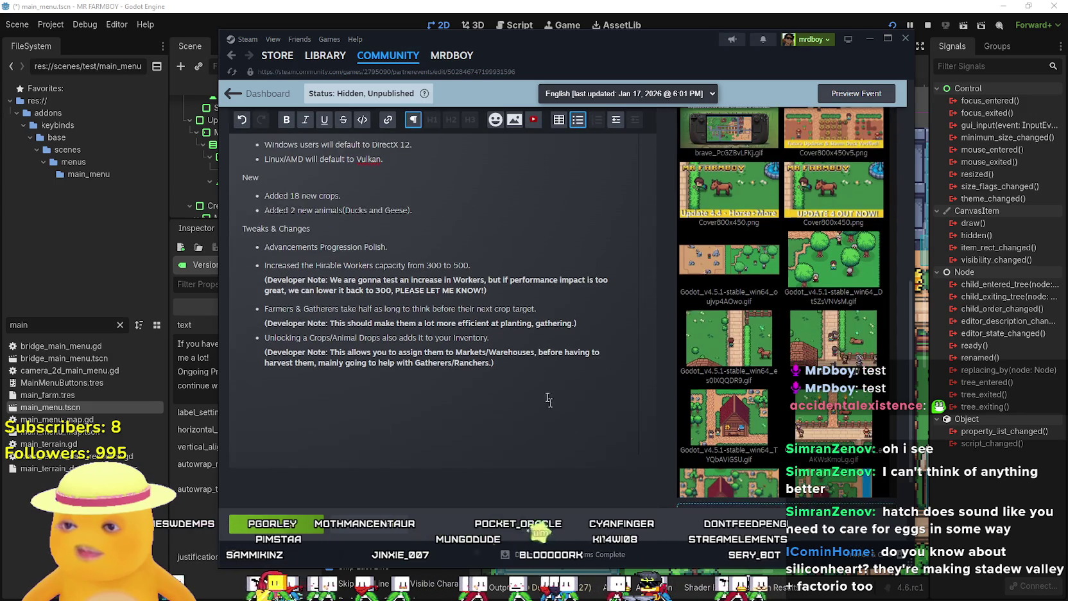
pyautogui.click(549, 332)
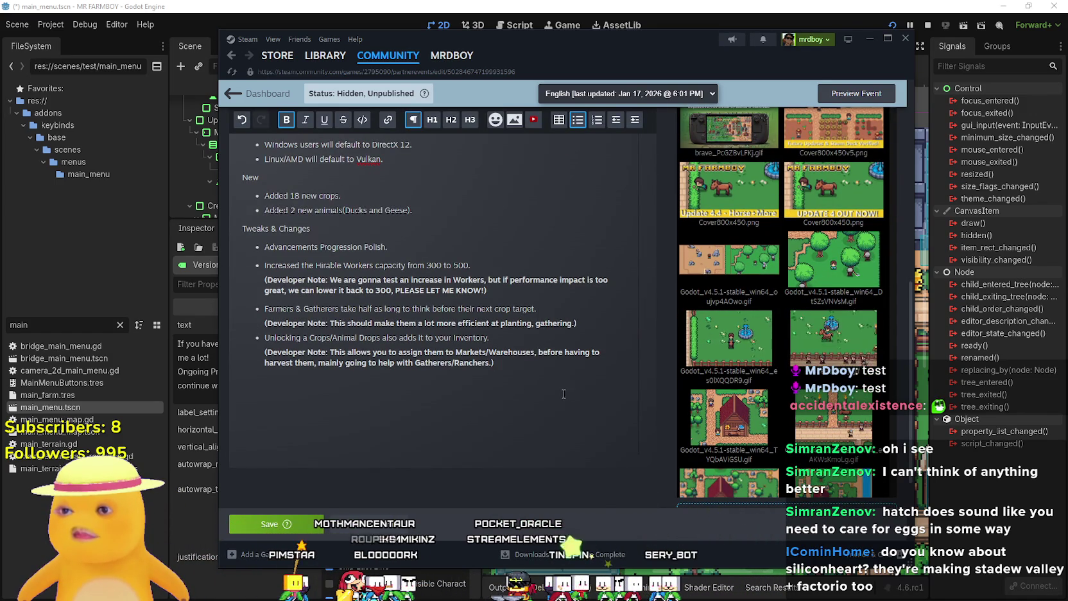
pyautogui.scroll(3, 560, 392)
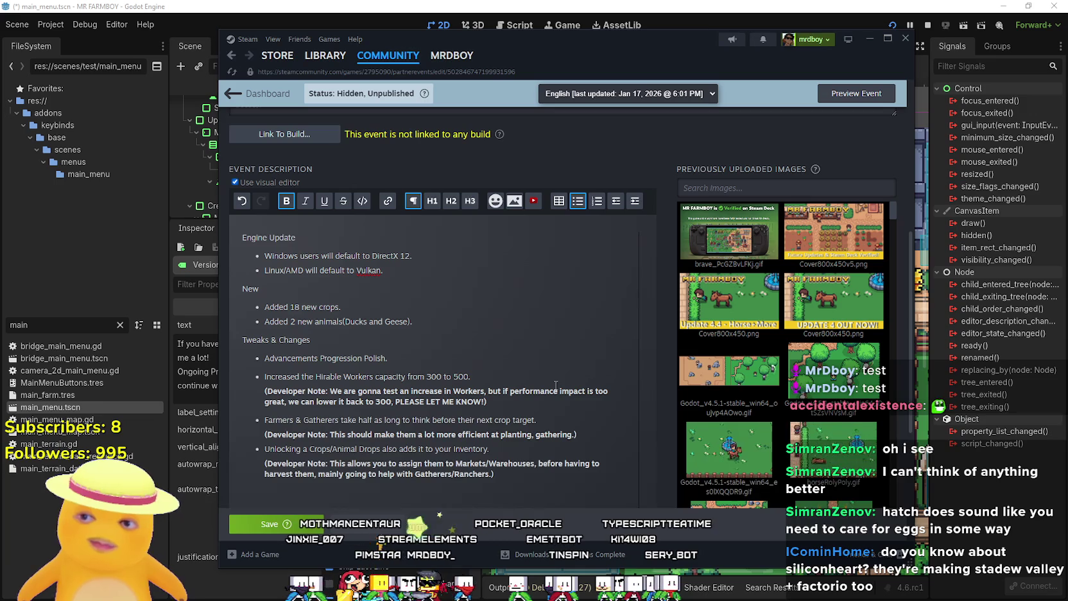
pyautogui.scroll(-1, 546, 390)
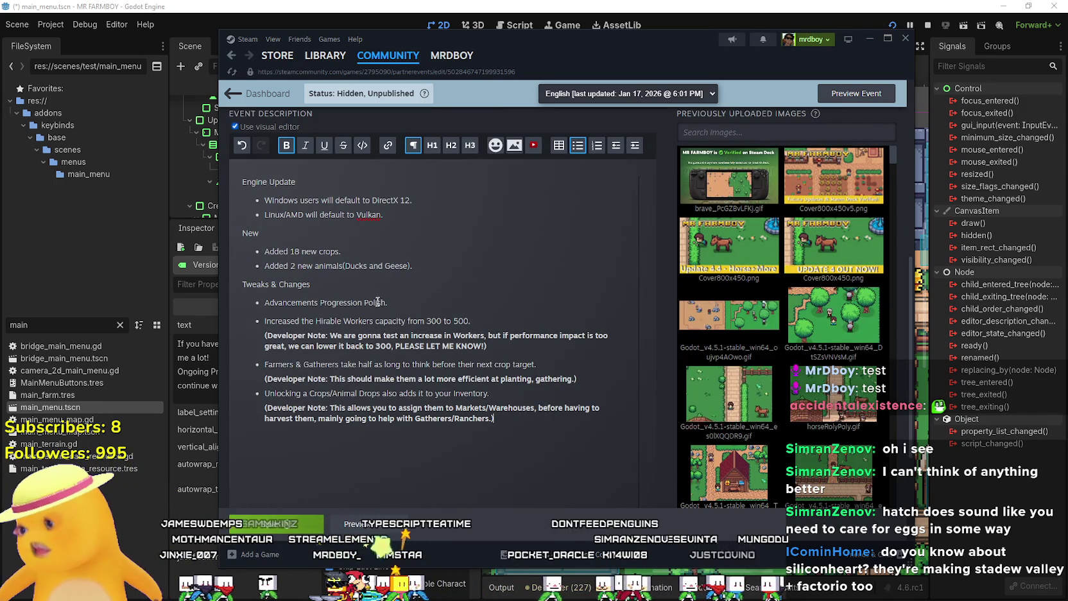
pyautogui.click(502, 420)
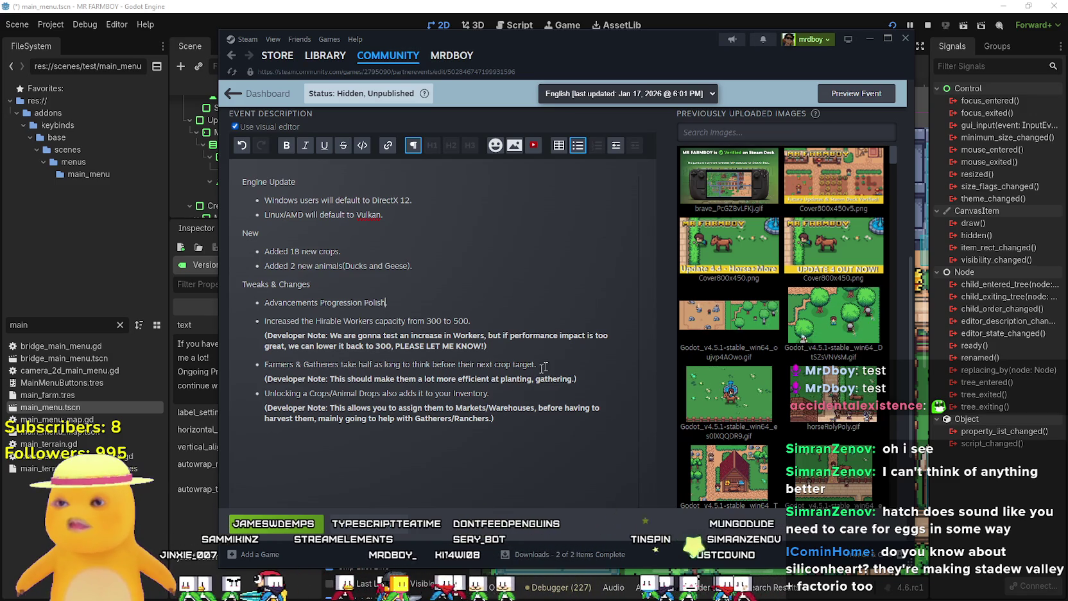
pyautogui.moveTo(585, 378); pyautogui.dragTo(311, 383)
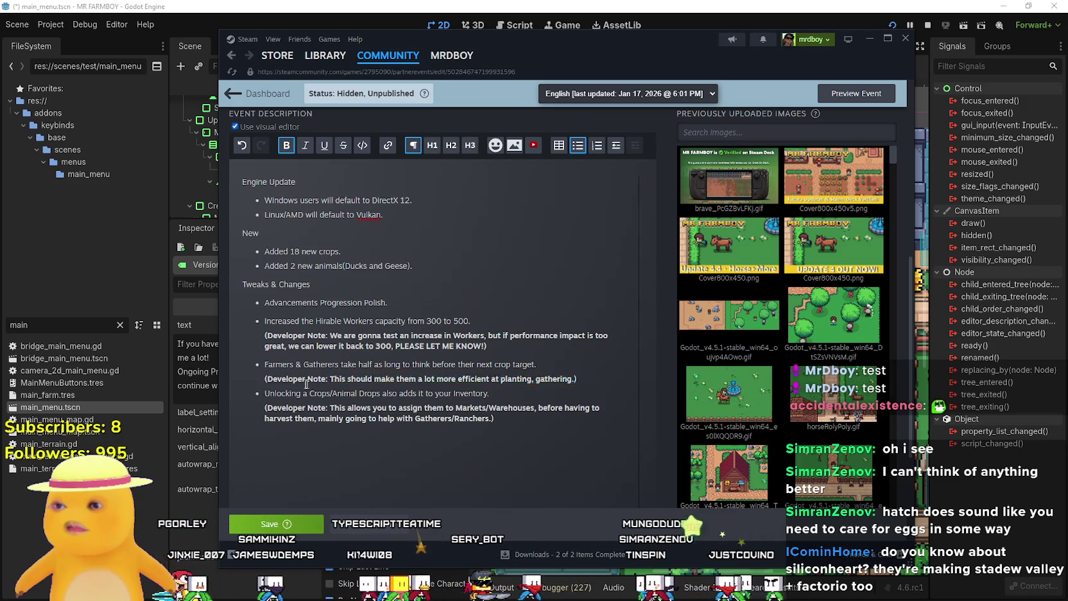
pyautogui.click(473, 306)
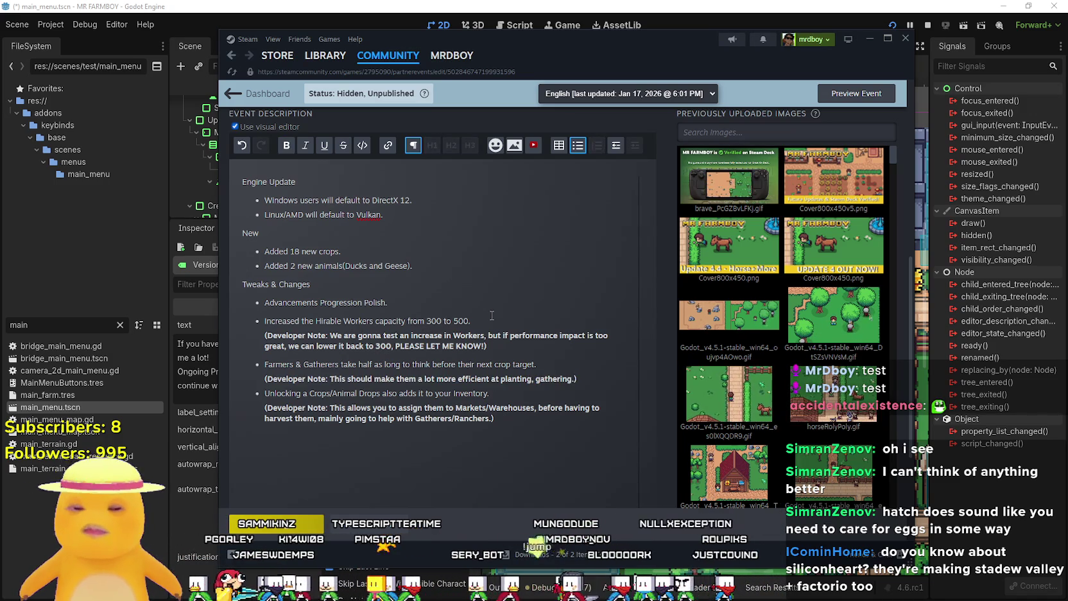
# Paste a copy of the Farmers developer note under Advancements Progression Polish and start rewriting its text
pyautogui.press('Return')
pyautogui.hotkey('ctrl', 'v')
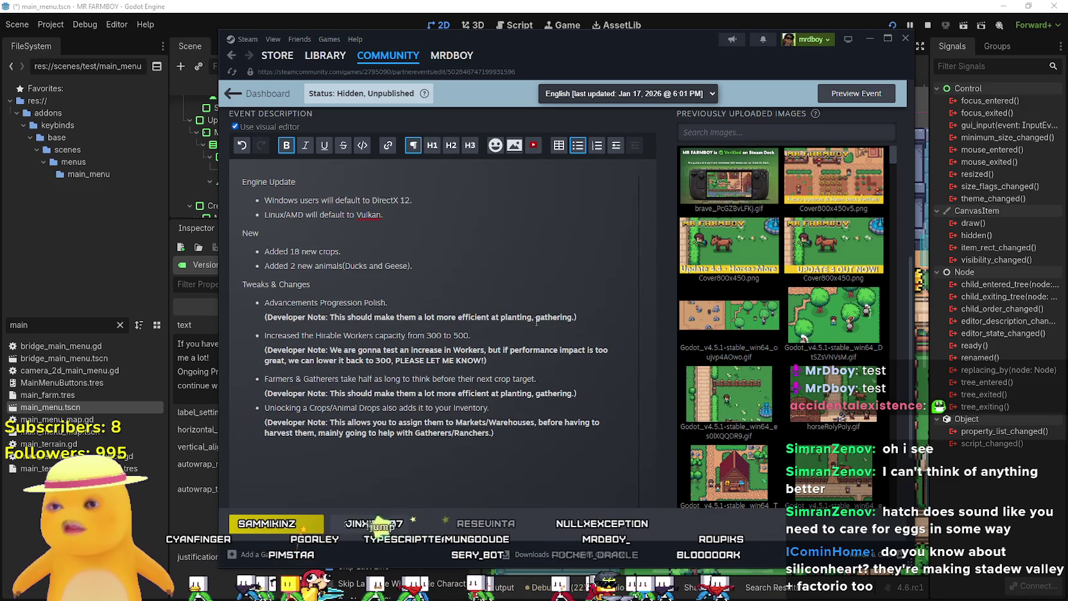
pyautogui.moveTo(572, 317); pyautogui.dragTo(325, 314)
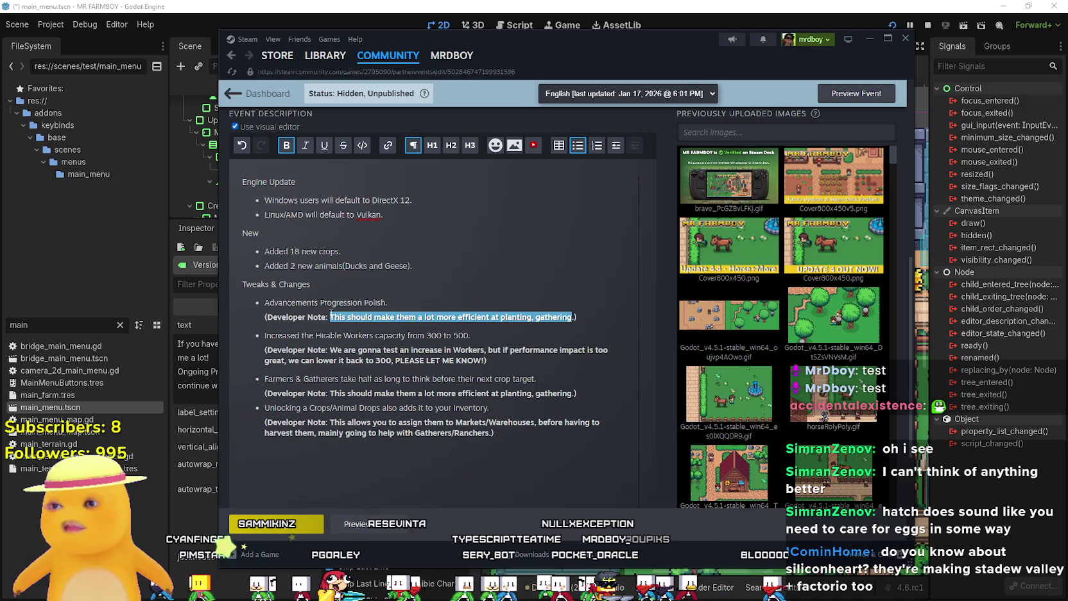
pyautogui.write('A lot of thi')
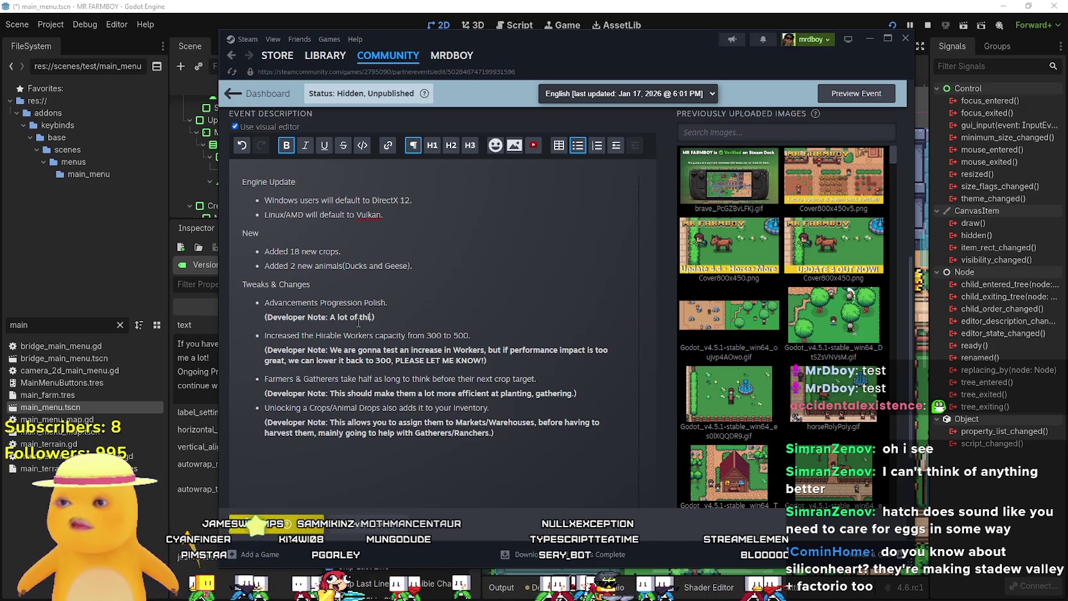
pyautogui.write('been moved aroun')
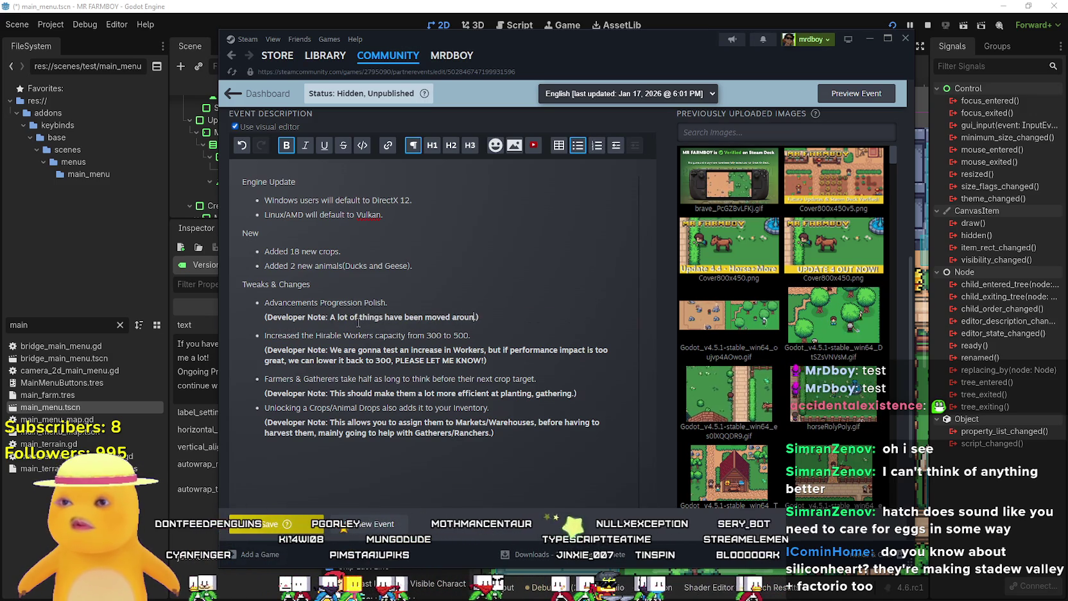
pyautogui.write('hanged requirments, etc.')
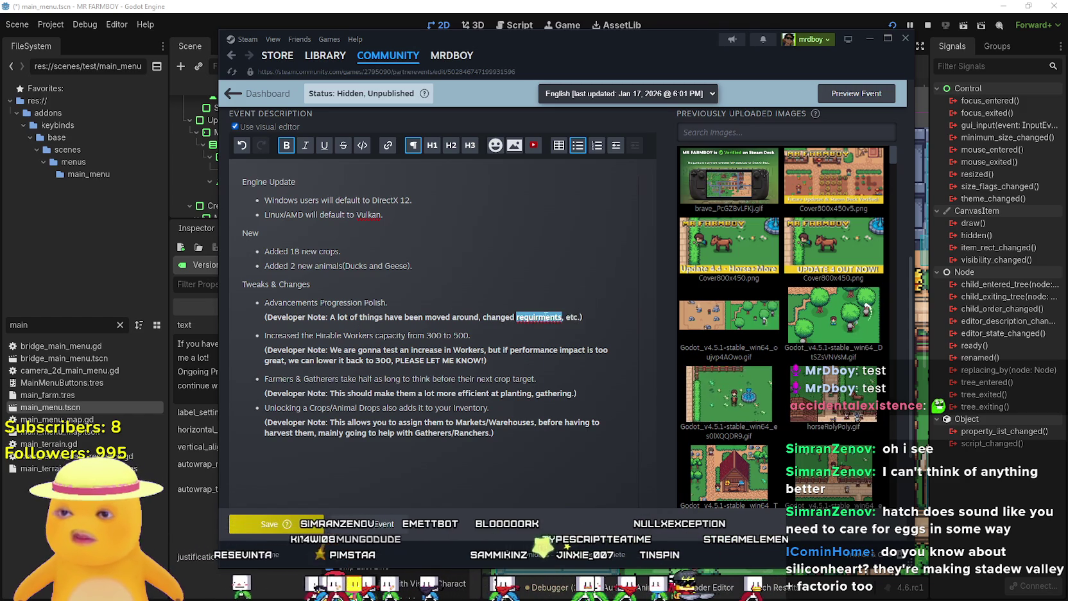
# Correct the spelling of 'requirements' and clean up the typed text after 'etc.'
pyautogui.rightClick(546, 316)
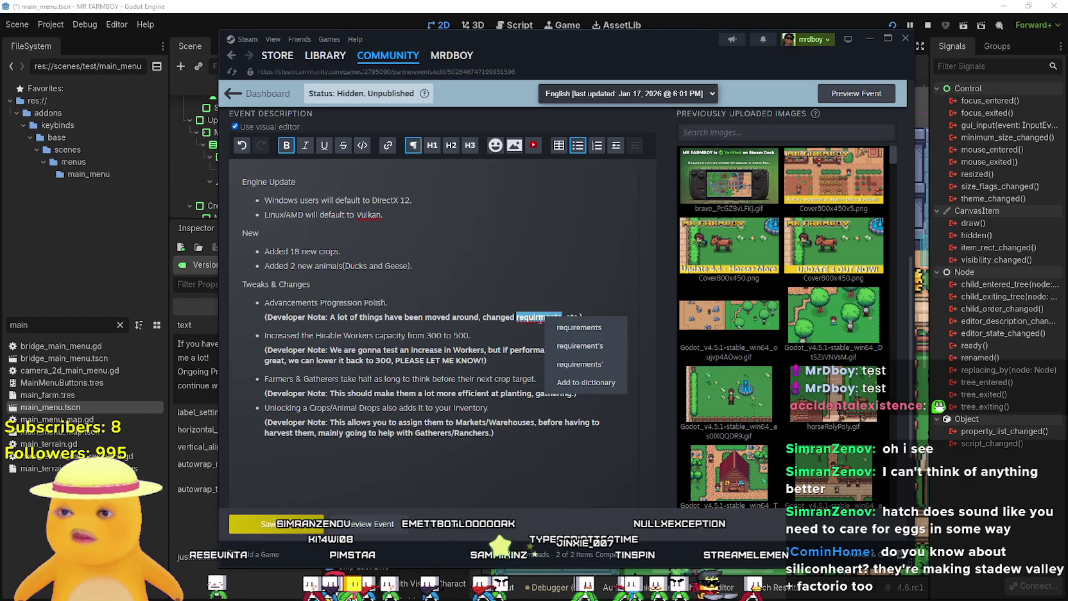
pyautogui.press('Escape')
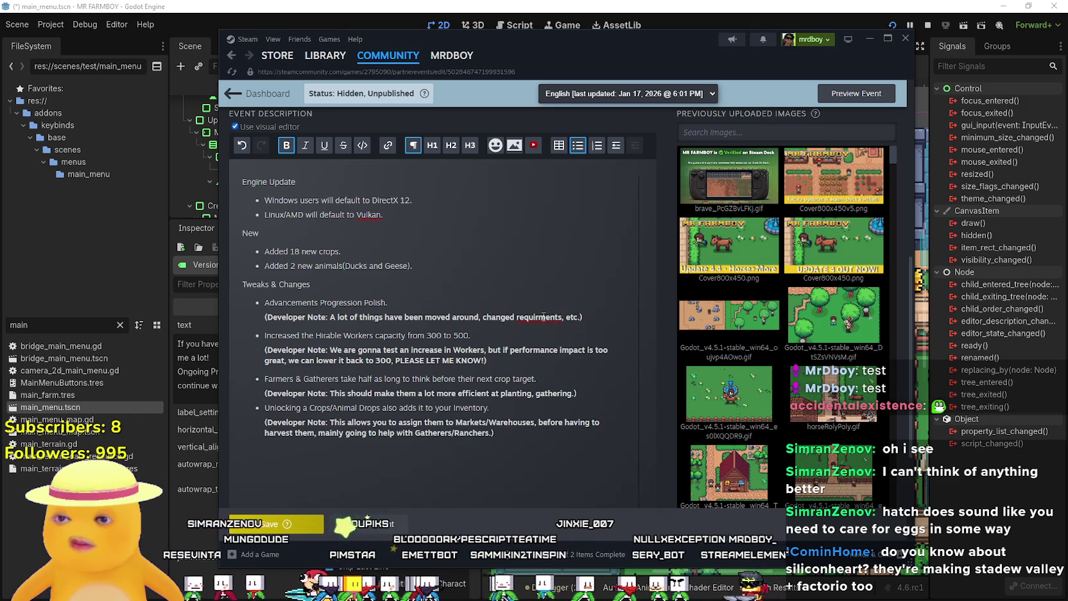
pyautogui.write('e')
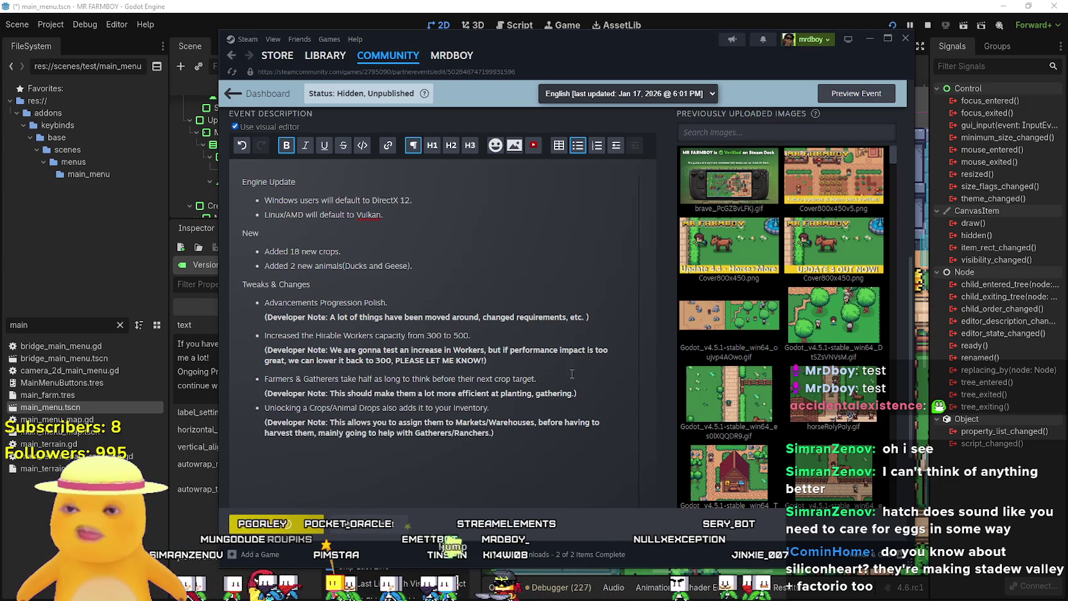
pyautogui.write('If')
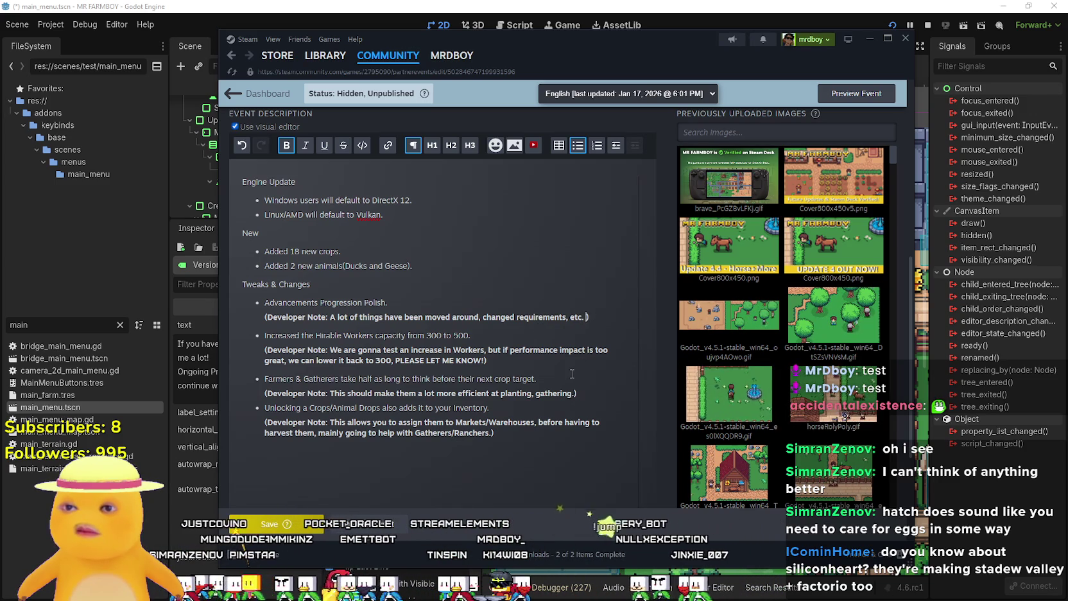
pyautogui.write('YO')
pyautogui.press('BackSpace')
pyautogui.press('BackSpace')
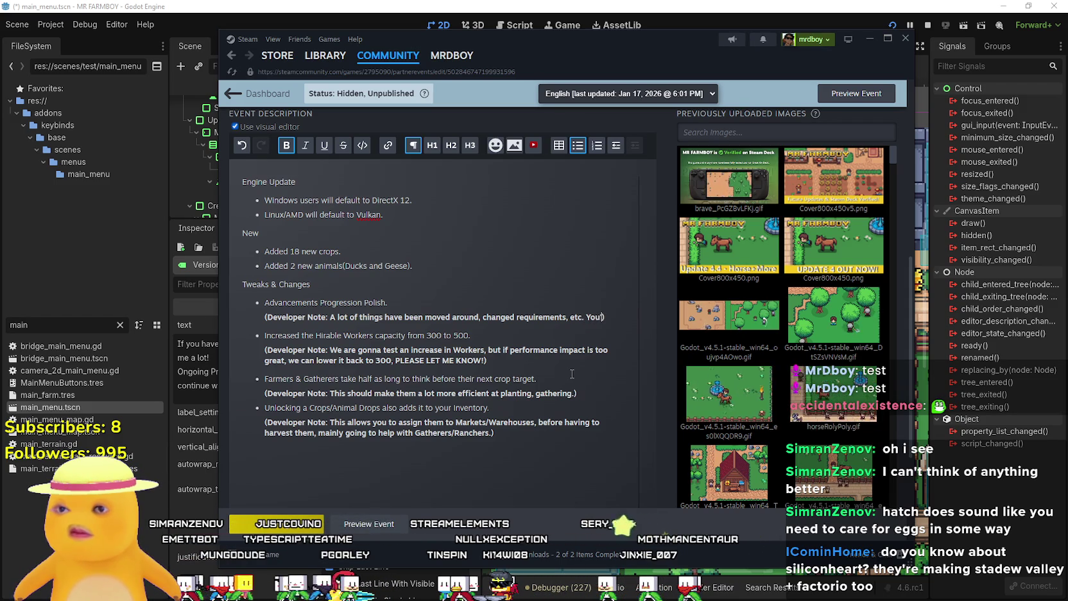
# Make the note read 'You'll have to just continue from wherever it left'
pyautogui.write("'ll have to ")
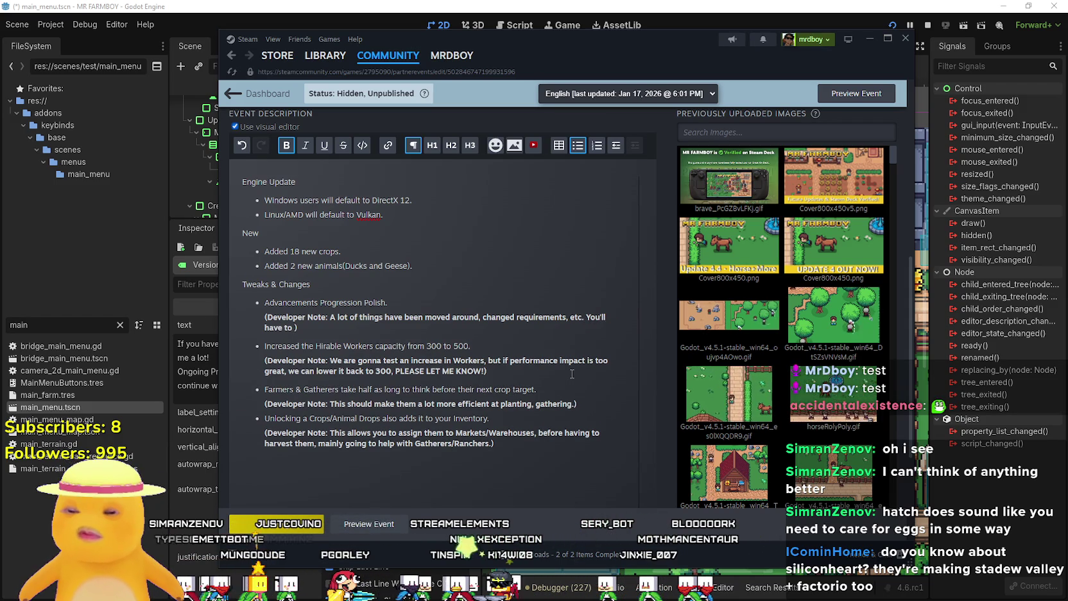
pyautogui.write('co')
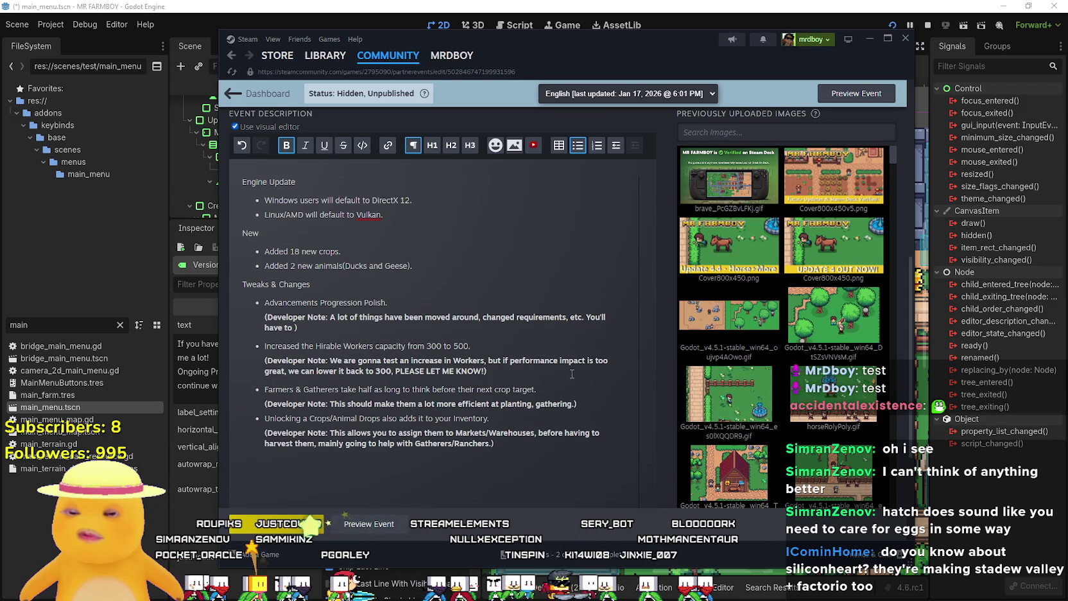
pyautogui.write('nti')
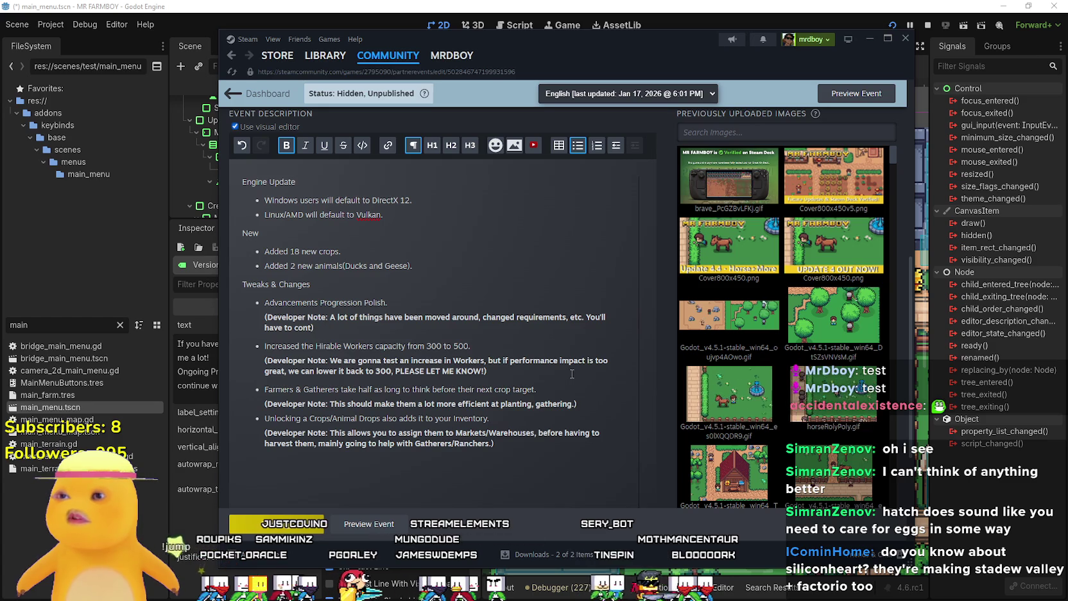
pyautogui.write('c')
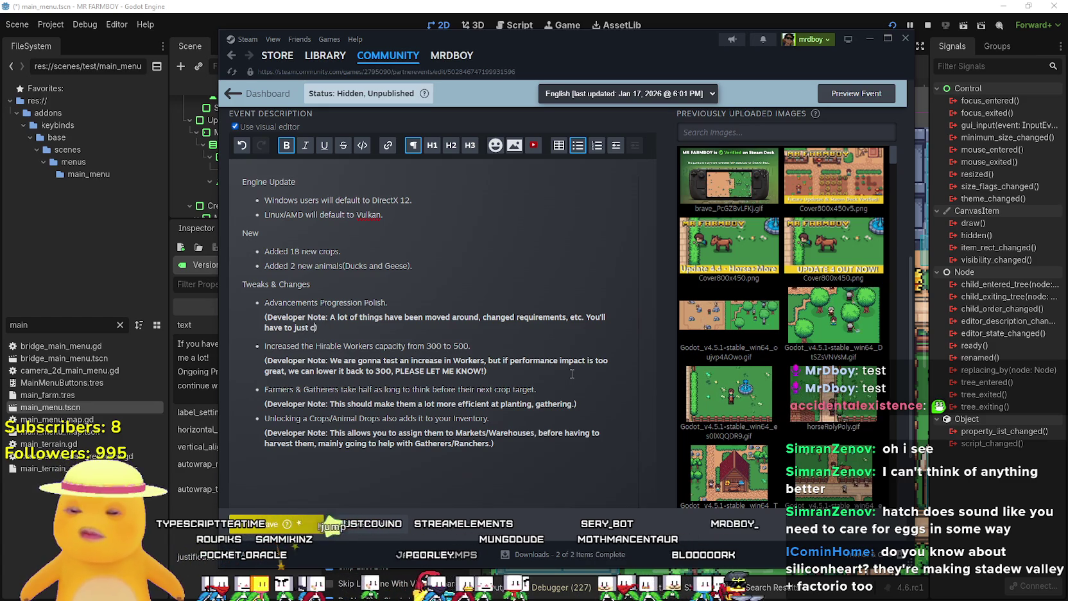
pyautogui.write('ontinue from')
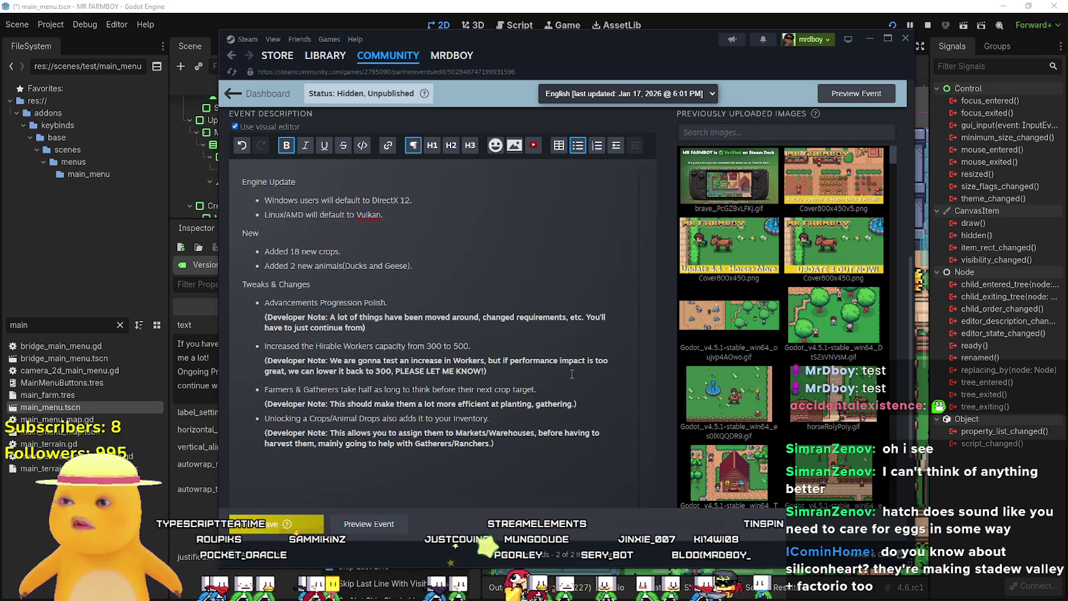
pyautogui.write(' wherever i')
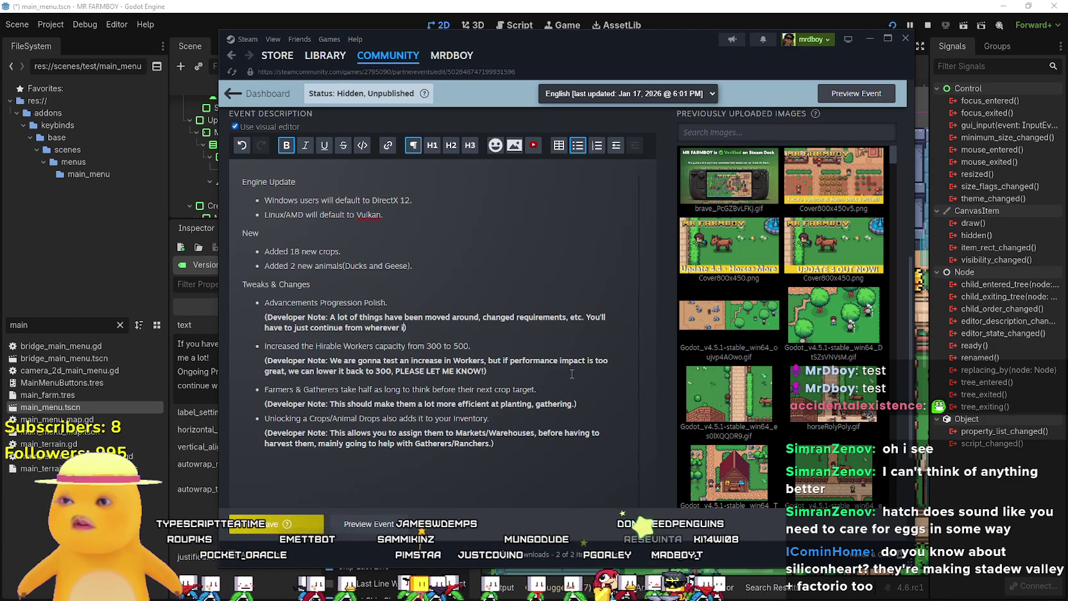
pyautogui.write('has yo')
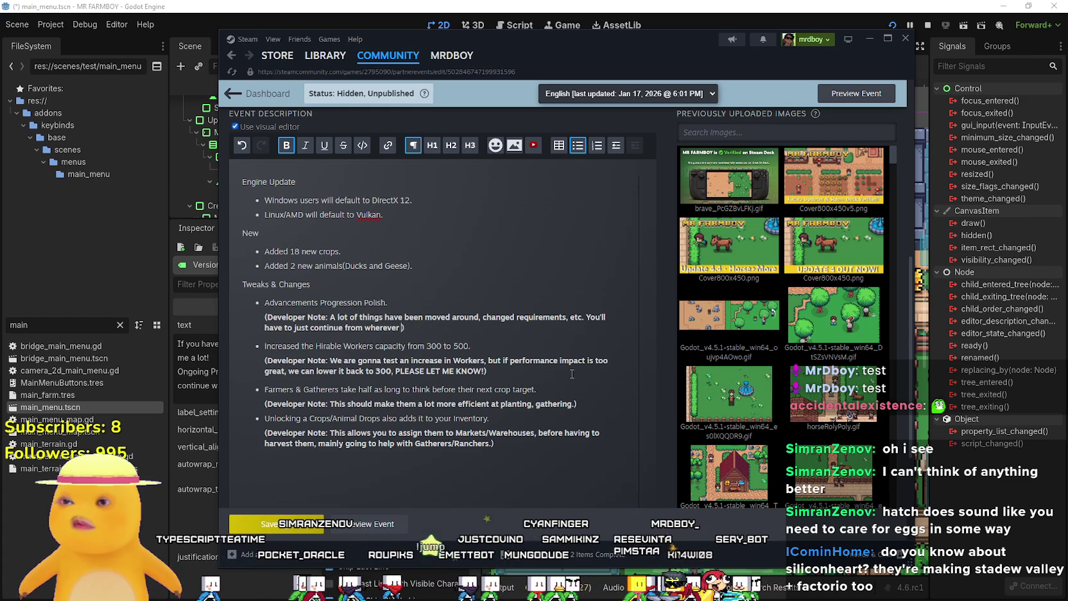
pyautogui.write(' it starts')
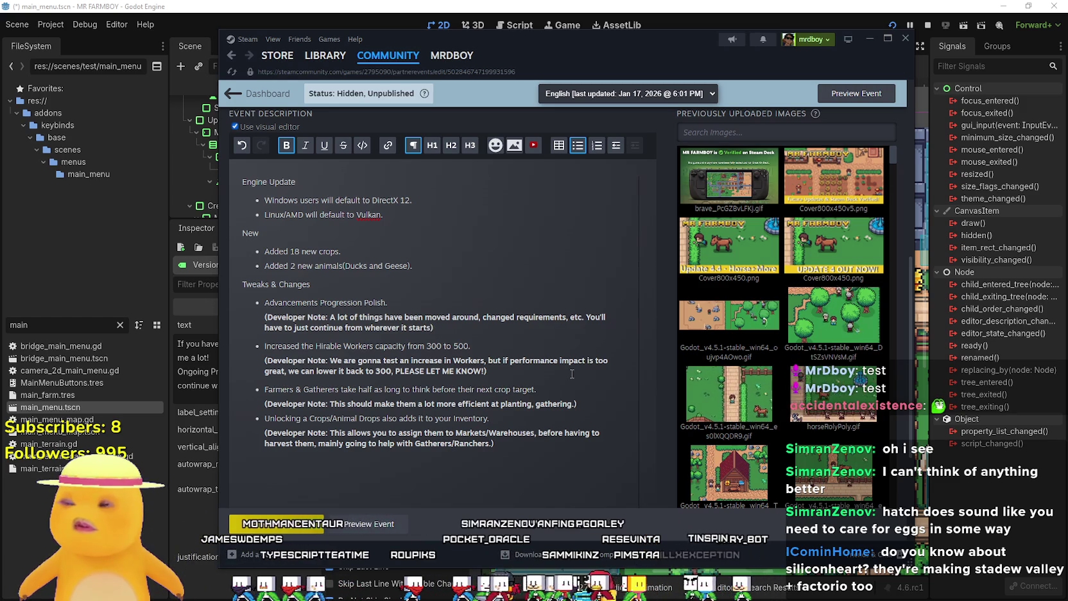
pyautogui.press('BackSpace')
pyautogui.press('BackSpace')
pyautogui.press('BackSpace')
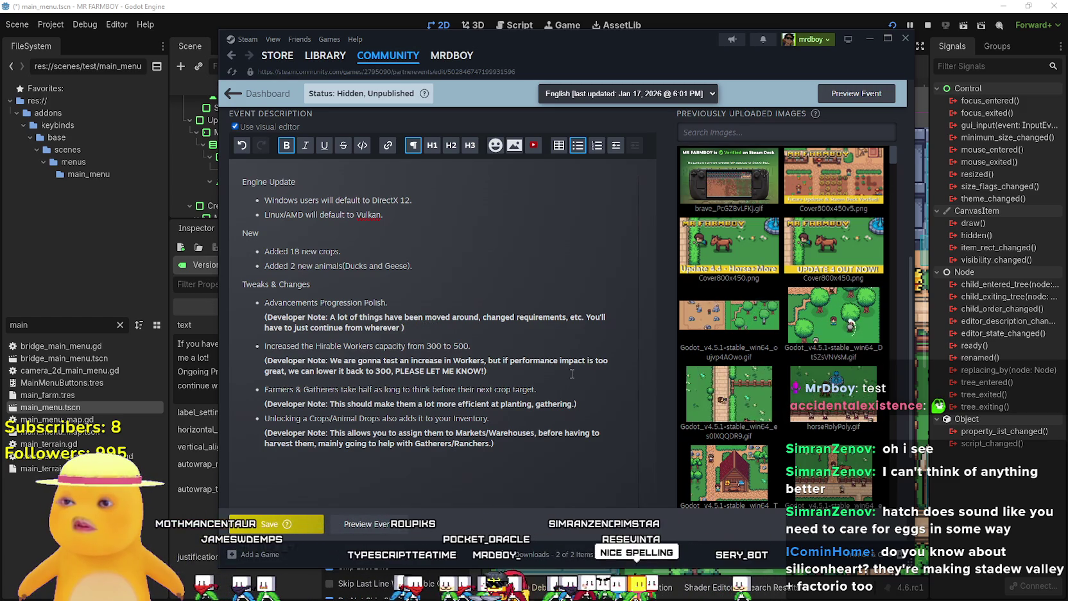
pyautogui.write('it left')
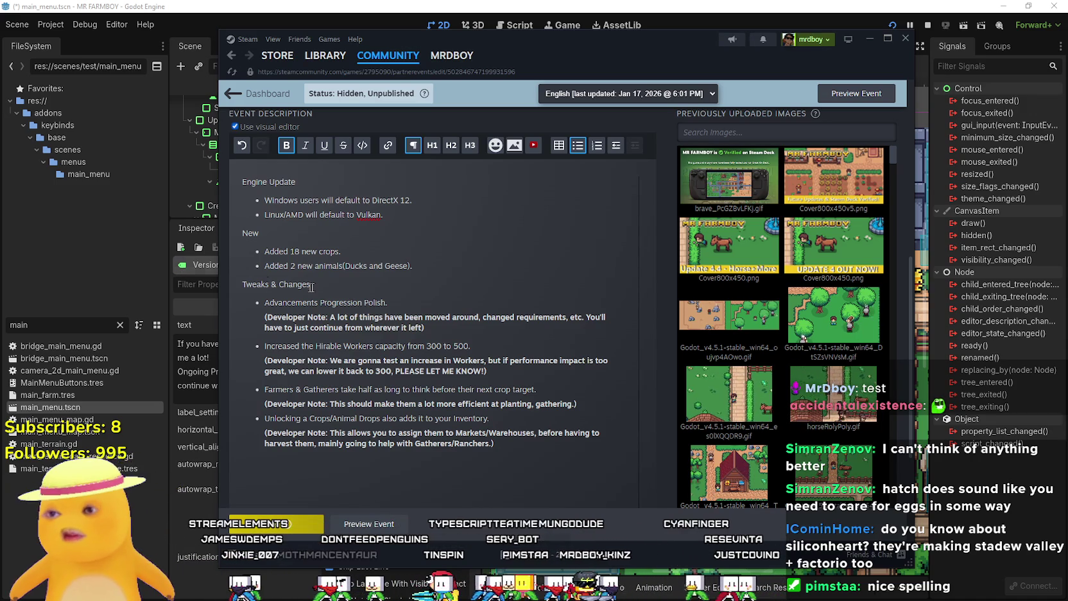
pyautogui.click(341, 283)
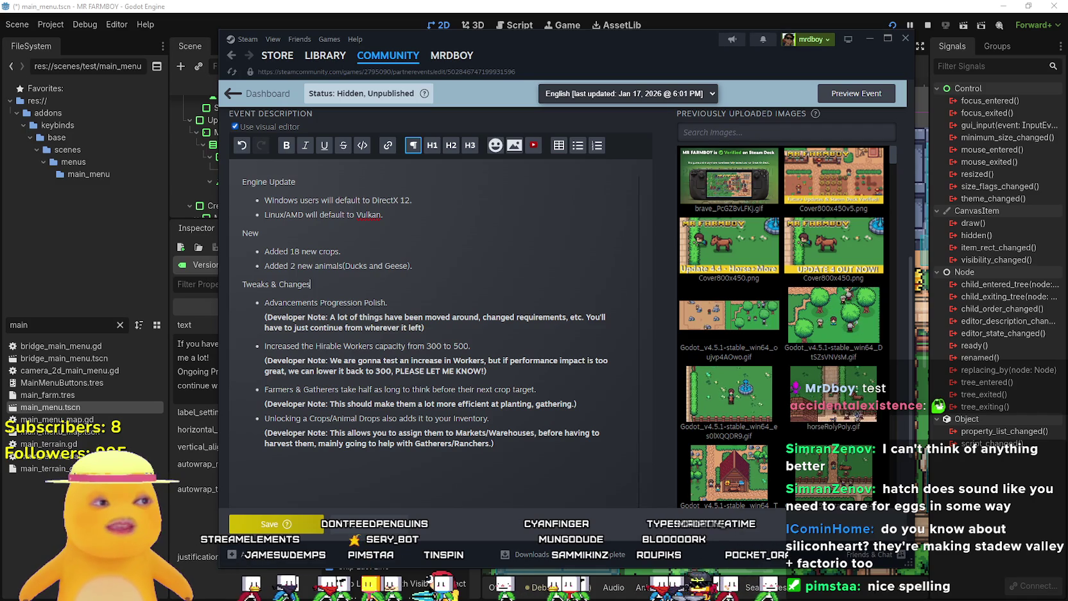
# Delete the word 'been' from the first developer note
pyautogui.click(436, 321)
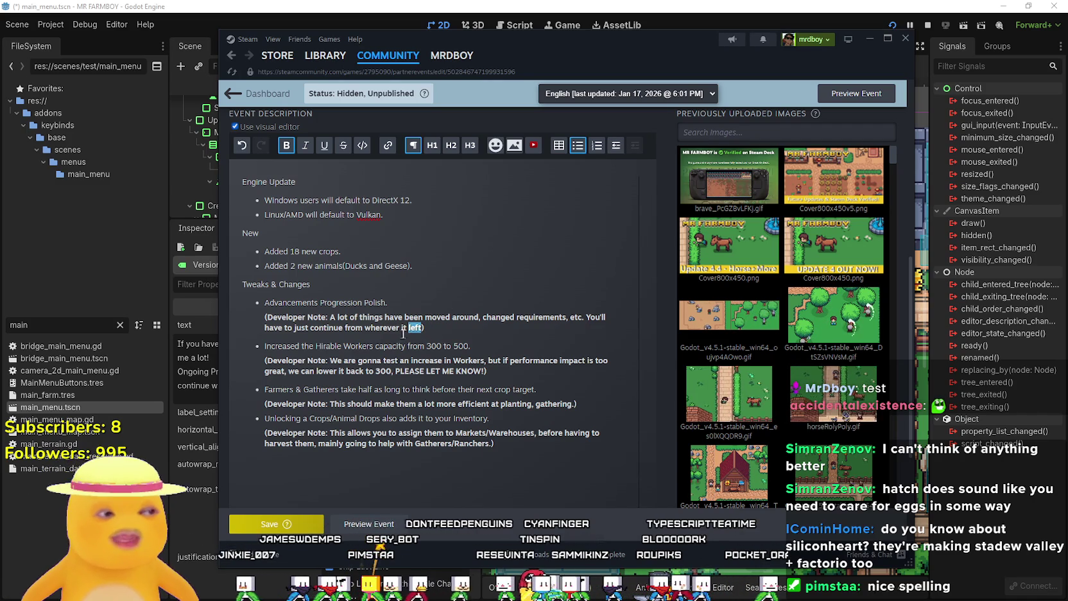
pyautogui.moveTo(412, 331); pyautogui.dragTo(327, 328)
pyautogui.click(424, 319)
pyautogui.moveTo(414, 328); pyautogui.dragTo(345, 328)
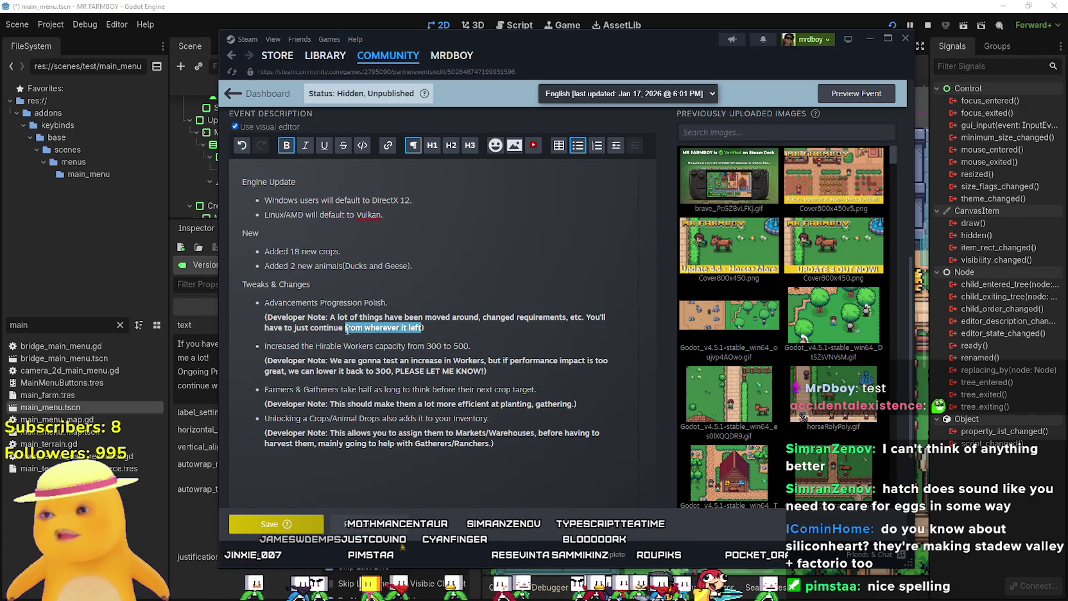
pyautogui.click(352, 317)
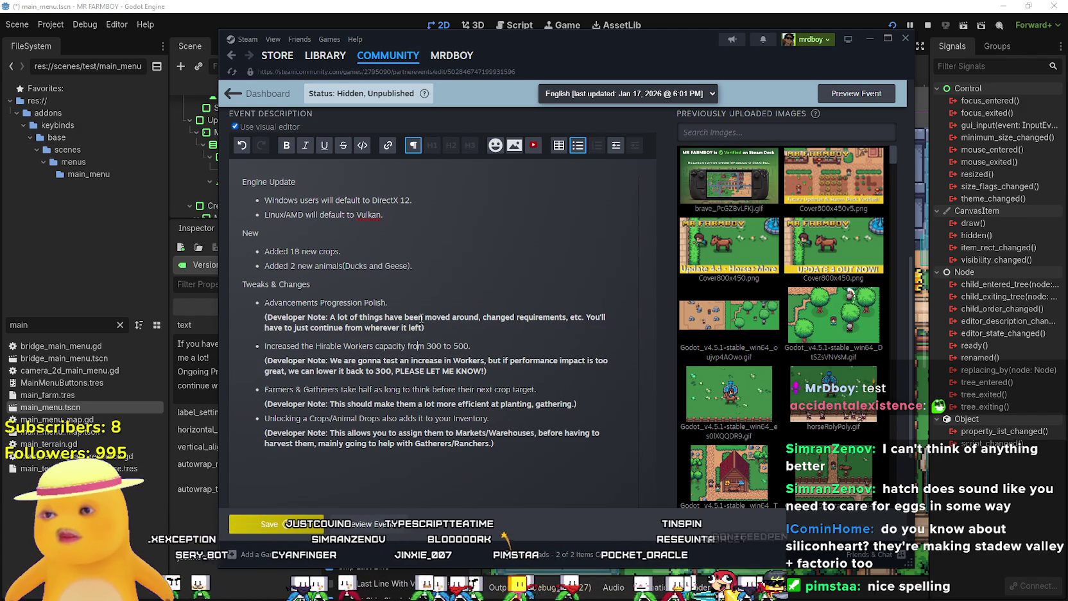
pyautogui.doubleClick(421, 317)
pyautogui.press('BackSpace')
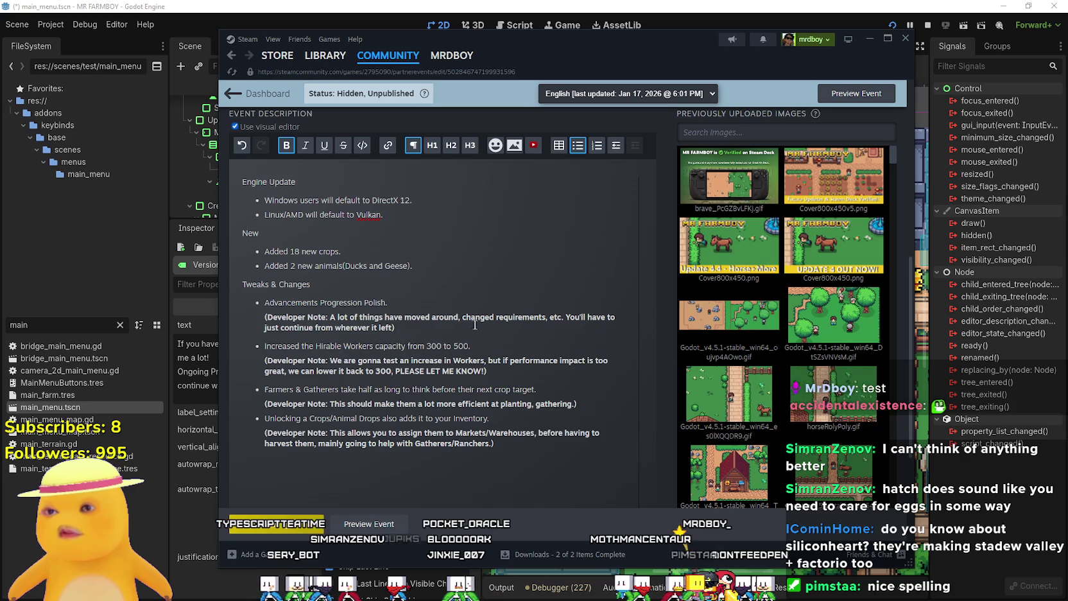
# Replace 'just continue from wherever it left' with the start of the 'go back' wording
pyautogui.click(432, 329)
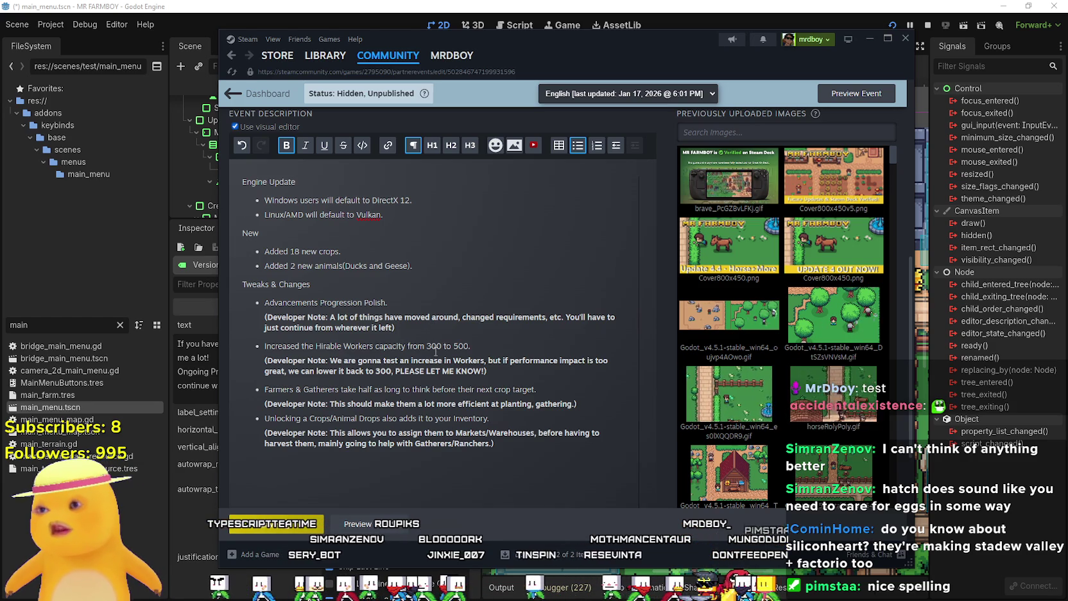
pyautogui.moveTo(378, 328)
pyautogui.mouseDown()
pyautogui.moveTo(496, 317)
pyautogui.moveTo(281, 327)
pyautogui.mouseUp()
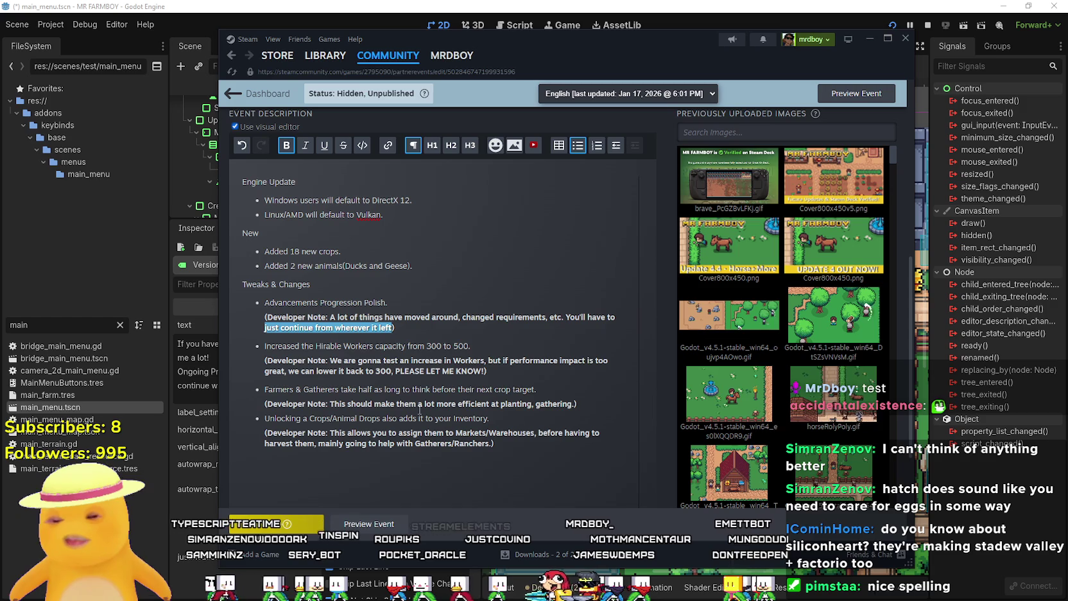
pyautogui.write('go ba')
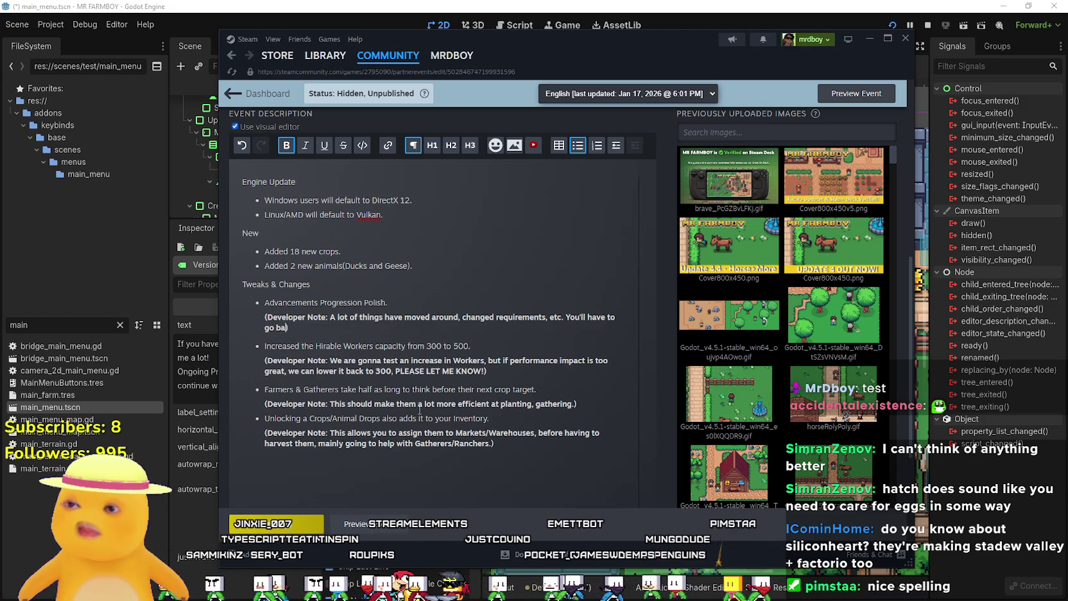
pyautogui.write('k previous stuff')
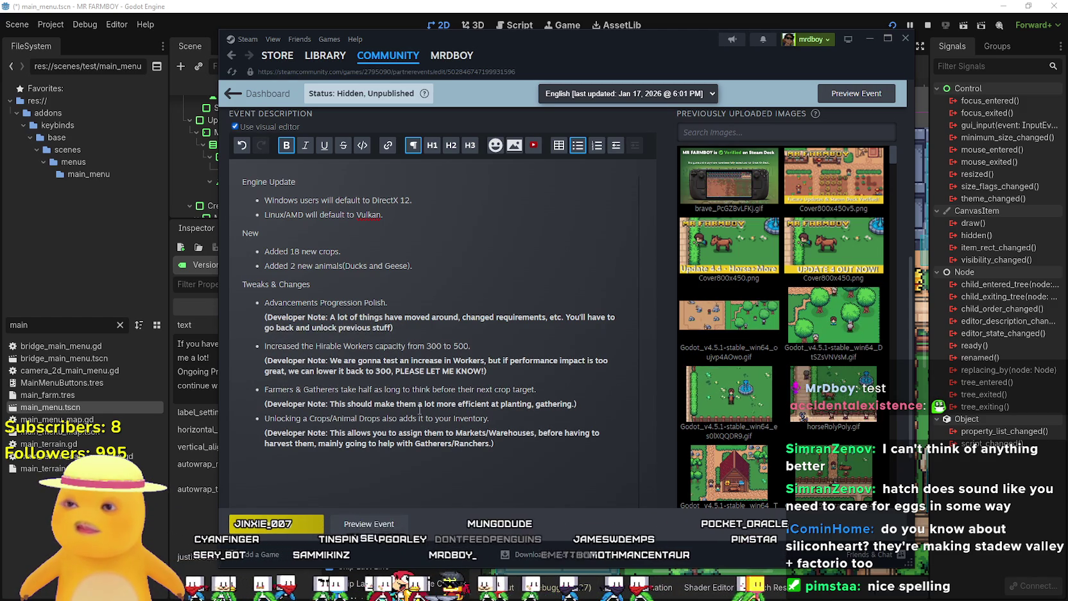
pyautogui.write('eed be!')
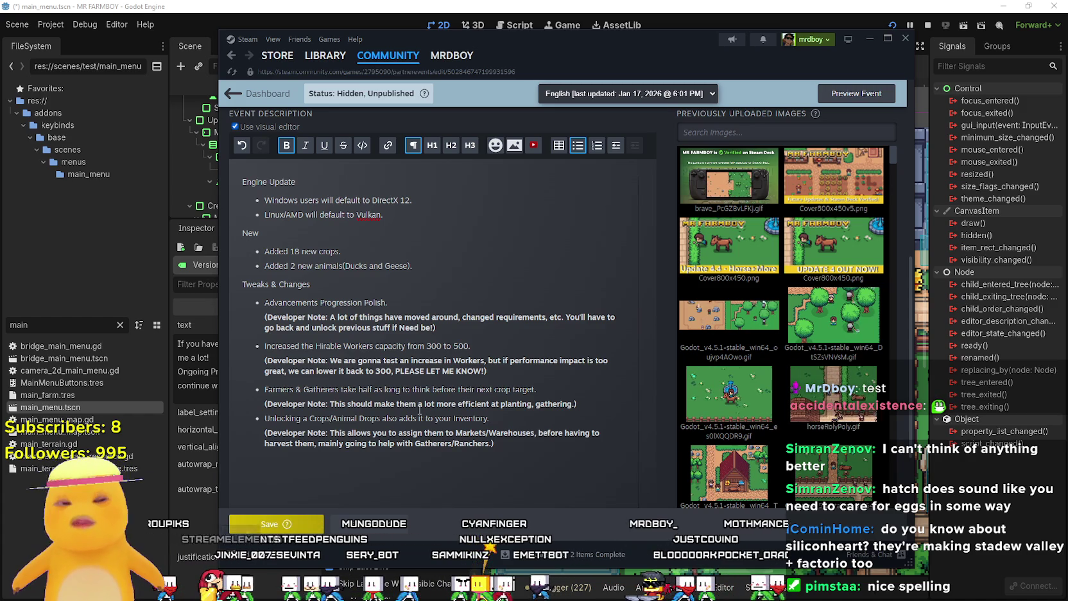
# Insert an empty line above the Engine Update heading and save the event
pyautogui.click(248, 194)
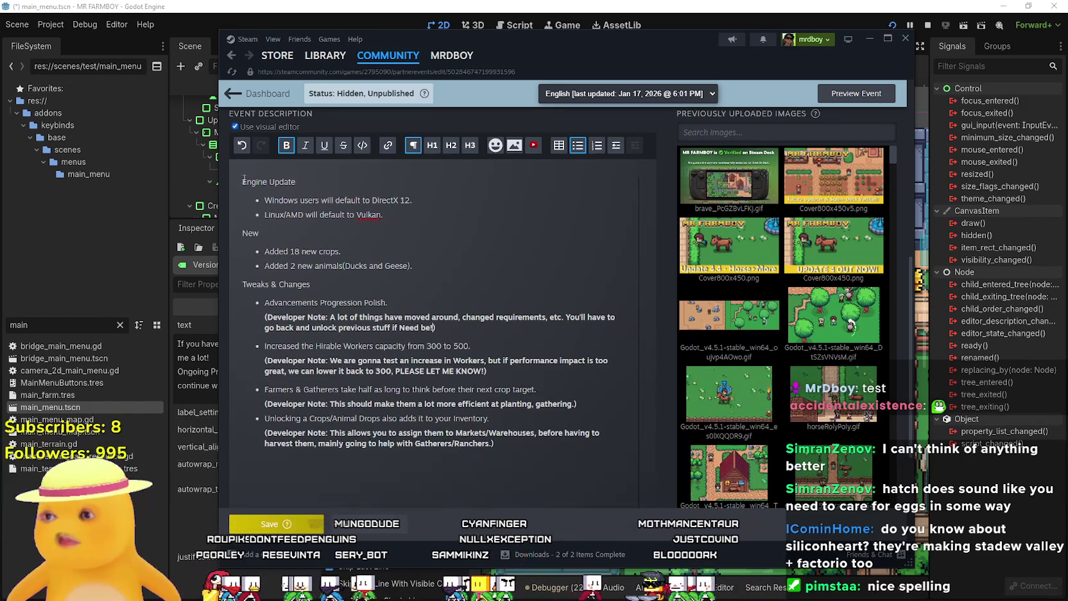
pyautogui.press('Return')
pyautogui.press('Return')
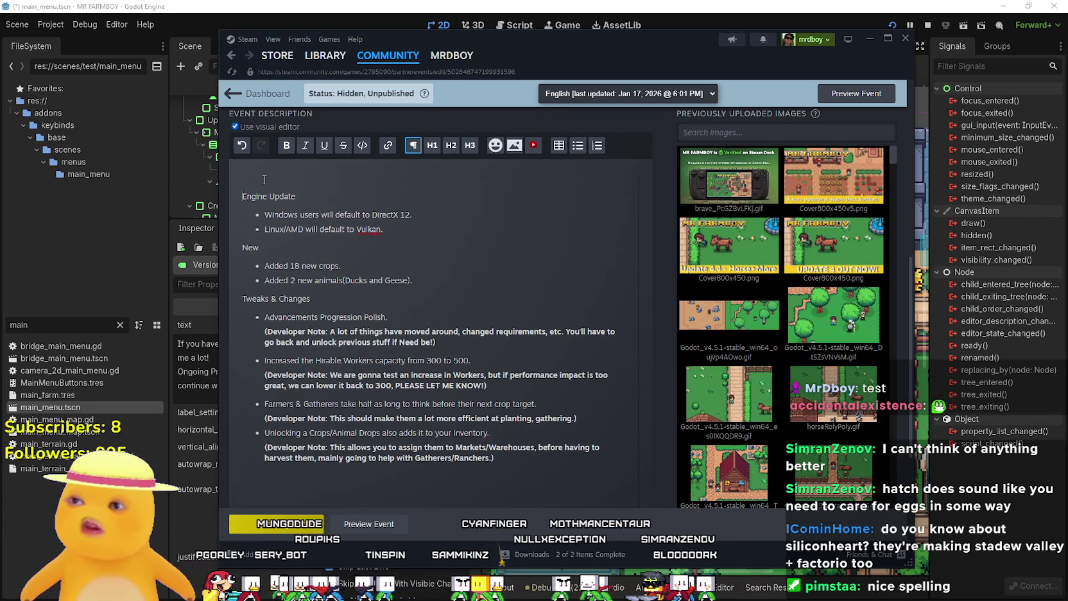
pyautogui.click(265, 177)
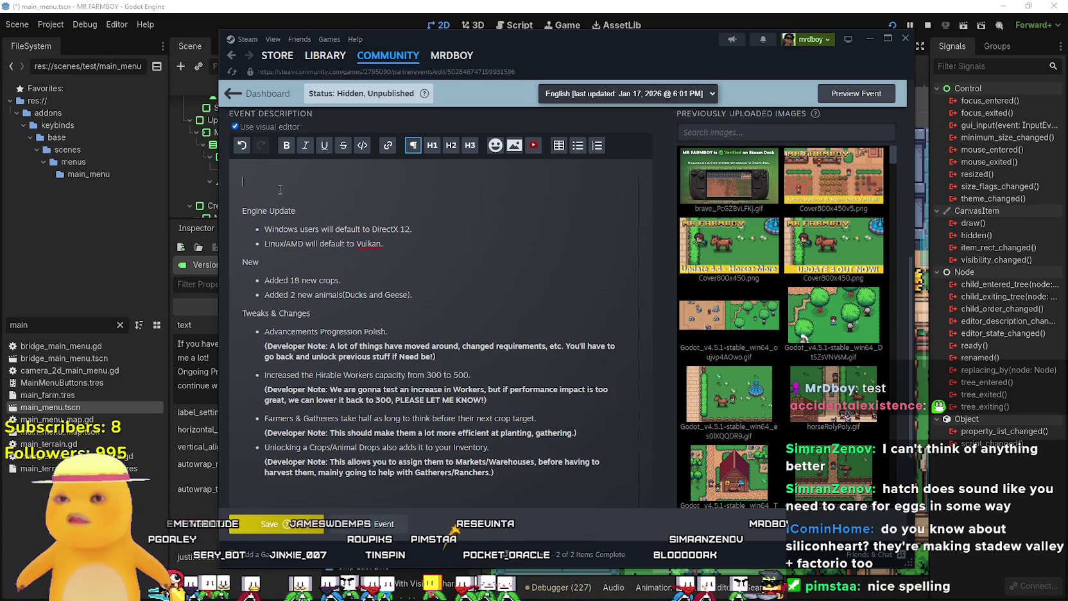
pyautogui.click(270, 524)
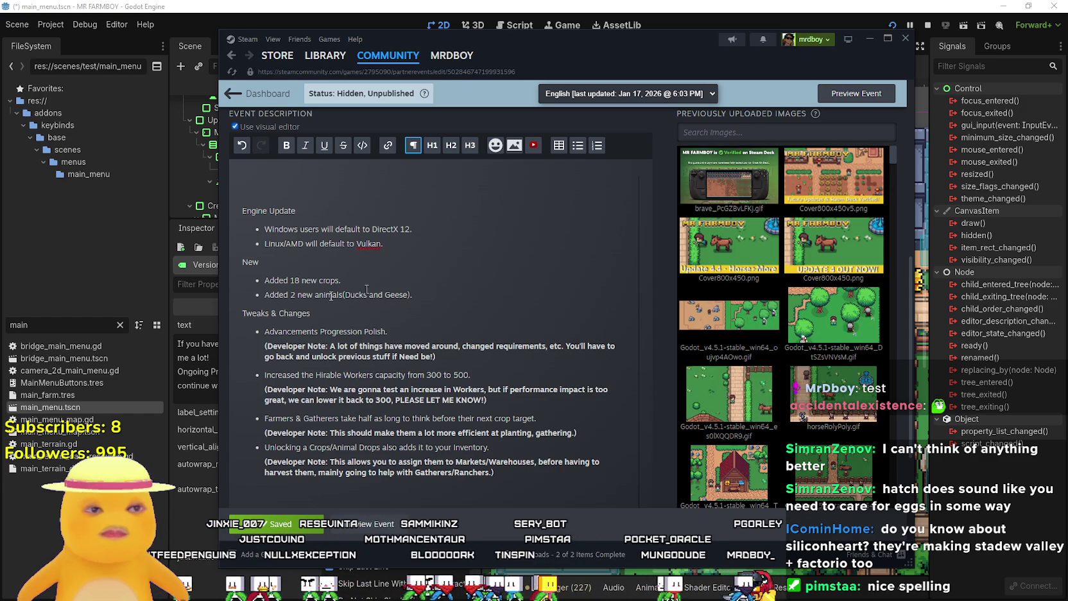
# Paste the Public Beta access instructions at the top and delete the word 'which'
pyautogui.click(301, 189)
pyautogui.write('Public Beta which can be accessed by going to your Library → right-click the game → Properties → Betas → Public Beta.')
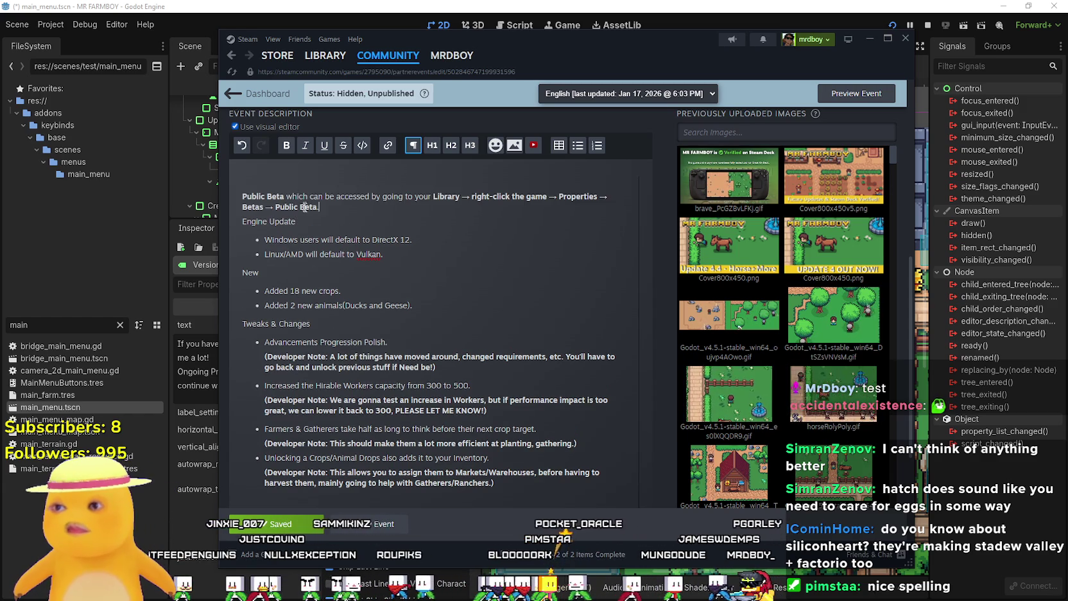
pyautogui.moveTo(287, 198); pyautogui.dragTo(311, 199)
pyautogui.press('BackSpace')
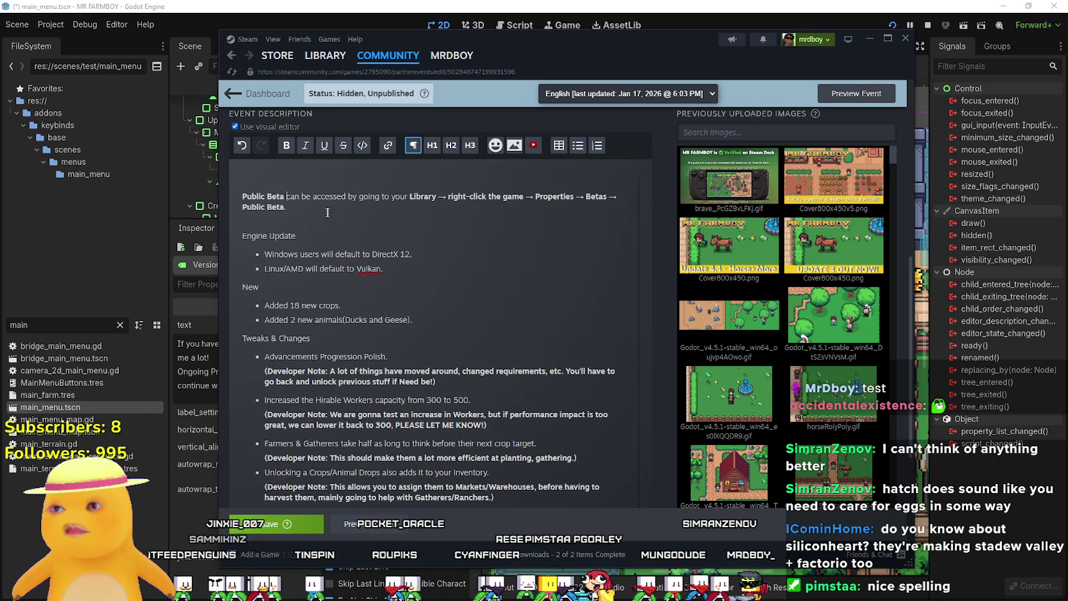
pyautogui.click(335, 209)
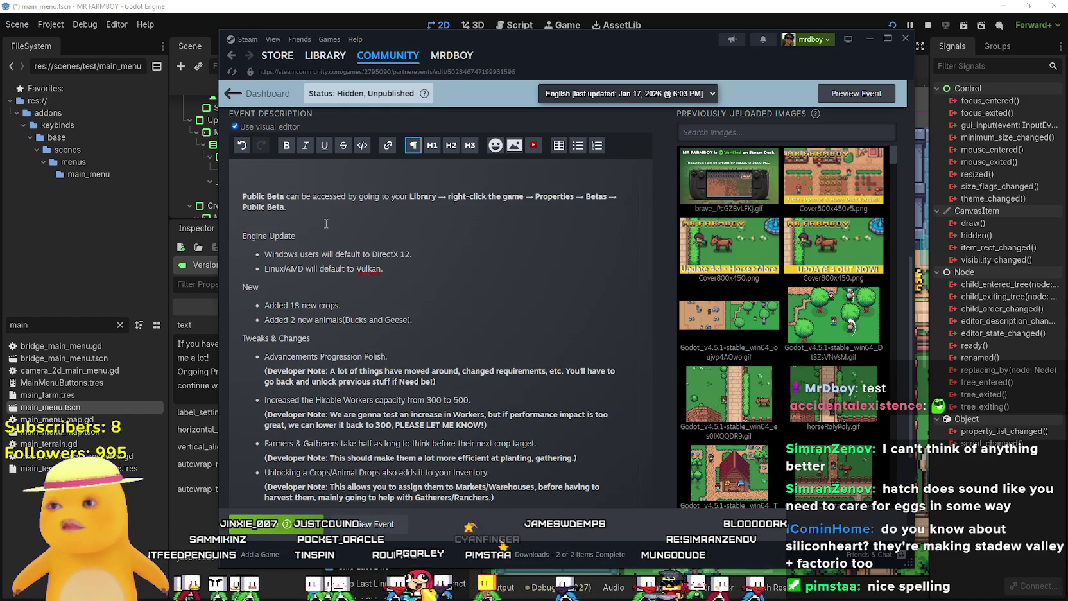
pyautogui.scroll(1, 292, 239)
pyautogui.write('IMPORTANT')
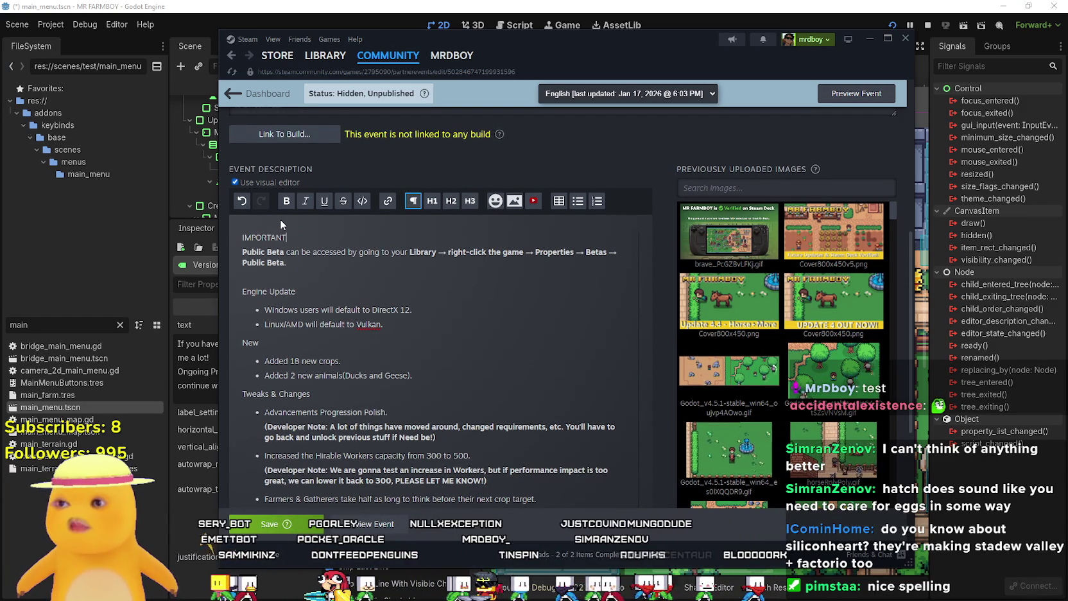
pyautogui.write('REA')
# Finish the 'IMPORTANT READ!!!' line and make it bold
pyautogui.press('Return')
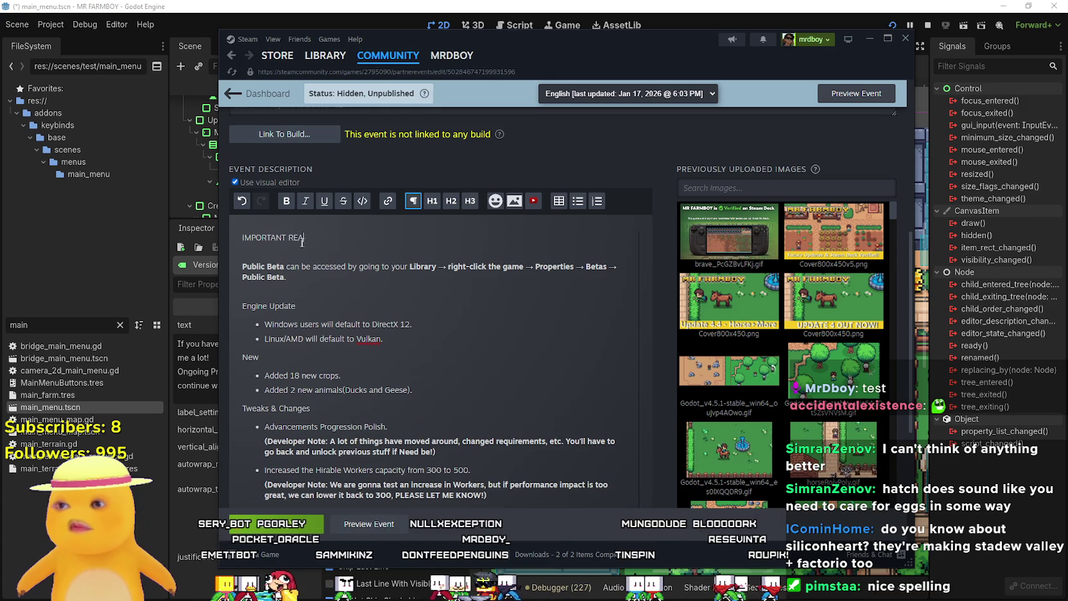
pyautogui.write('D!!!')
pyautogui.moveTo(316, 238); pyautogui.dragTo(227, 238)
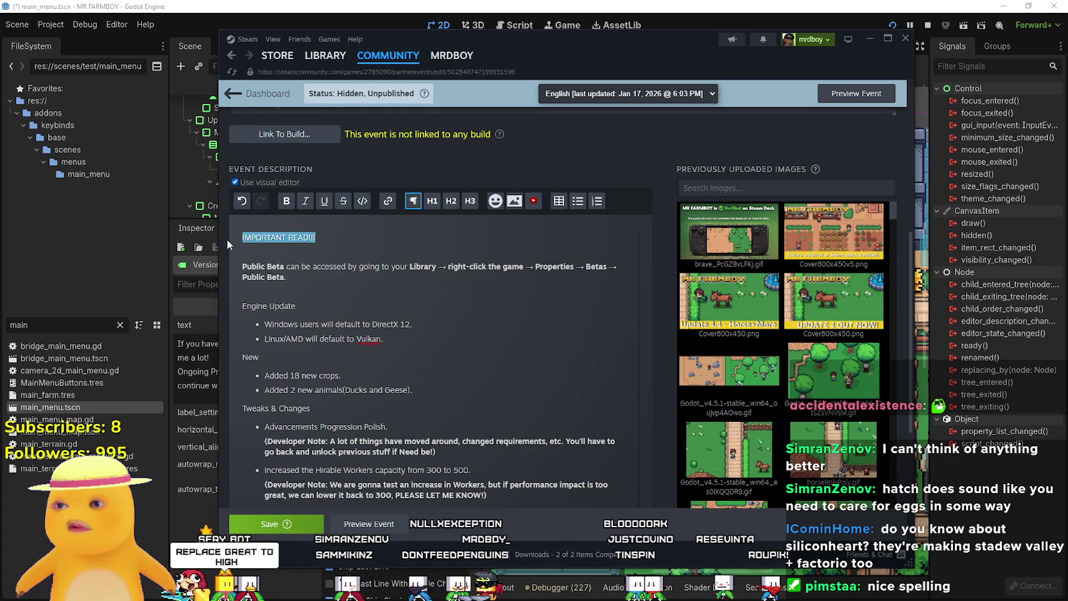
pyautogui.click(287, 201)
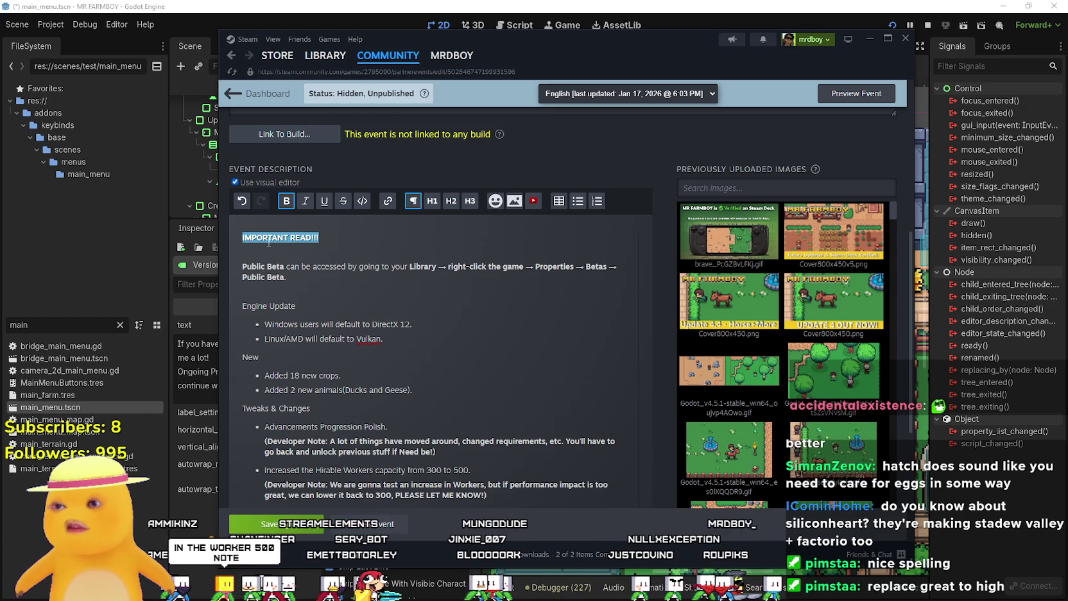
pyautogui.click(294, 237)
# Add '!!!' before IMPORTANT in the heading
pyautogui.moveTo(320, 237); pyautogui.dragTo(309, 237)
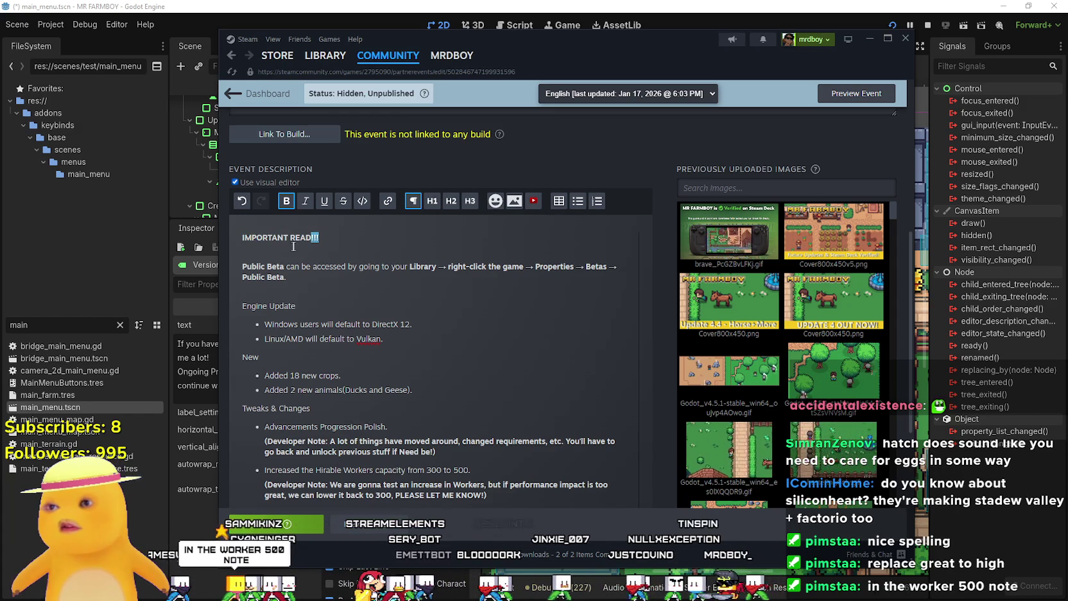
pyautogui.click(242, 237)
pyautogui.write('!!!')
pyautogui.press('End')
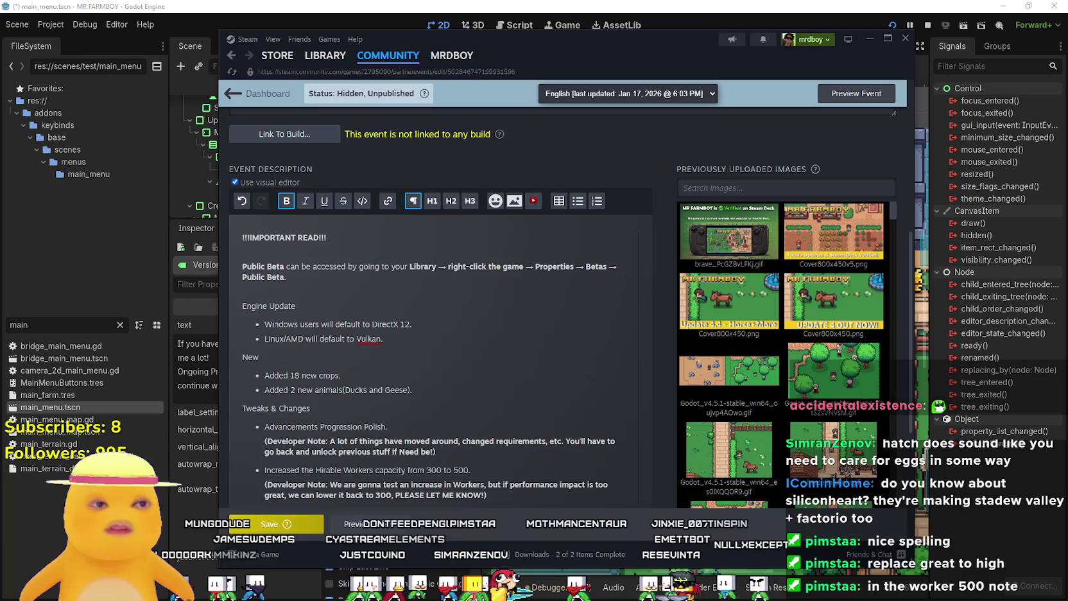
# Put three ⚠ warning emojis on each side of the heading
pyautogui.click(242, 237)
pyautogui.write('⚠️')
pyautogui.hotkey('ctrl', 'v')
pyautogui.hotkey('ctrl', 'v')
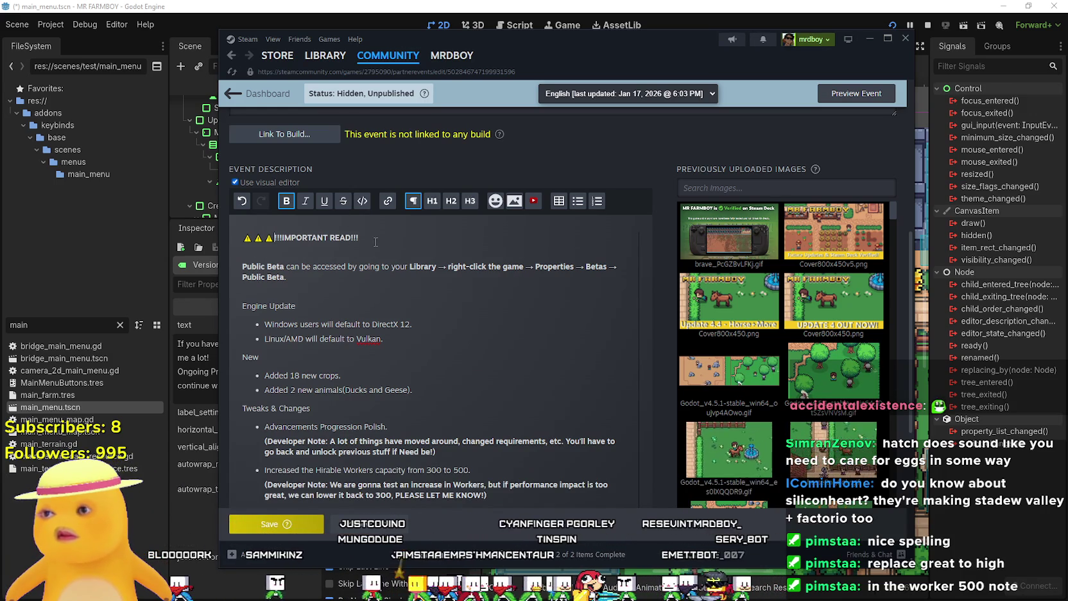
pyautogui.hotkey('ctrl', 'v')
pyautogui.hotkey('ctrl', 'v')
pyautogui.hotkey('ctrl', 'v')
pyautogui.press('Return')
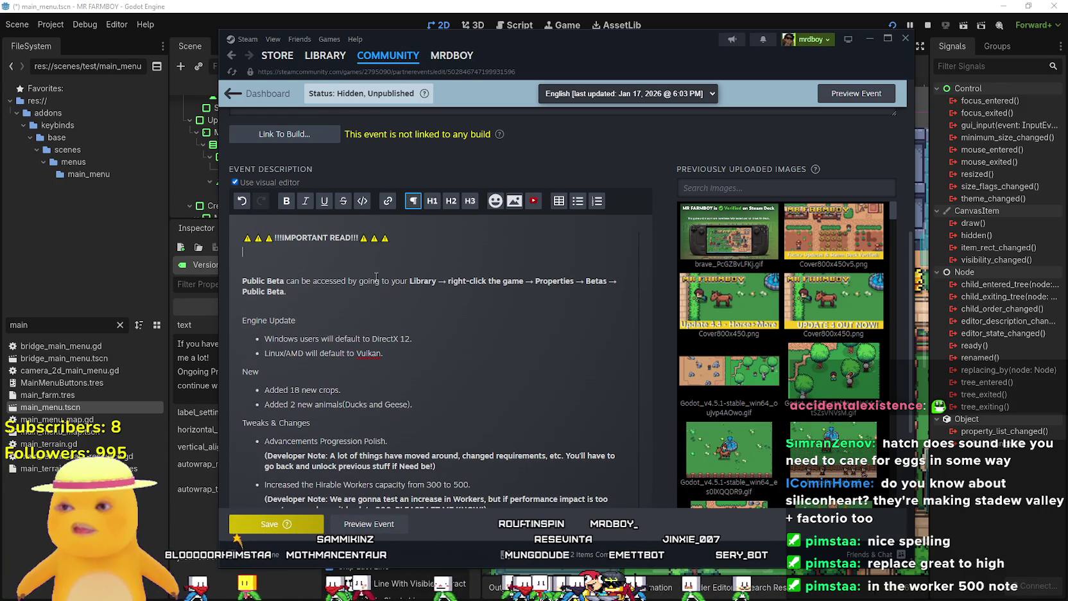
# Draft the warning text about Public Beta and players with an existing savefile
pyautogui.write('If you choose to jo')
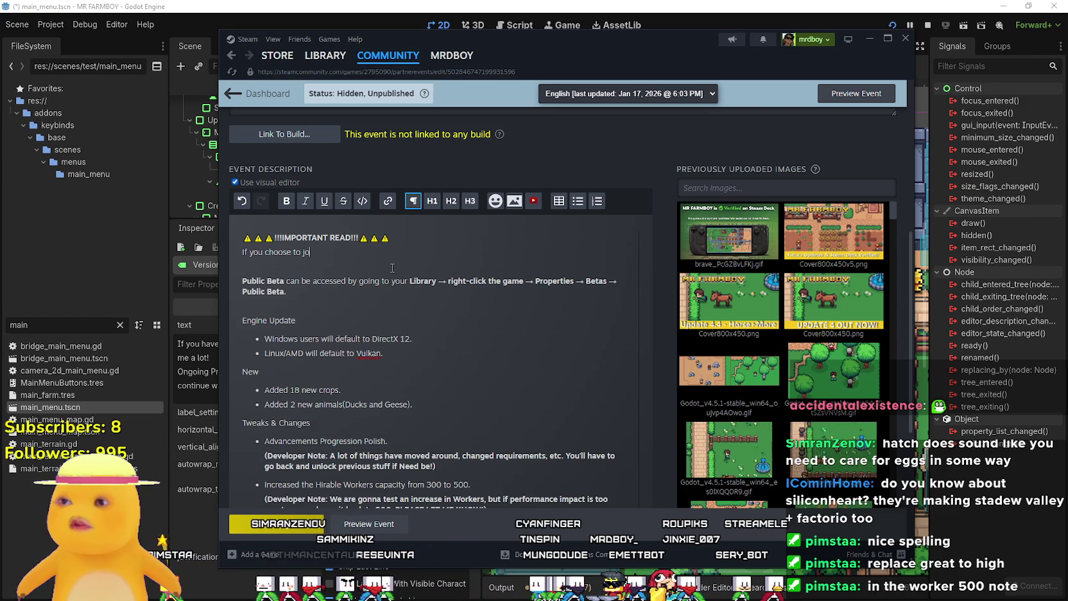
pyautogui.write('in Public Beta')
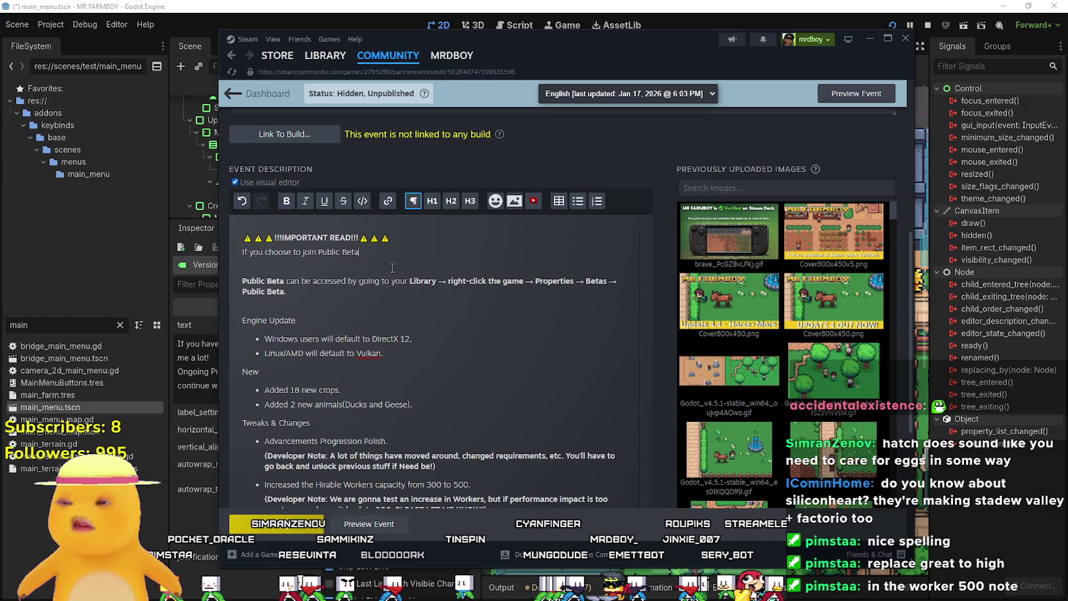
pyautogui.write('.')
pyautogui.write('make sur')
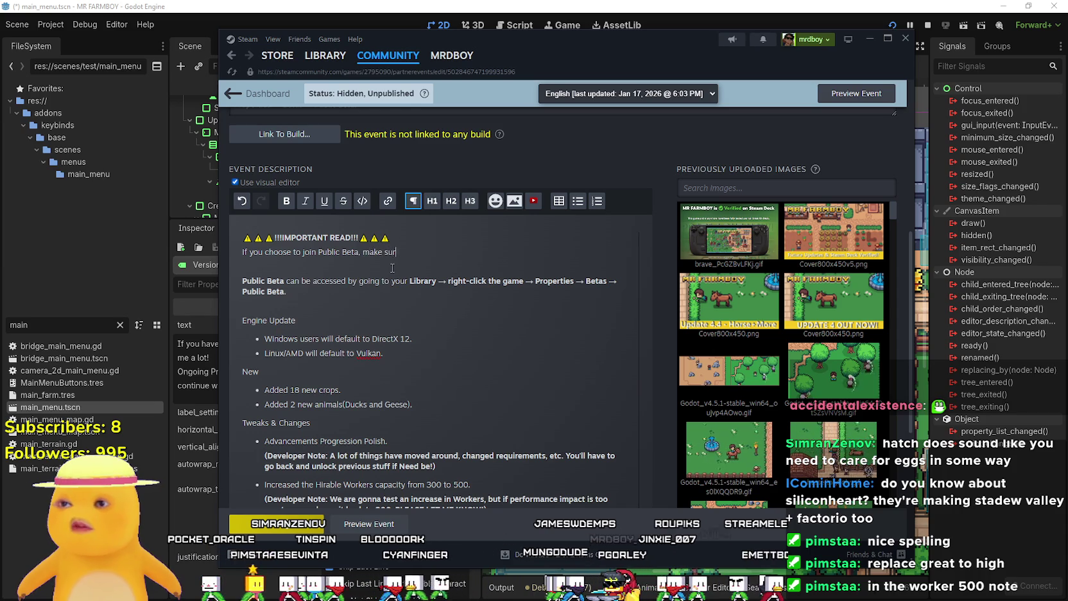
pyautogui.press('BackSpace')
pyautogui.press('BackSpace')
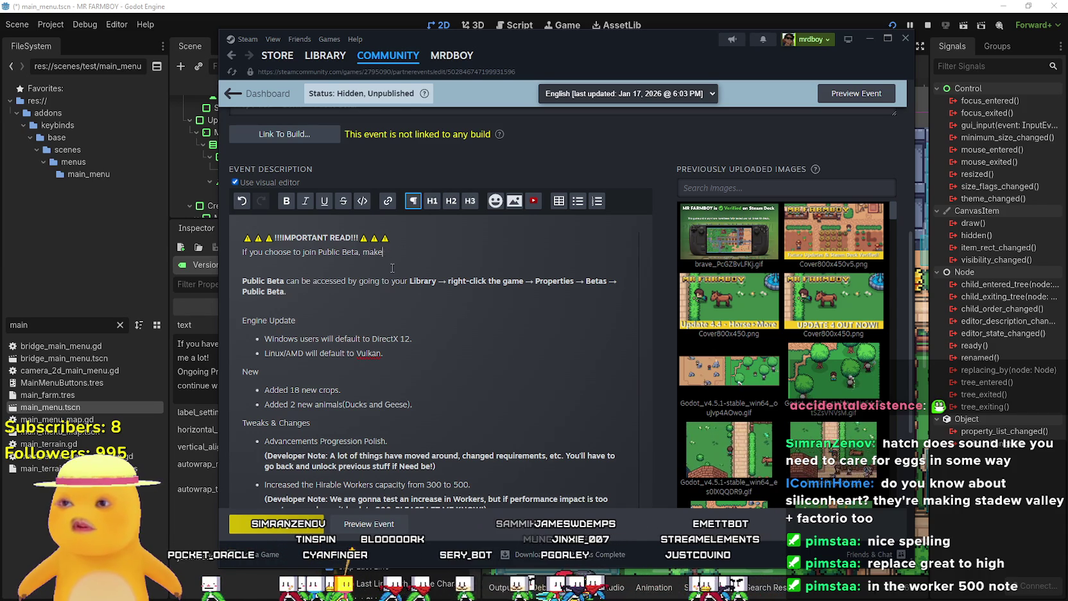
pyautogui.write('.')
pyautogui.press('BackSpace')
pyautogui.write('a')
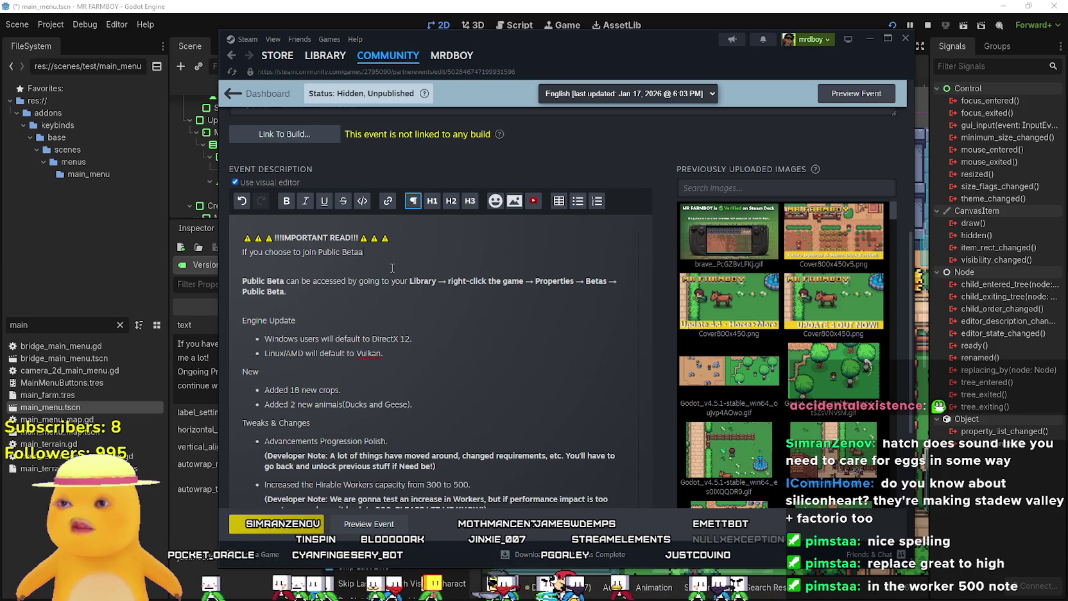
pyautogui.write('nd yo')
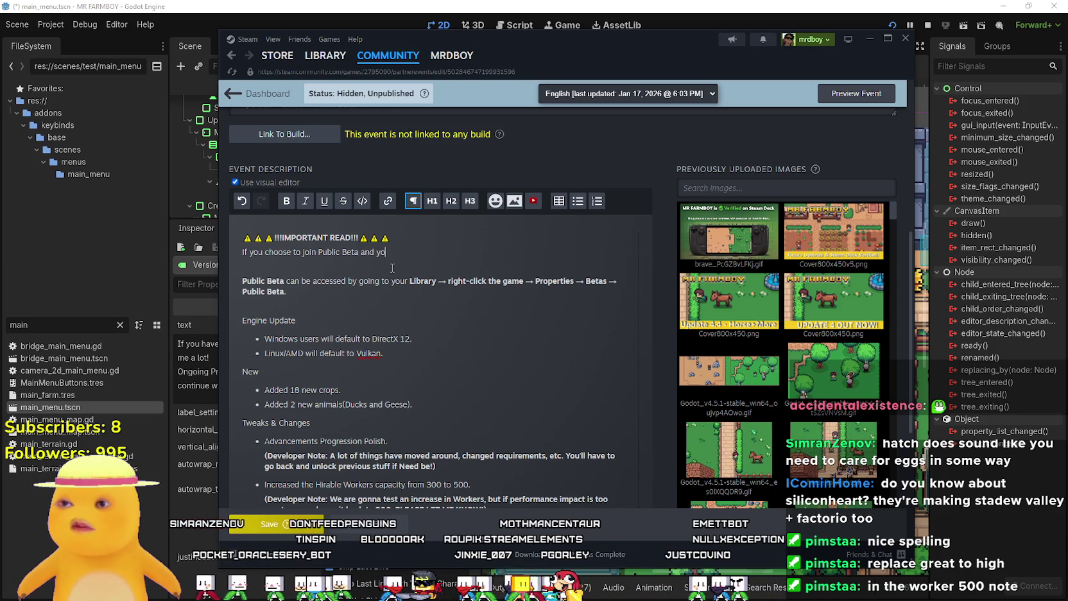
pyautogui.press('BackSpace')
pyautogui.press('BackSpace')
pyautogui.press('BackSpace')
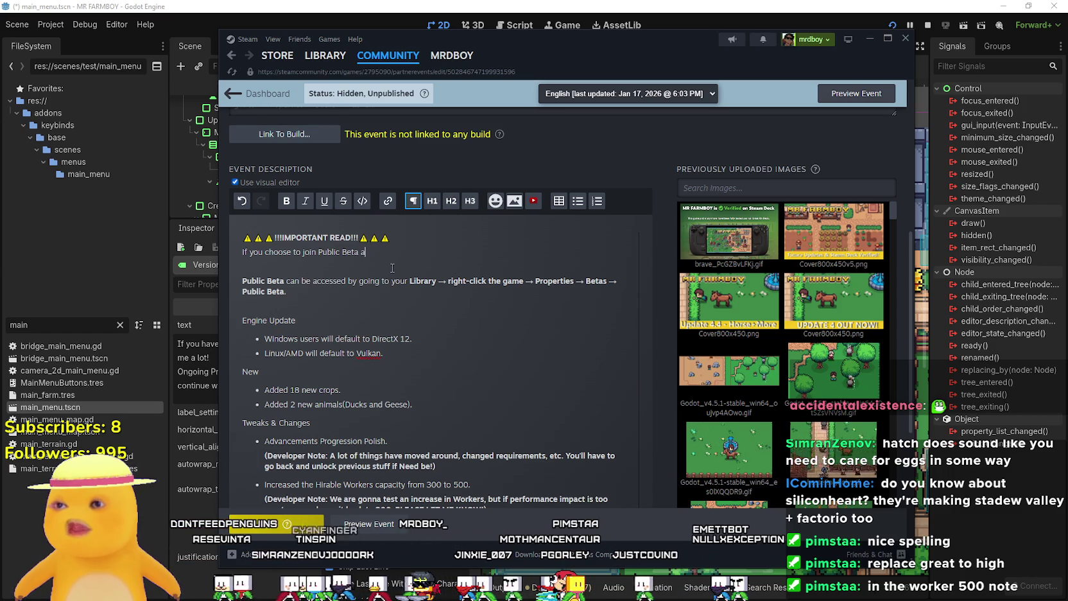
pyautogui.write('with an exis')
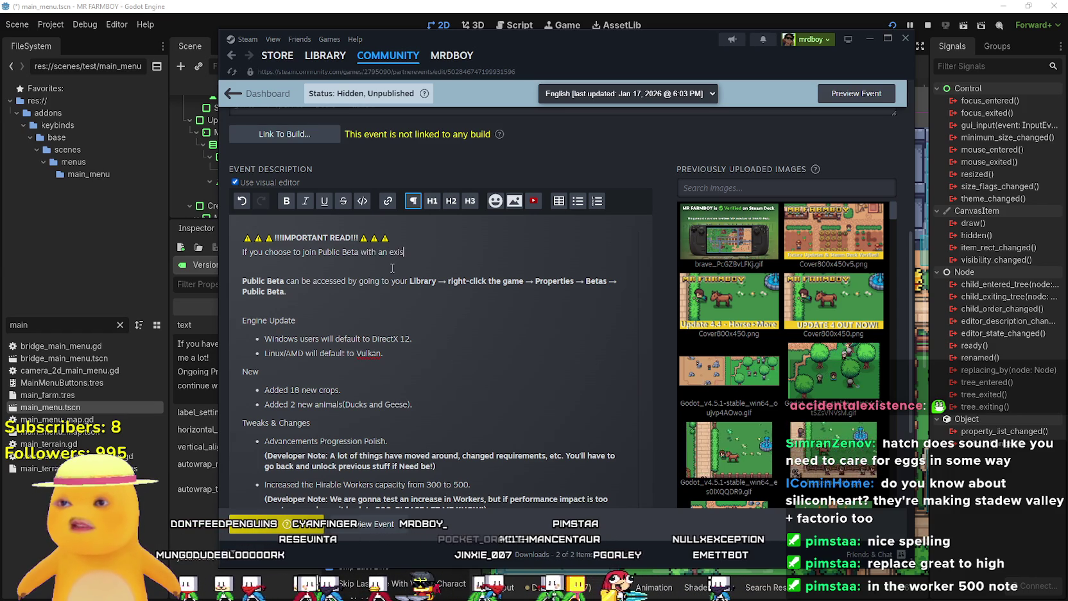
pyautogui.write('e')
pyautogui.press('BackSpace')
pyautogui.press('BackSpace')
pyautogui.press('BackSpace')
pyautogui.write('savefile')
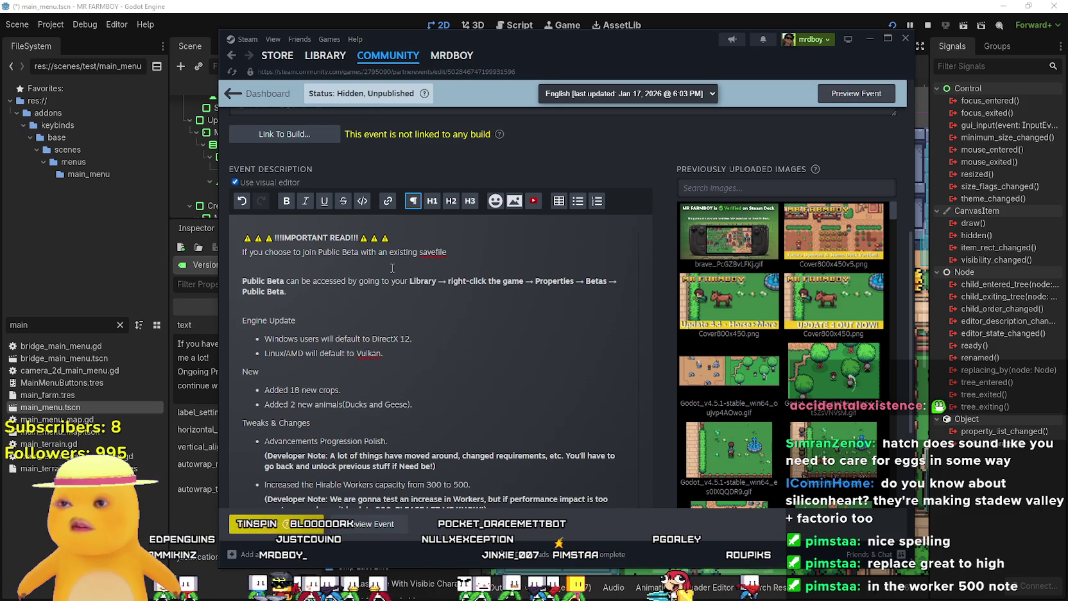
# Begin the warning with 'It is recommended that you make a new savefile' for Public Beta, but…
pyautogui.click(241, 254)
pyautogui.write('It is recommended')
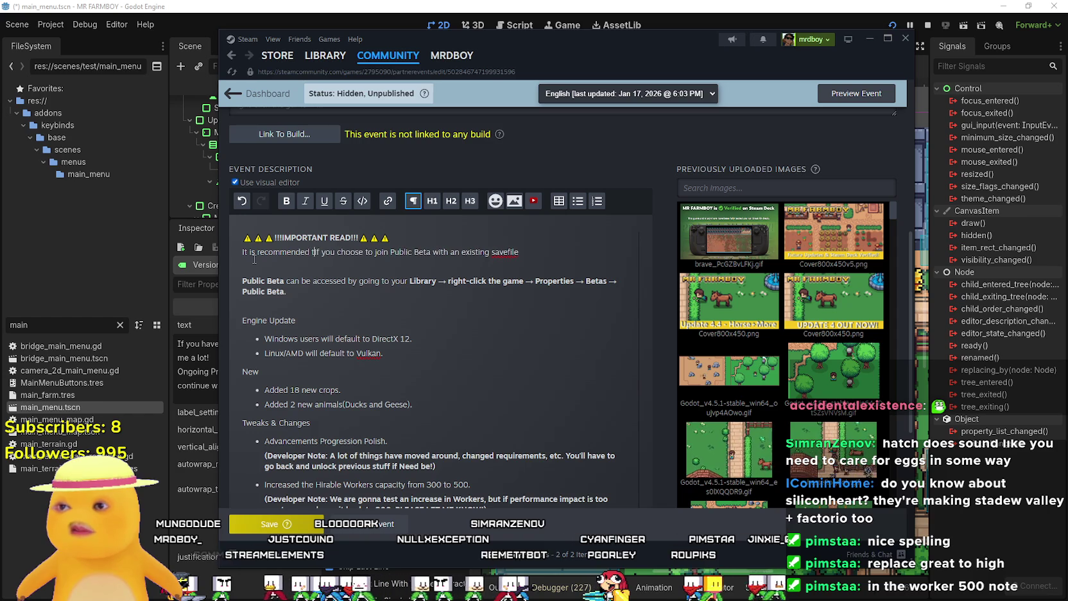
pyautogui.write('that you make a')
pyautogui.write(' new savefile')
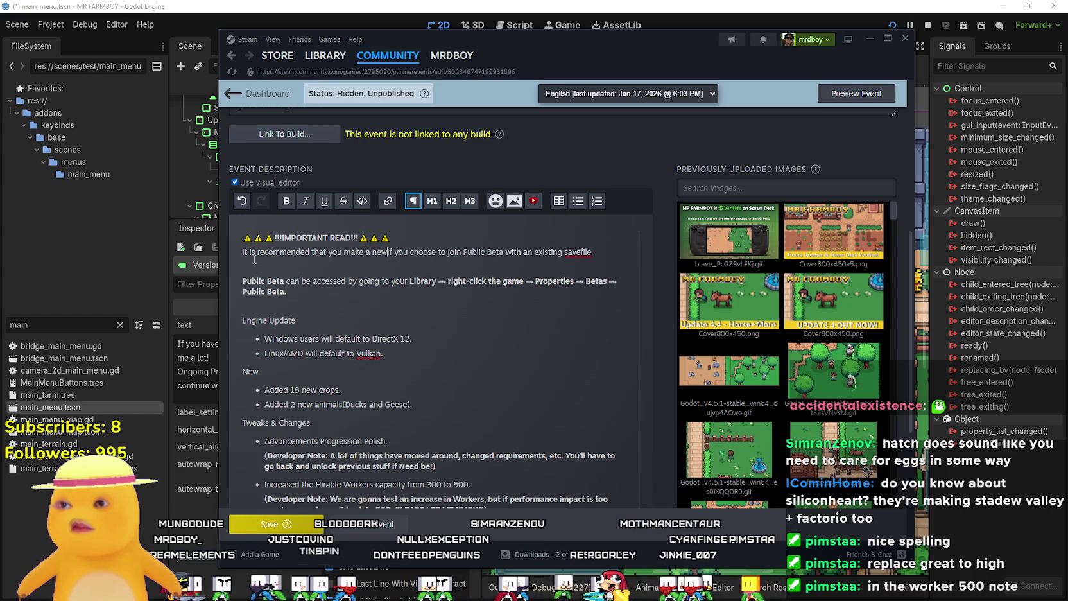
pyautogui.write('.')
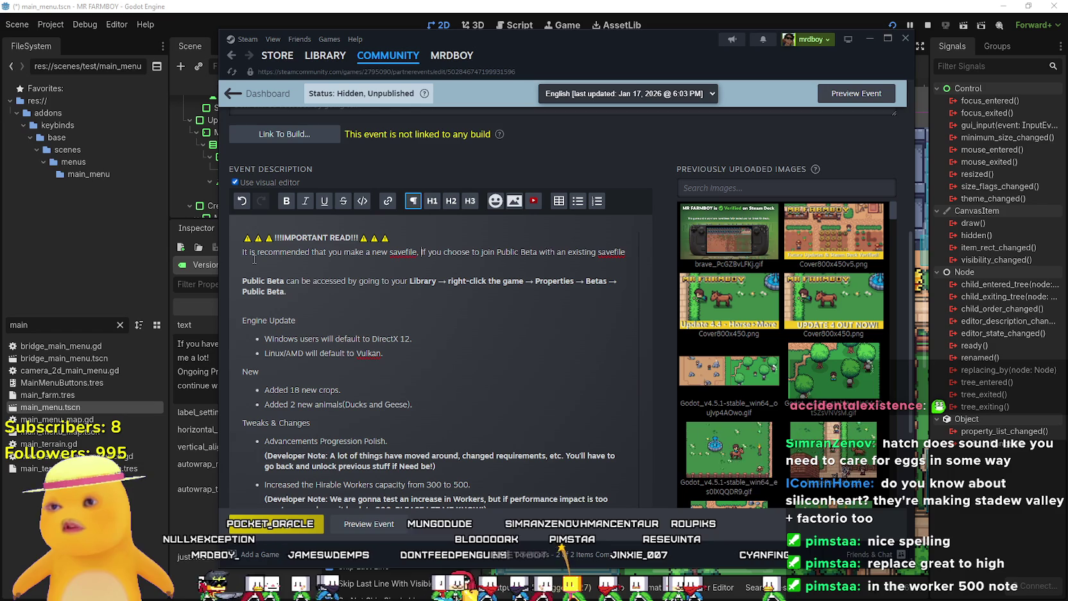
pyautogui.press('BackSpace')
pyautogui.press('BackSpace')
pyautogui.write('Beta')
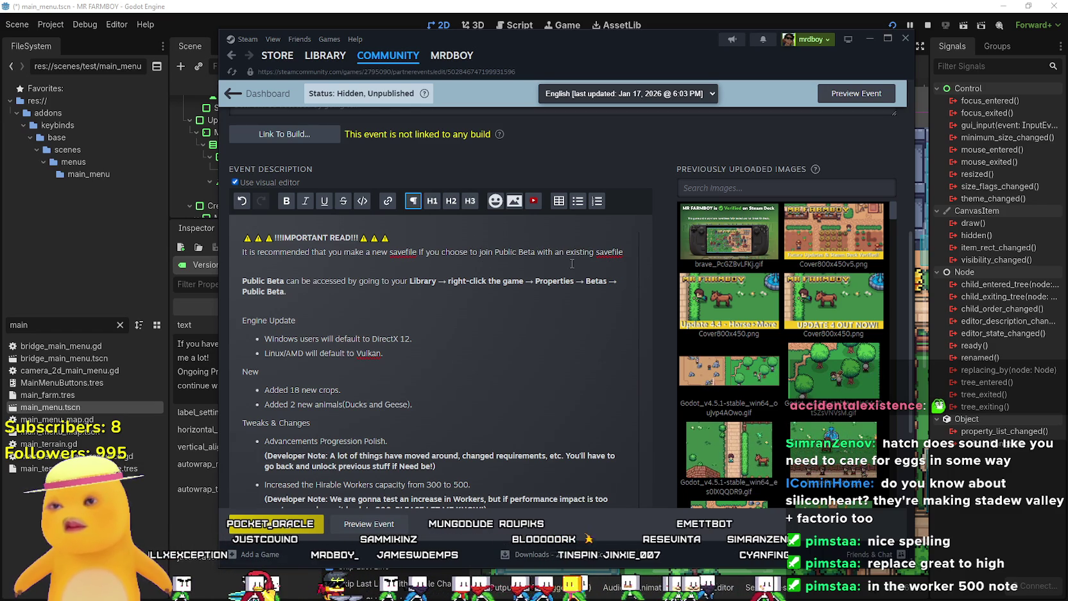
pyautogui.write(', B')
pyautogui.press('BackSpace')
pyautogui.press('BackSpace')
pyautogui.press('BackSpace')
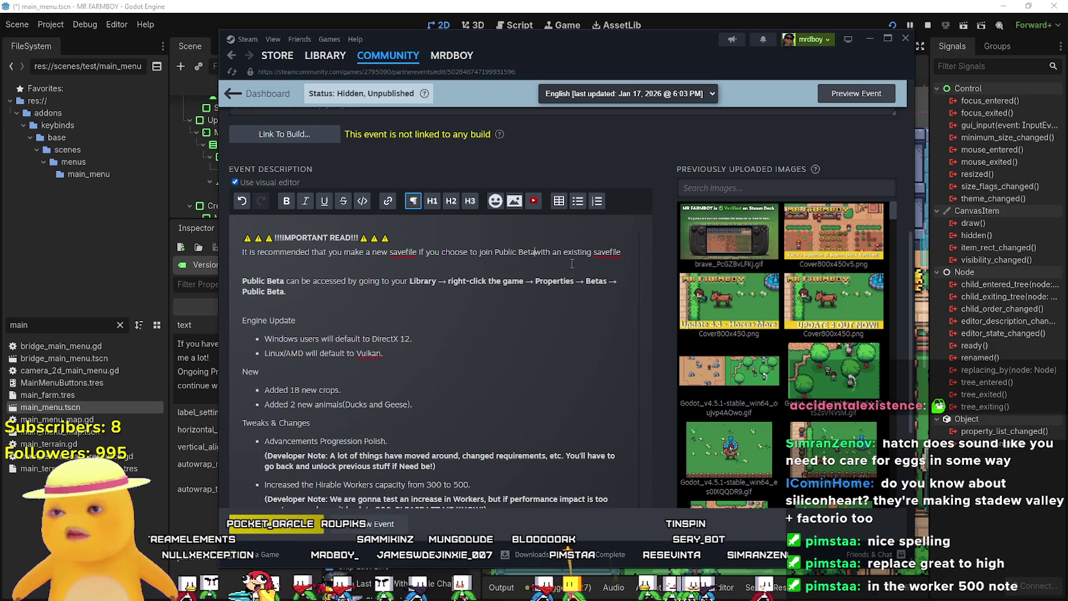
pyautogui.write(', but')
# Add the 'do not revert back' warning for players with an existing savefile
pyautogui.click(425, 263)
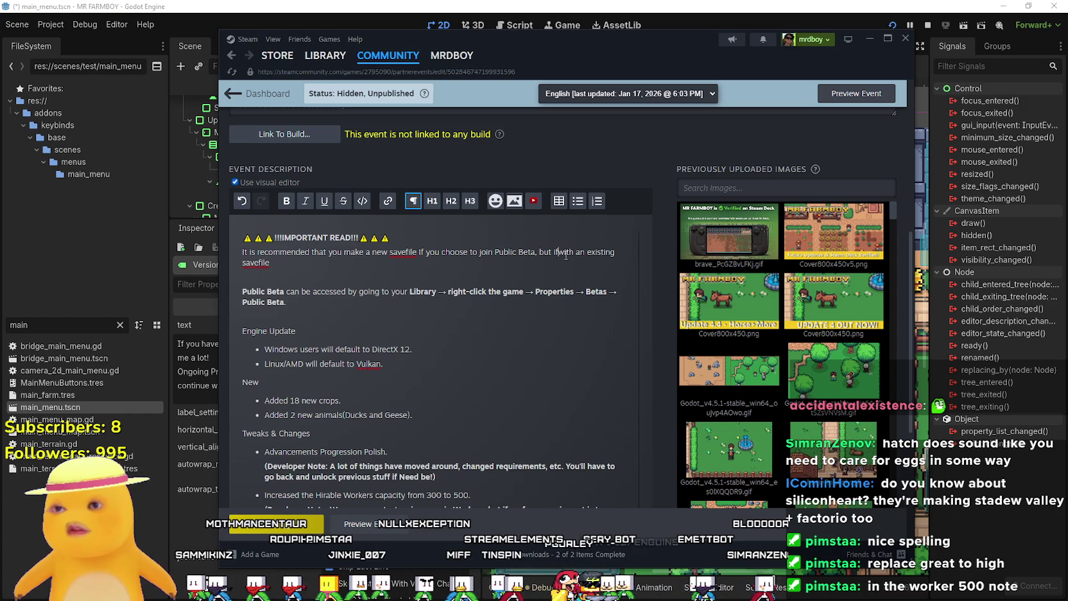
pyautogui.moveTo(567, 253); pyautogui.dragTo(592, 246)
pyautogui.write('yo')
pyautogui.write('in wi')
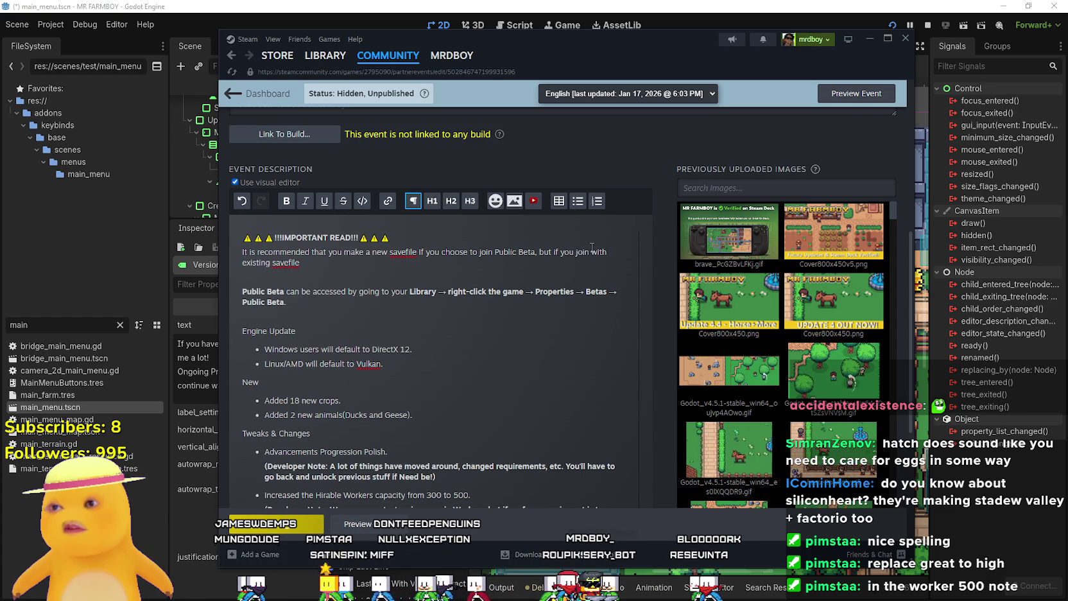
pyautogui.write(' an ')
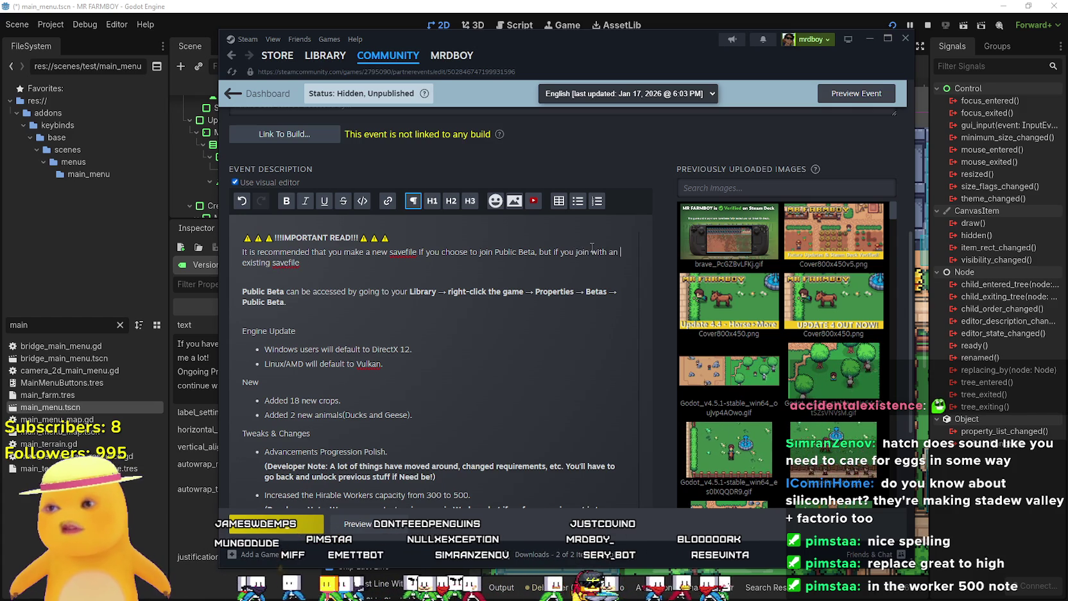
pyautogui.write('.')
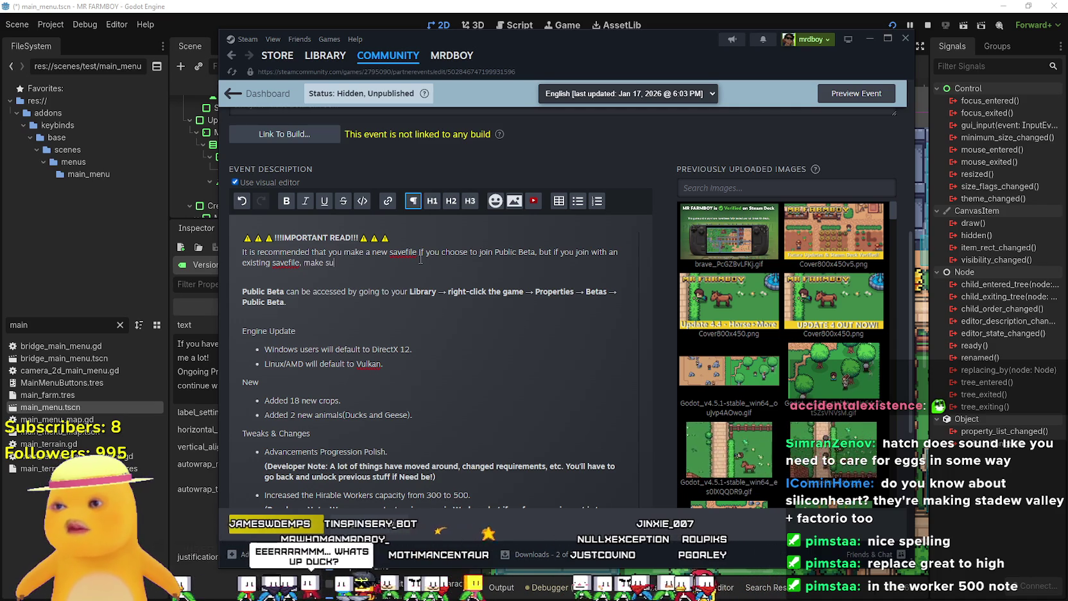
pyautogui.write('re')
pyautogui.press('BackSpace')
pyautogui.press('BackSpace')
pyautogui.press('BackSpace')
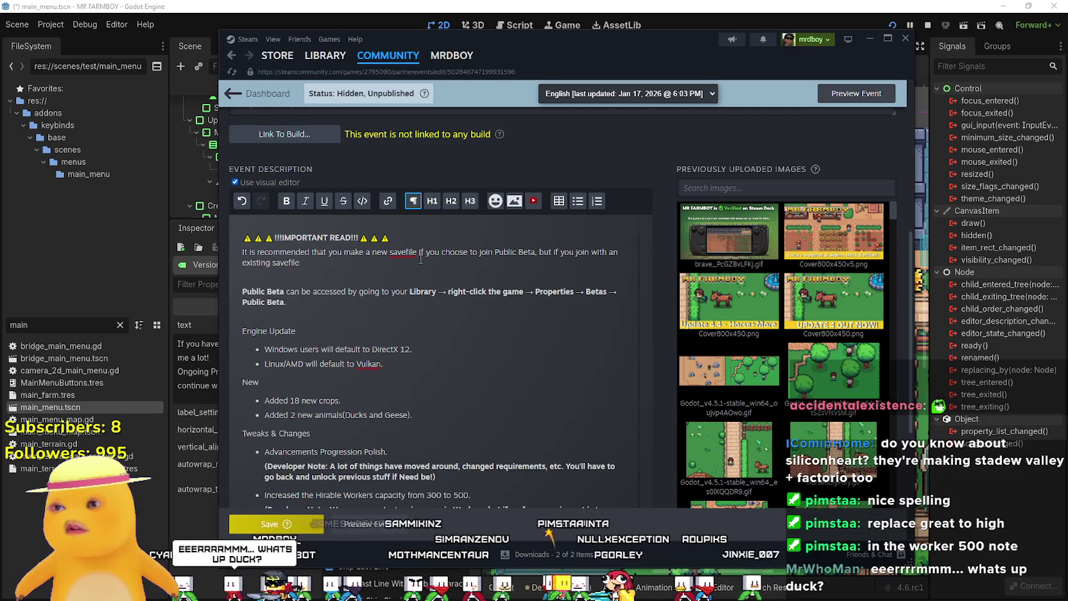
pyautogui.write(', do not revert back')
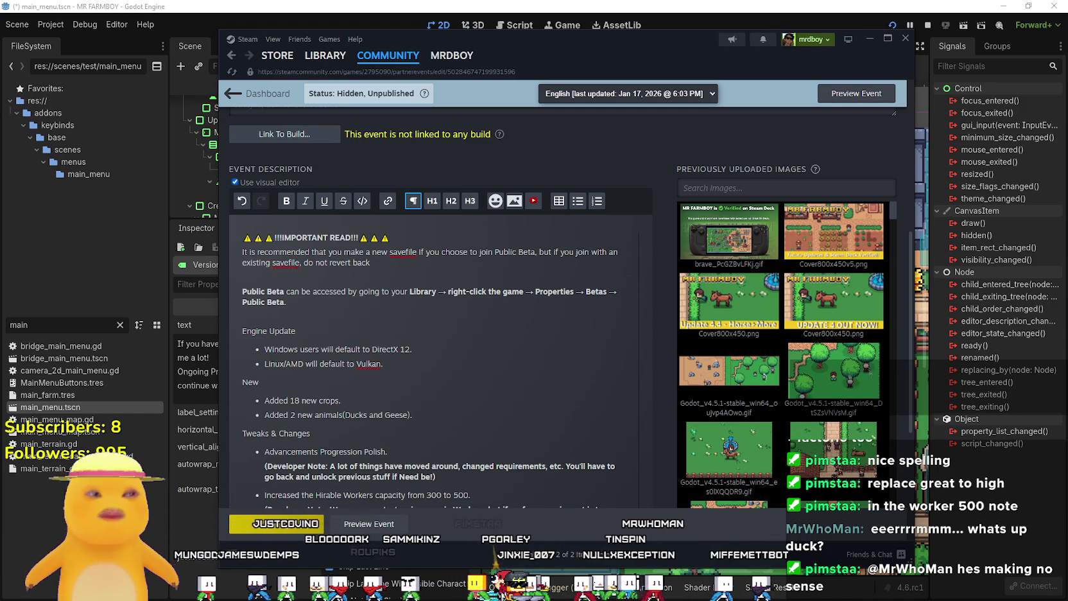
pyautogui.click(454, 352)
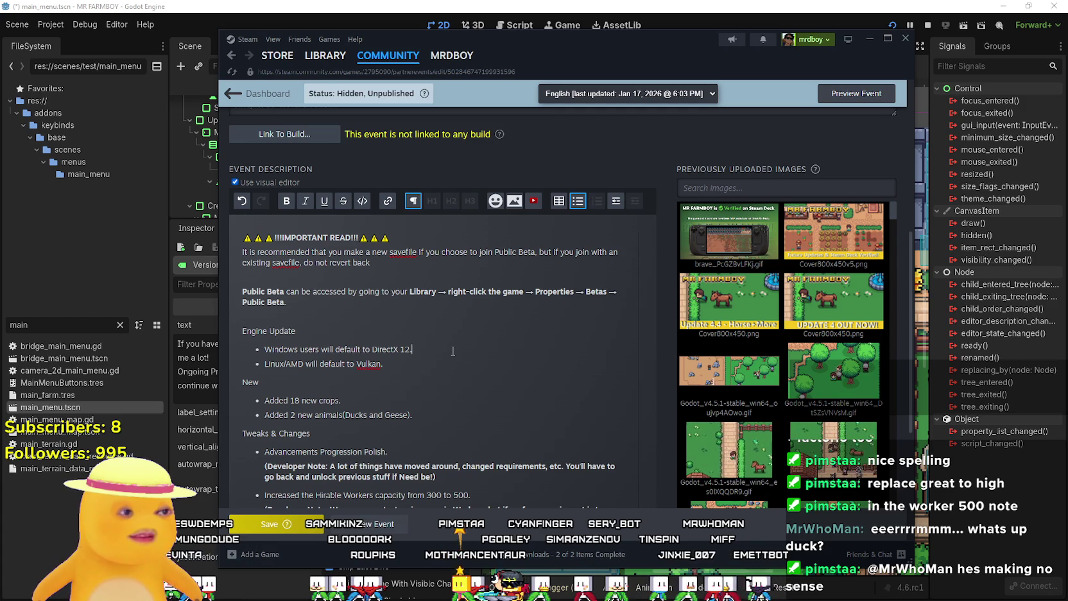
pyautogui.scroll(-1, 458, 345)
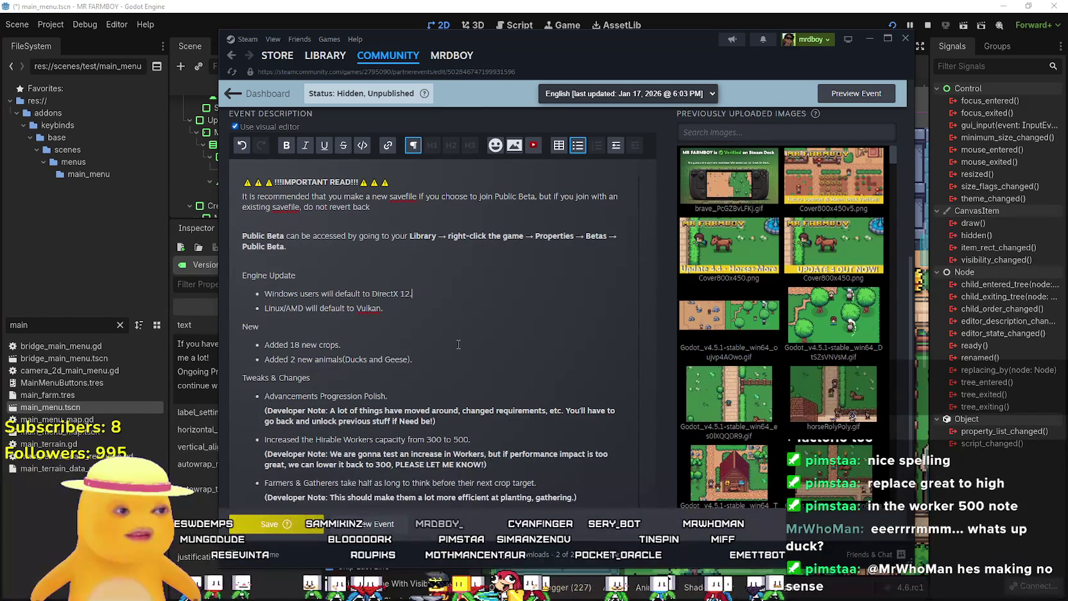
pyautogui.scroll(-1, 459, 344)
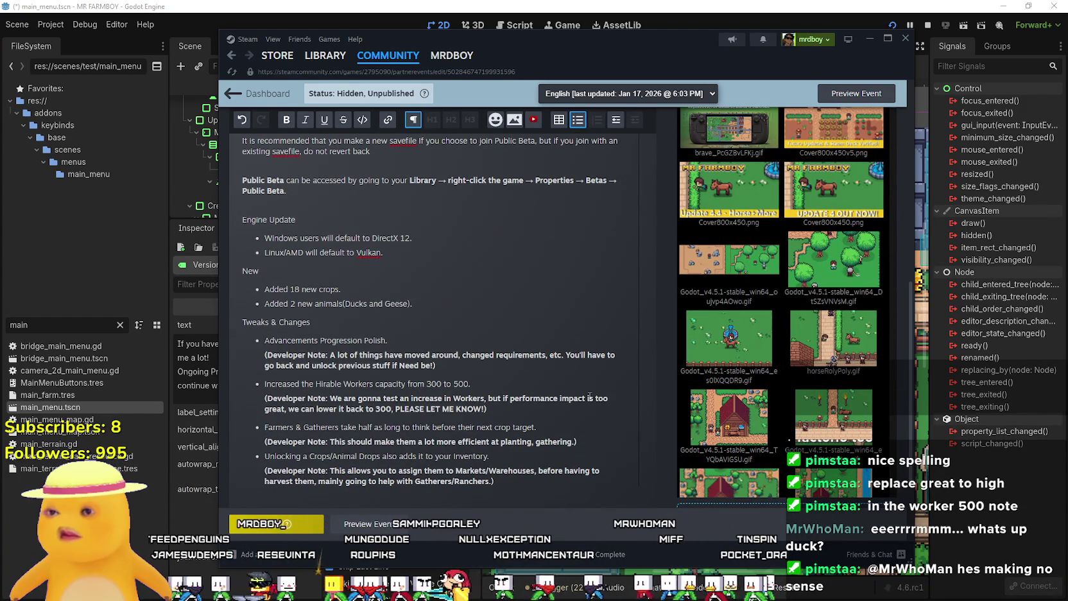
# Change 'too great' to 'too high' in the Hirable Workers 300-to-500 note
pyautogui.doubleClick(275, 409)
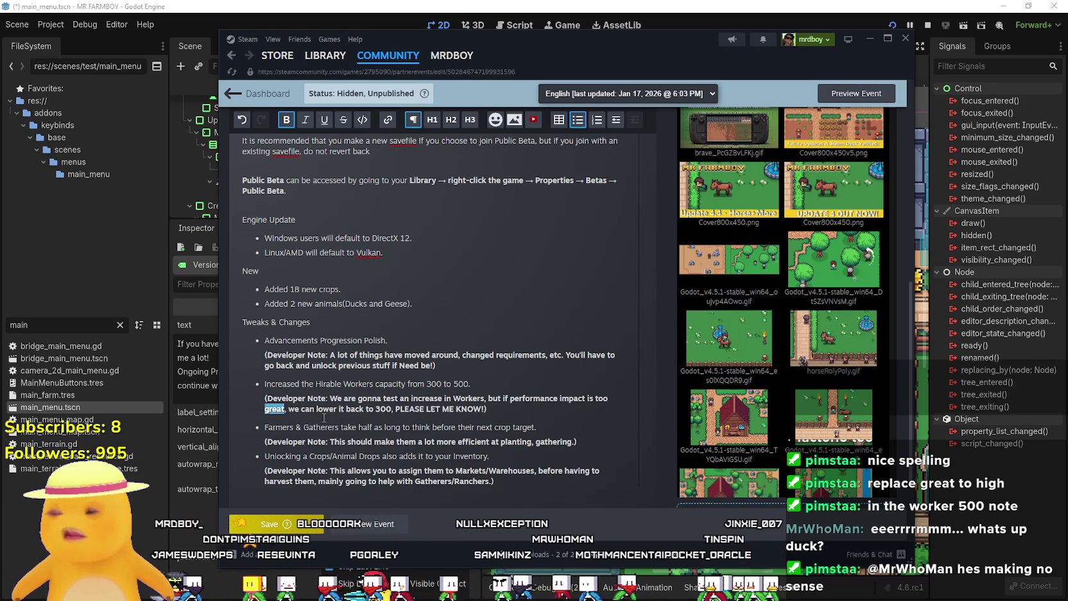
pyautogui.write('high')
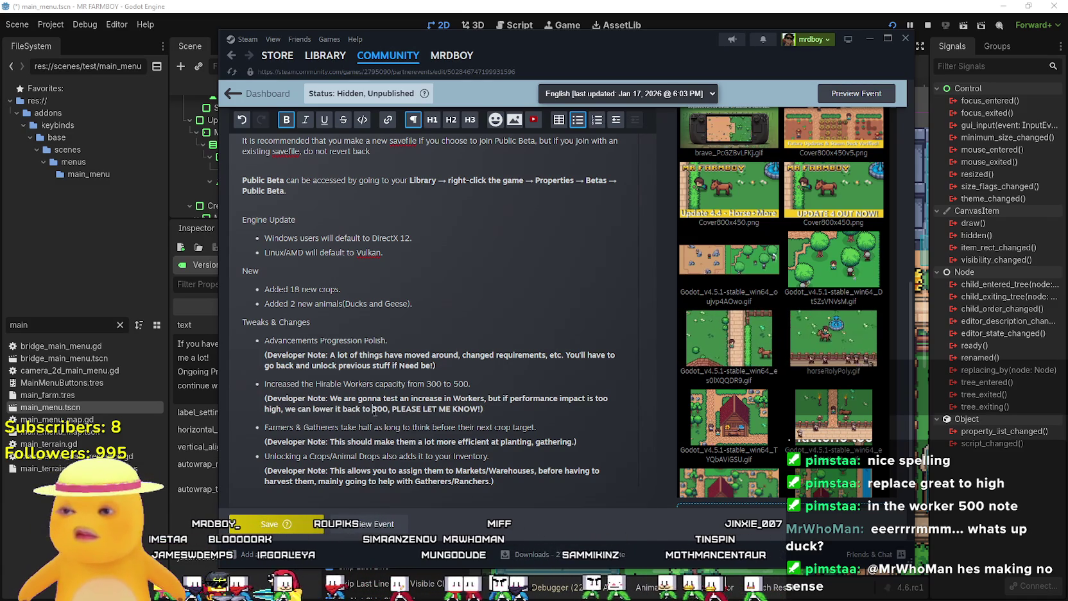
pyautogui.click(374, 410)
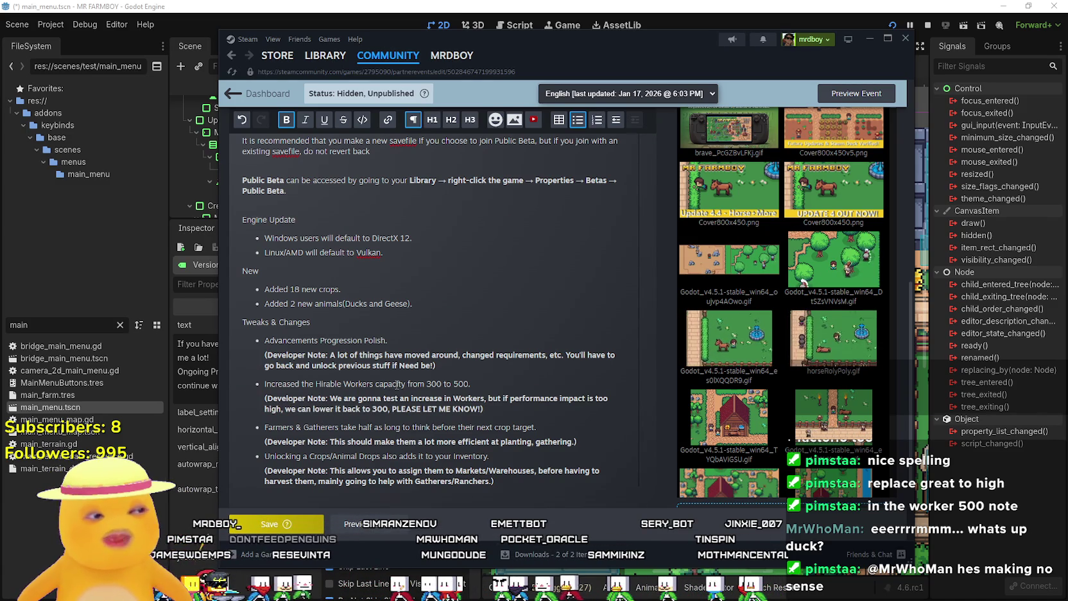
pyautogui.scroll(5, 396, 385)
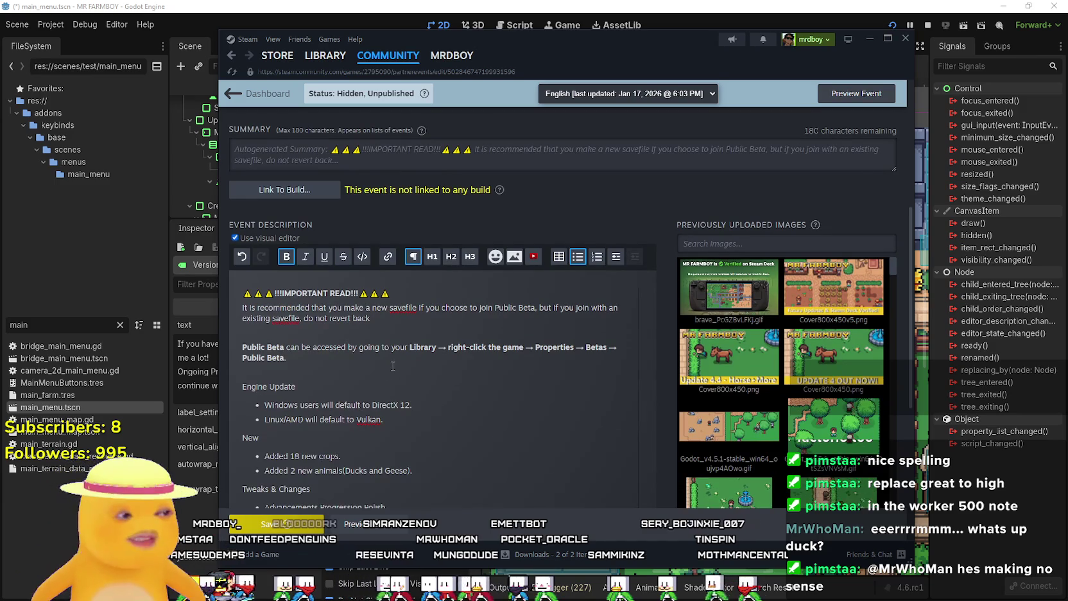
pyautogui.scroll(-2, 393, 366)
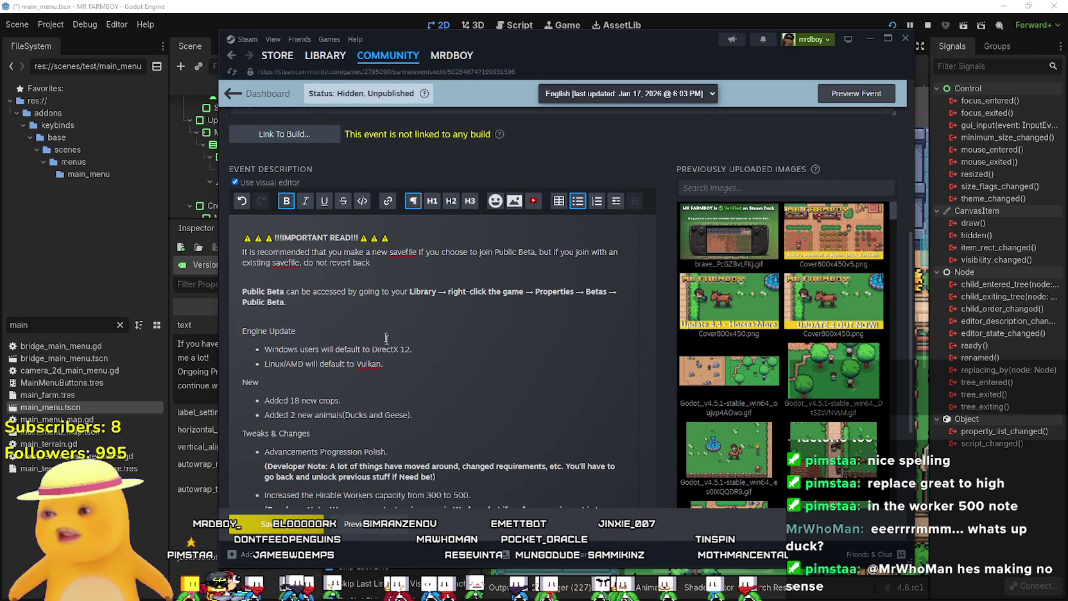
pyautogui.click(377, 317)
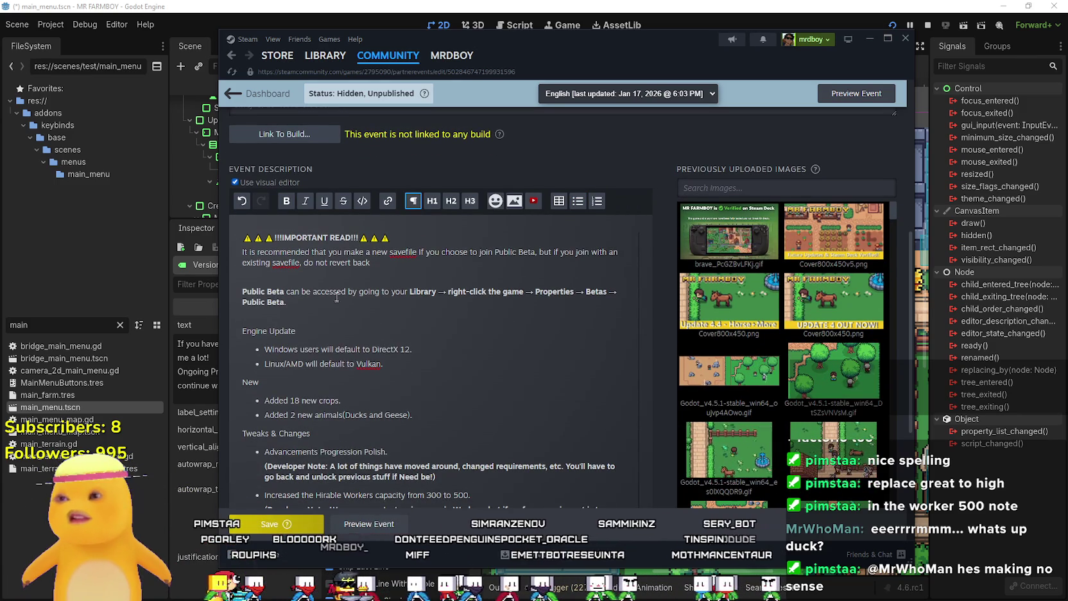
pyautogui.scroll(2, 342, 275)
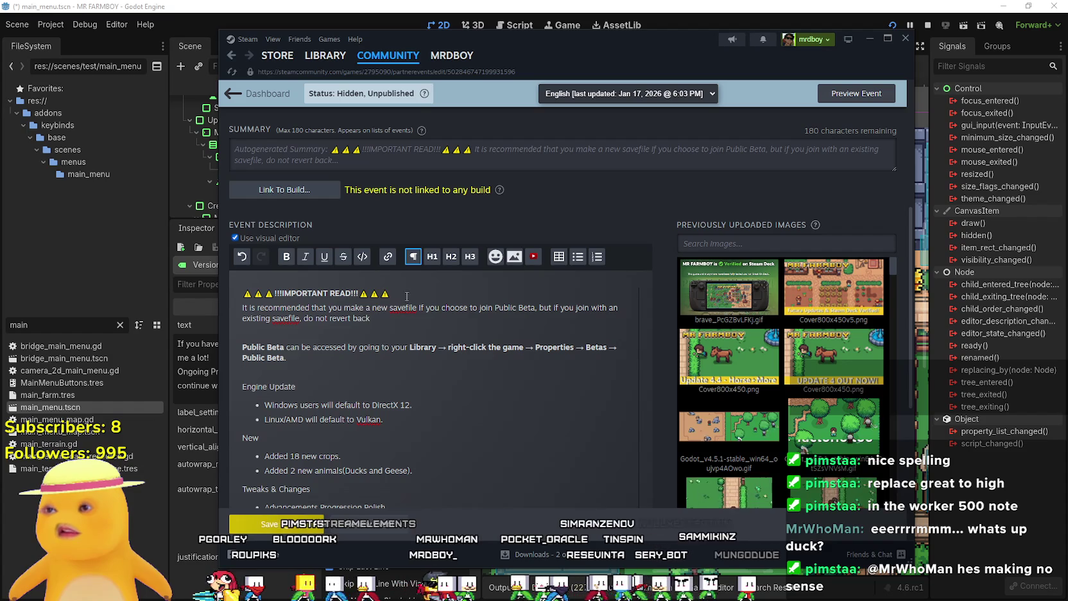
# Copy the IMPORTANT READ heading and paste it below the warning paragraph
pyautogui.moveTo(406, 296); pyautogui.dragTo(226, 294)
pyautogui.hotkey('ctrl', 'c')
pyautogui.click(274, 330)
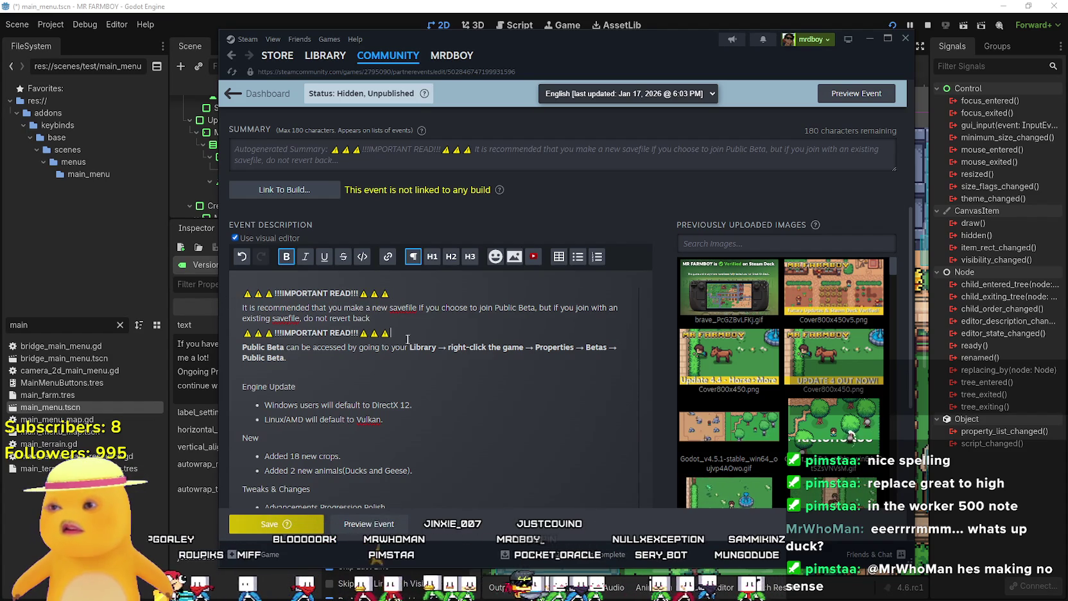
pyautogui.hotkey('ctrl', 'v')
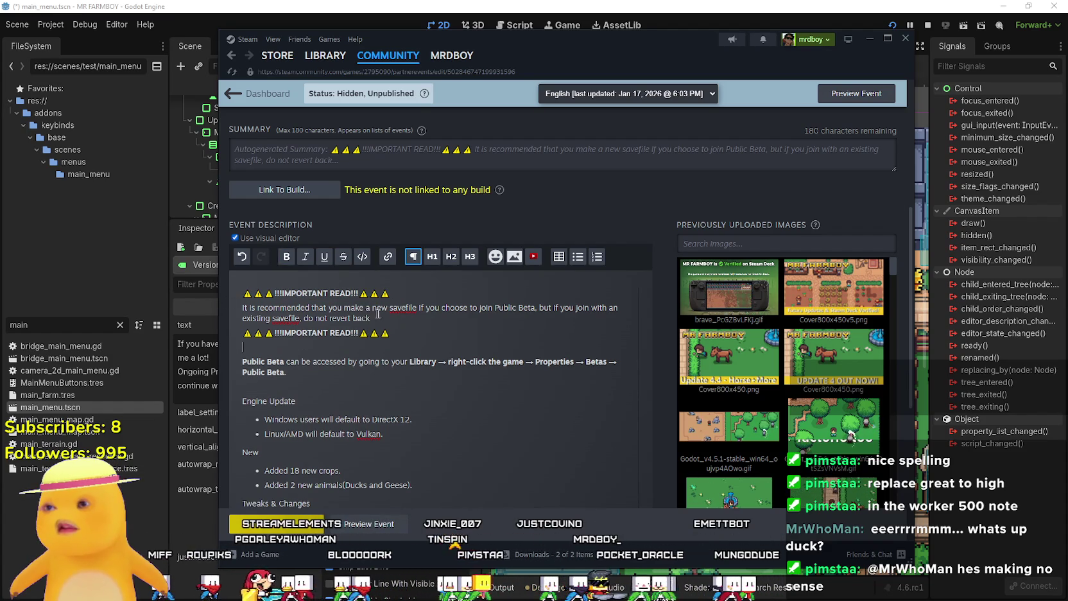
# Bold the savefile warning paragraph and start typing 'to d…' after 'do not revert back'
pyautogui.moveTo(371, 318); pyautogui.dragTo(244, 308)
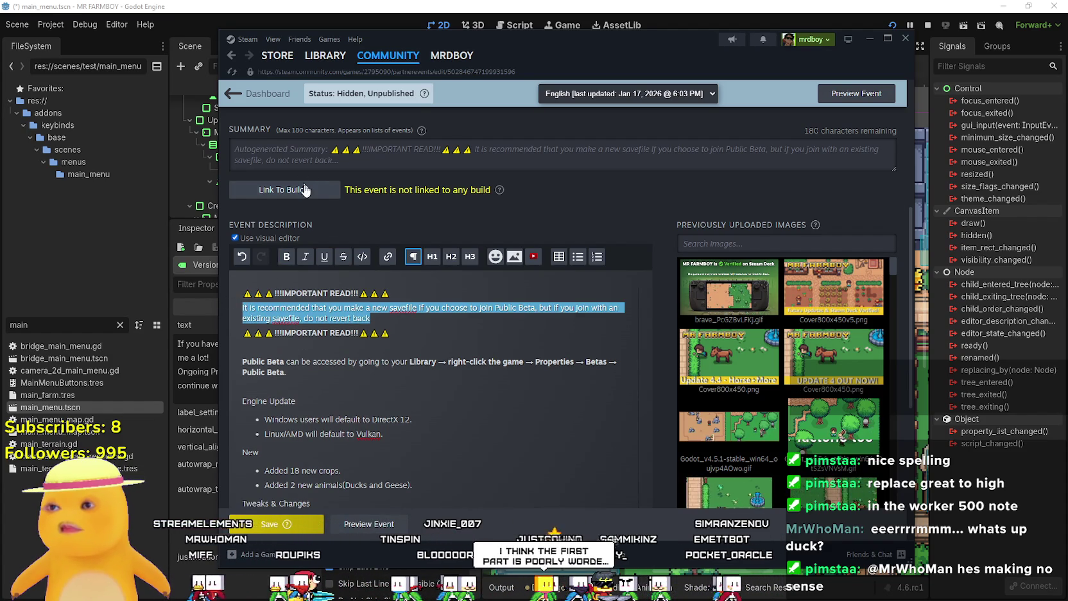
pyautogui.scroll(2, 365, 223)
pyautogui.scroll(3, 384, 306)
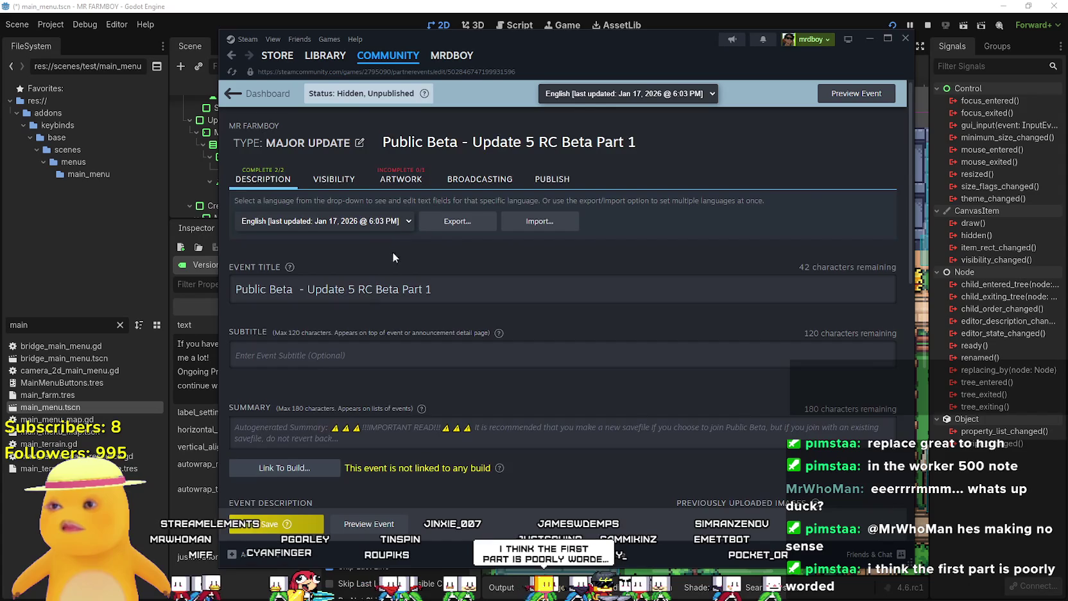
pyautogui.scroll(-4, 395, 252)
pyautogui.click(287, 313)
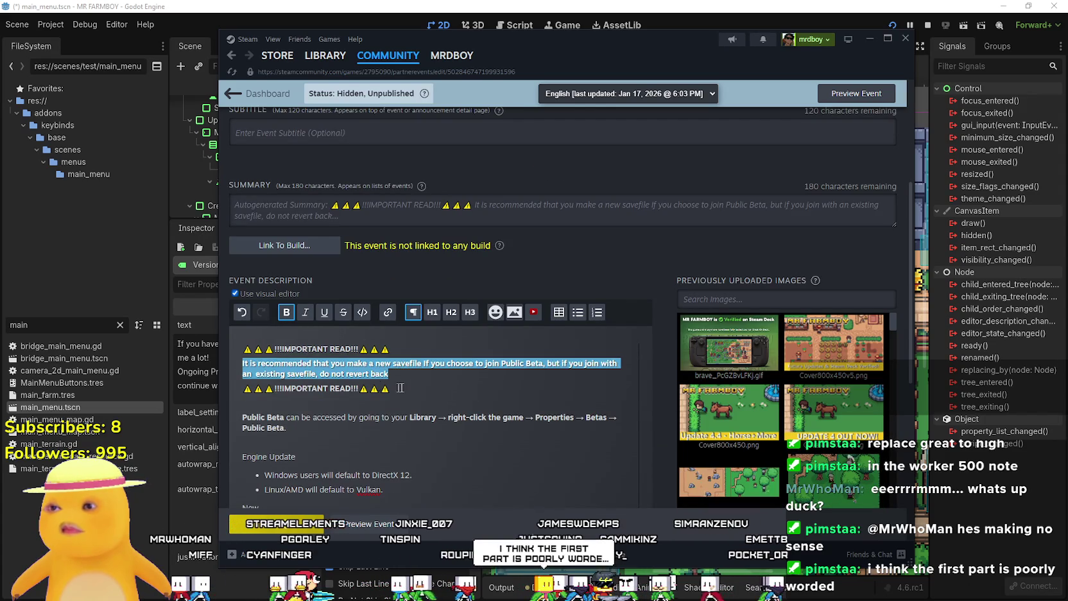
pyautogui.click(434, 380)
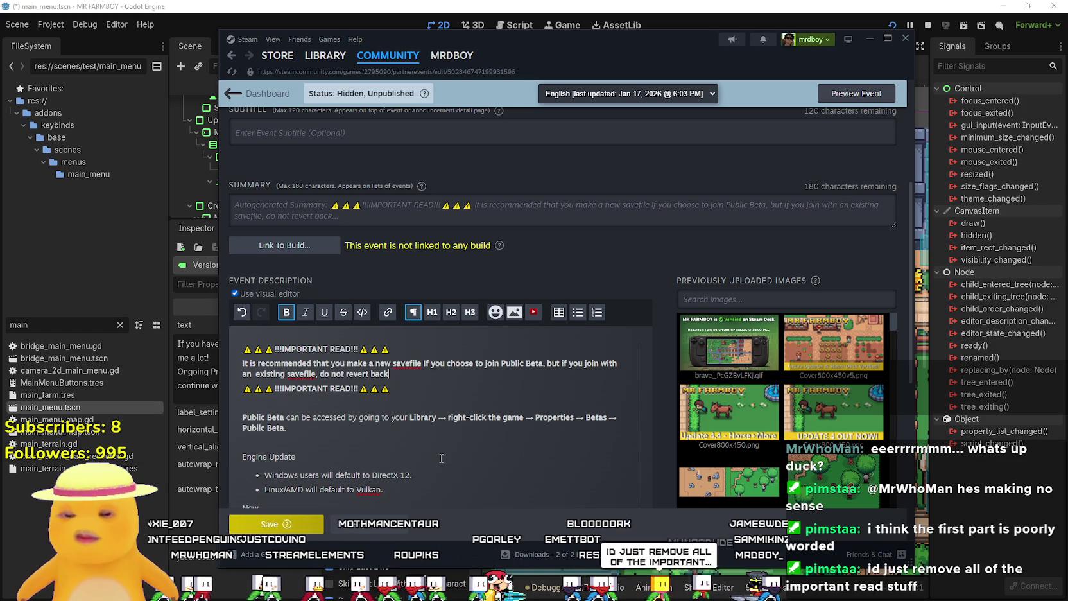
pyautogui.write(' to d')
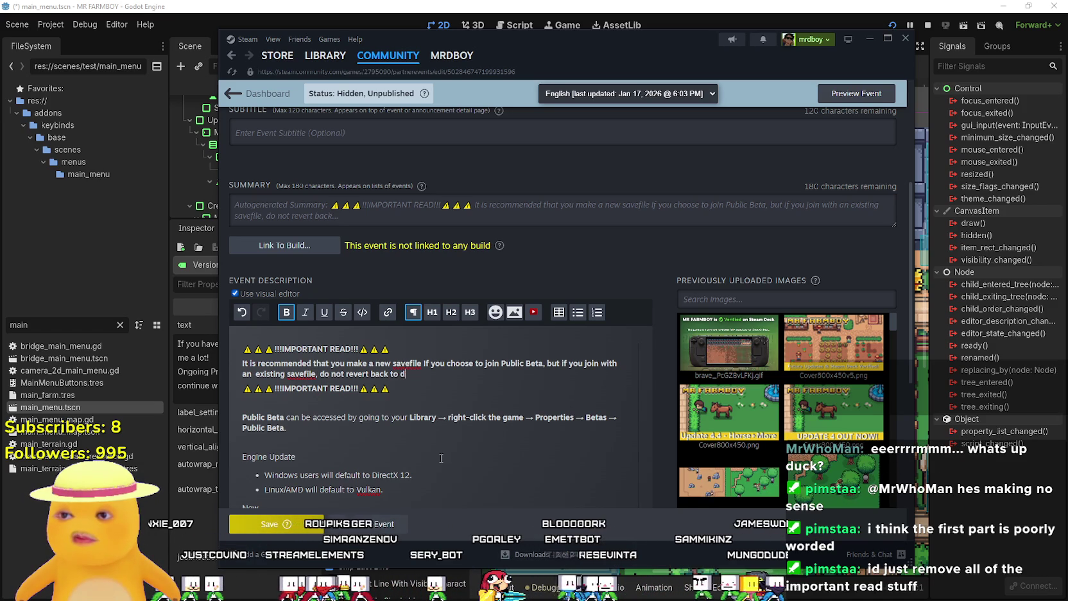
pyautogui.write('efault a')
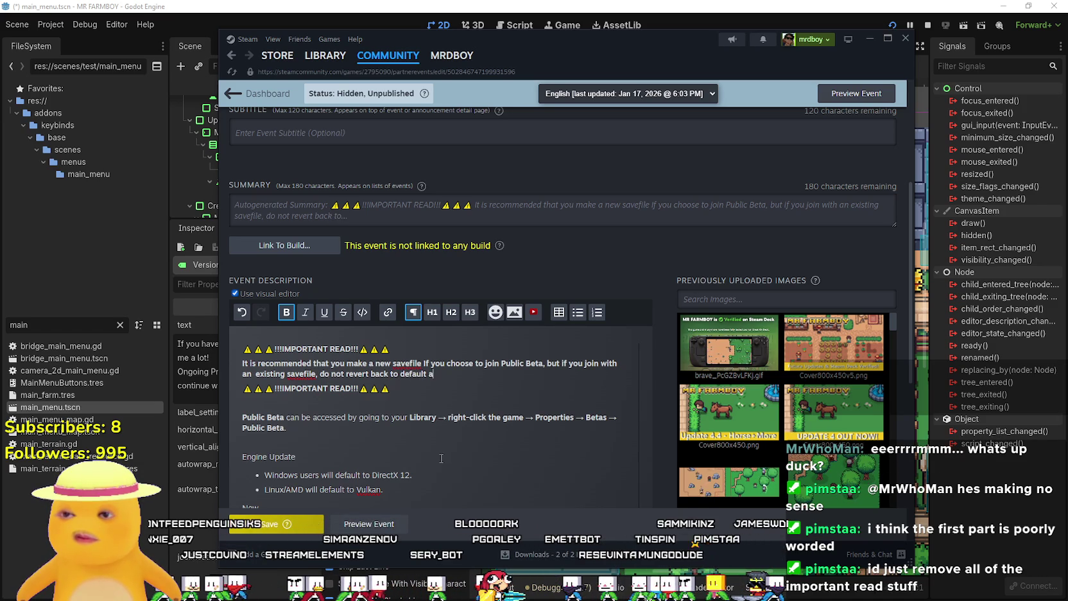
pyautogui.write(' enter')
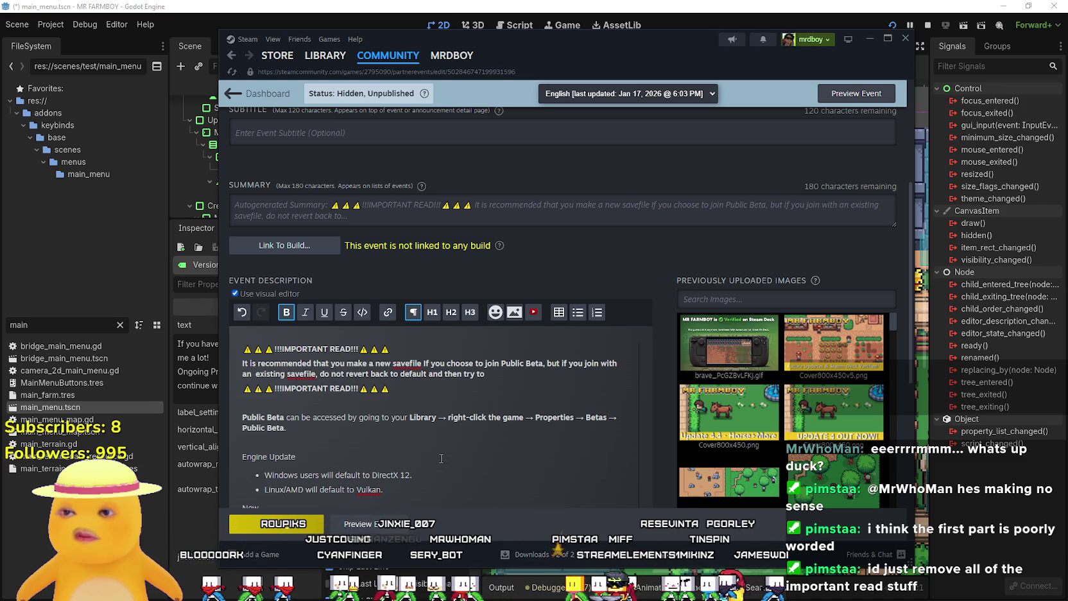
# Finish the warning so it ends 'do not revert back to default and then try to enter it.'
pyautogui.write('ter it.')
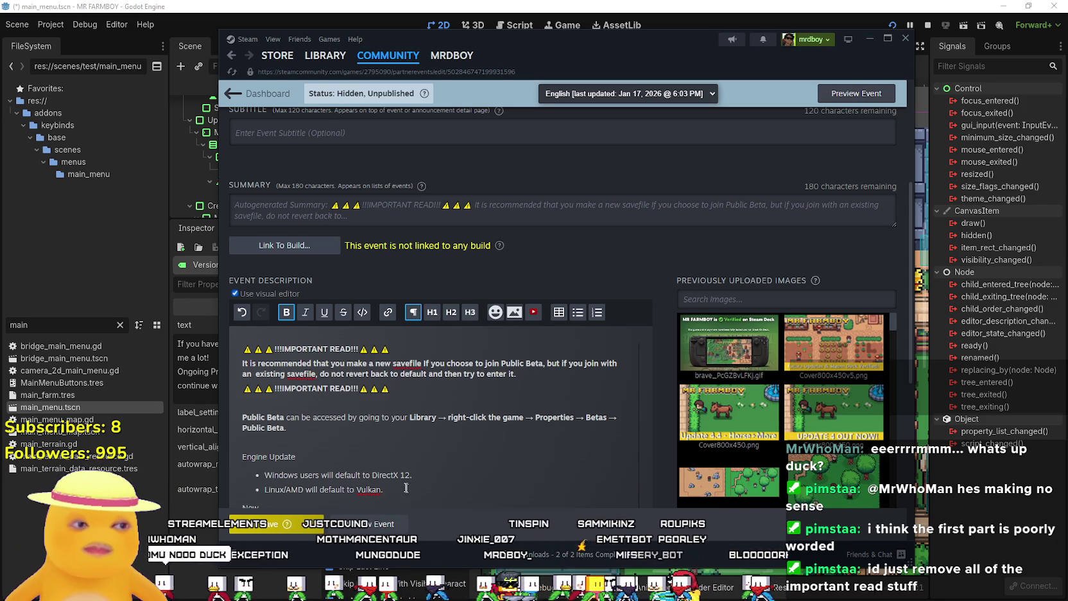
pyautogui.scroll(-1, 402, 485)
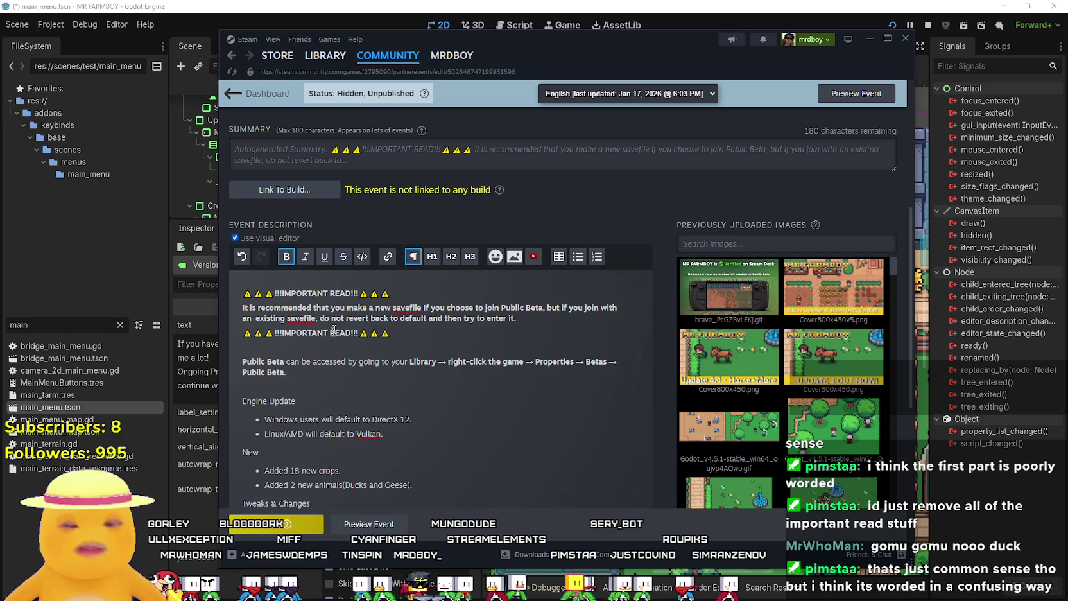
pyautogui.doubleClick(347, 294)
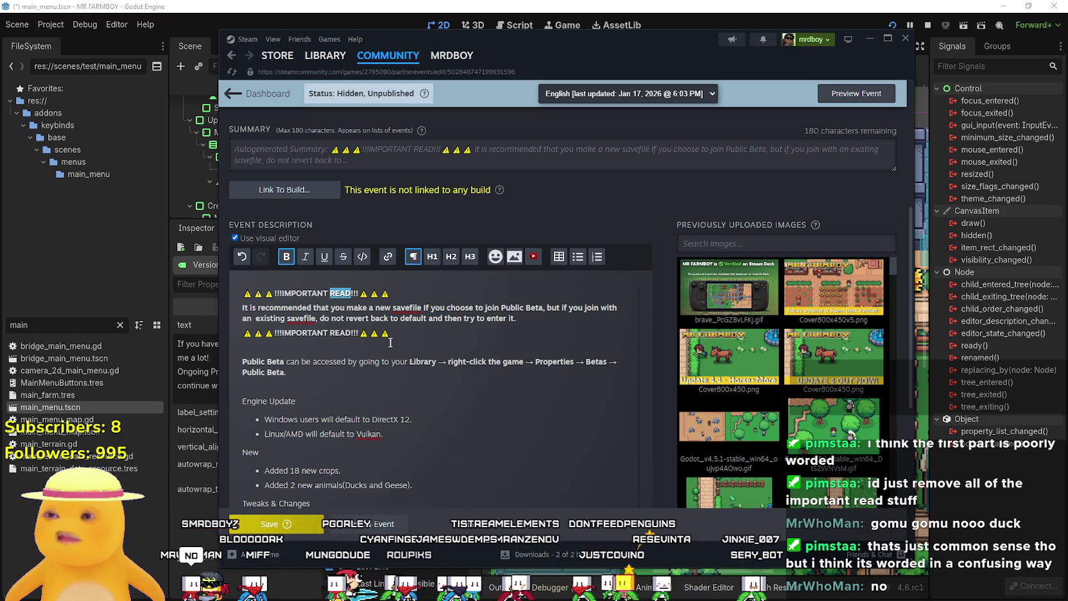
# Save the edited beta event description with Ctrl+S, then place the caret near 'default' in the warning
pyautogui.click(413, 308)
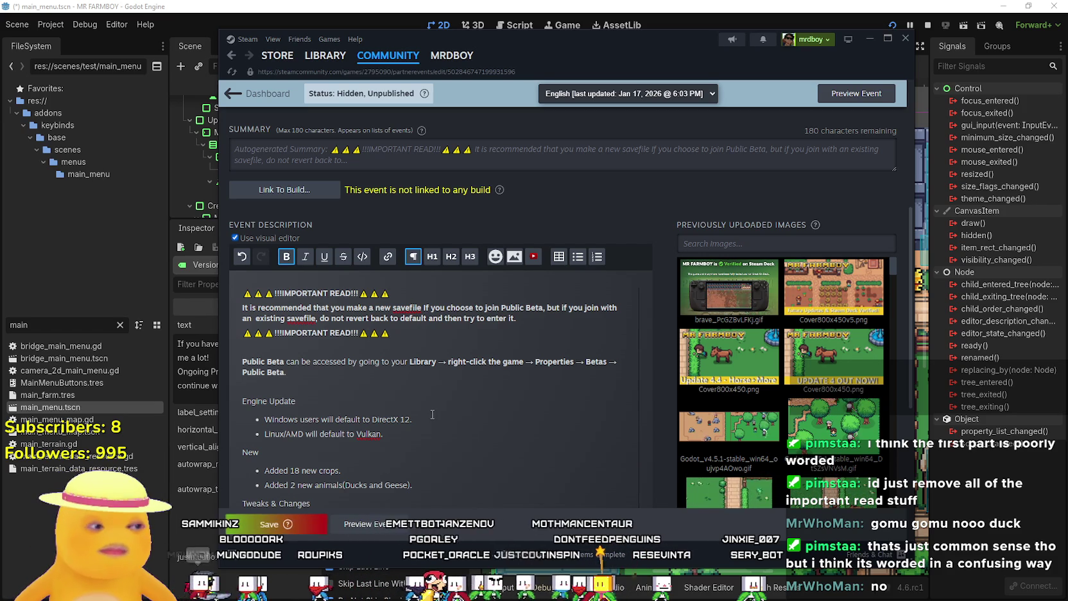
pyautogui.click(305, 333)
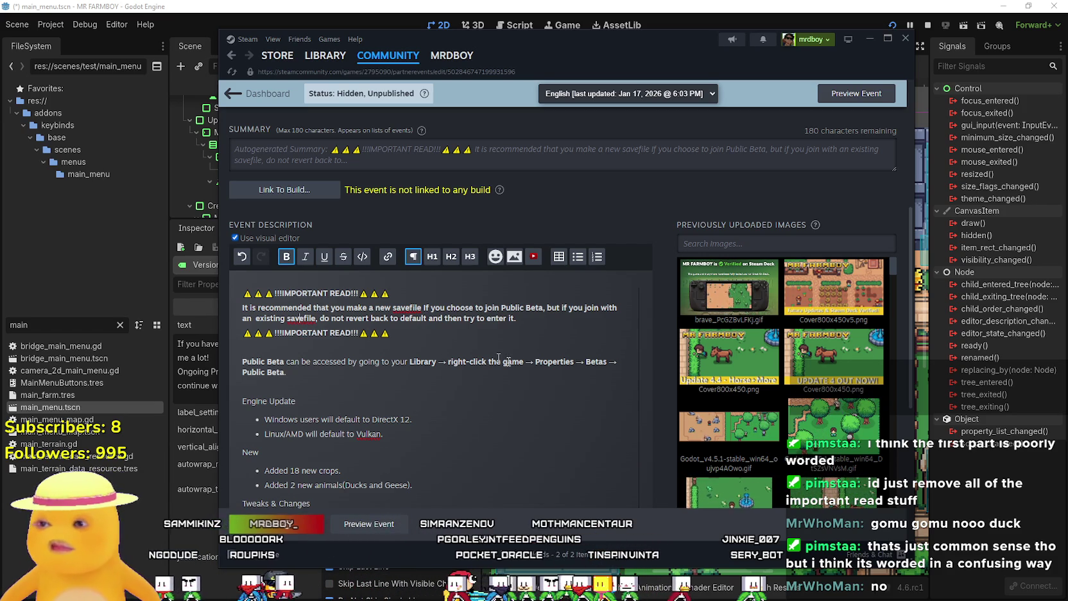
pyautogui.hotkey('ctrl', 's')
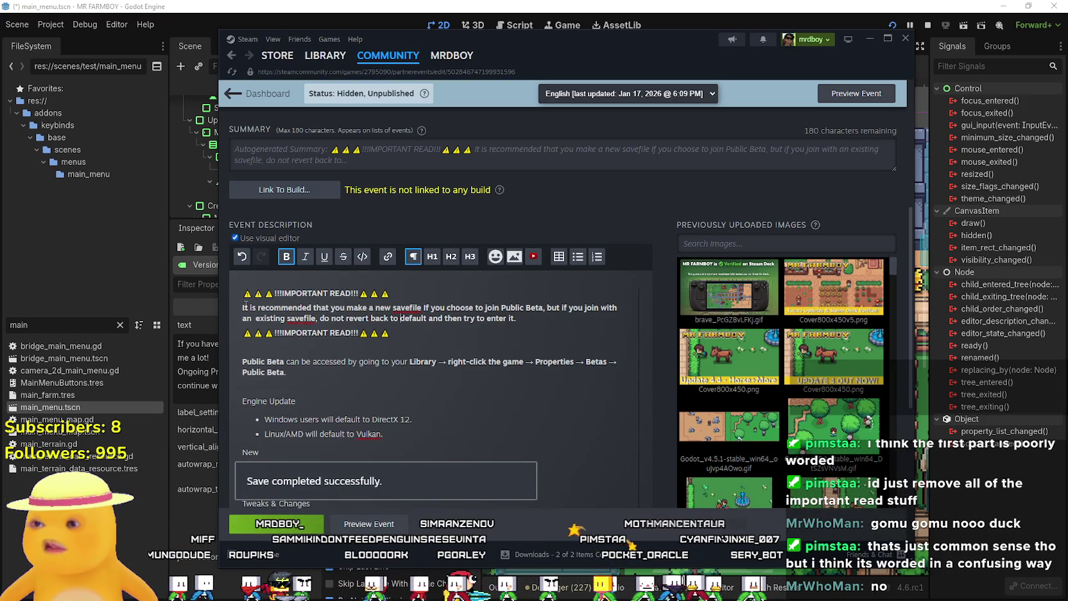
pyautogui.click(400, 318)
pyautogui.click(543, 308)
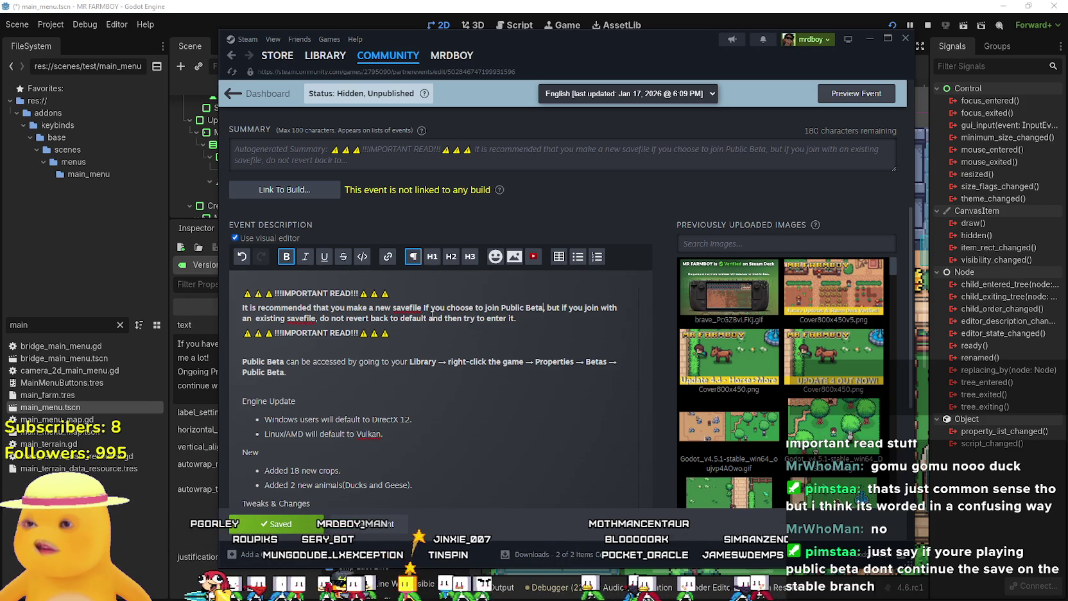
# Replace 'default' with 'None' in the savefile warning and select the revert-back clause
pyautogui.doubleClick(414, 318)
pyautogui.write('none')
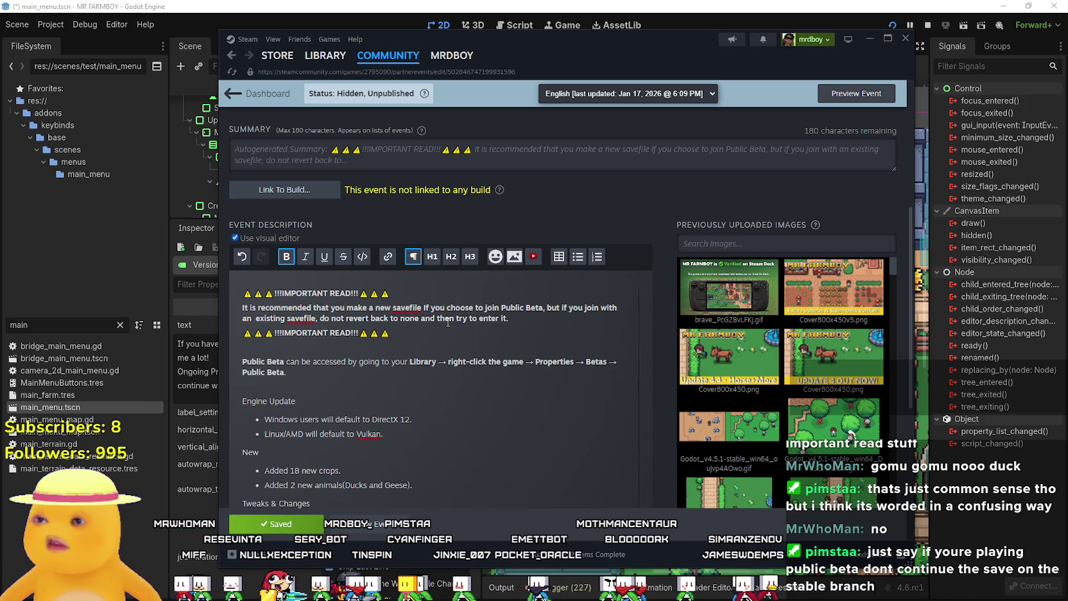
pyautogui.press('BackSpace')
pyautogui.press('BackSpace')
pyautogui.press('BackSpace')
pyautogui.write('Non')
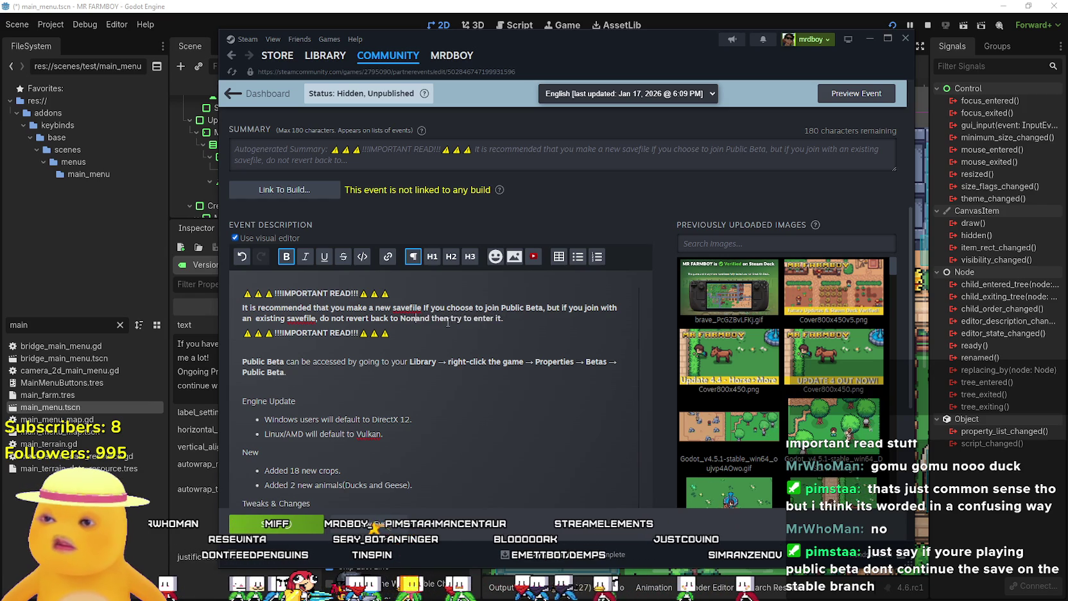
pyautogui.write('e')
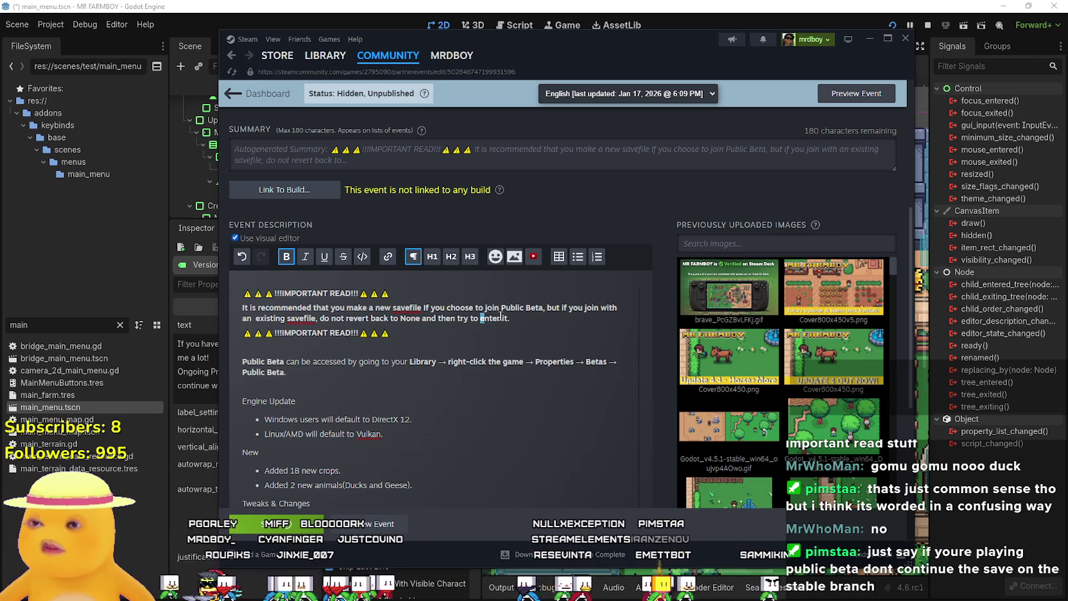
pyautogui.moveTo(505, 318); pyautogui.dragTo(229, 311)
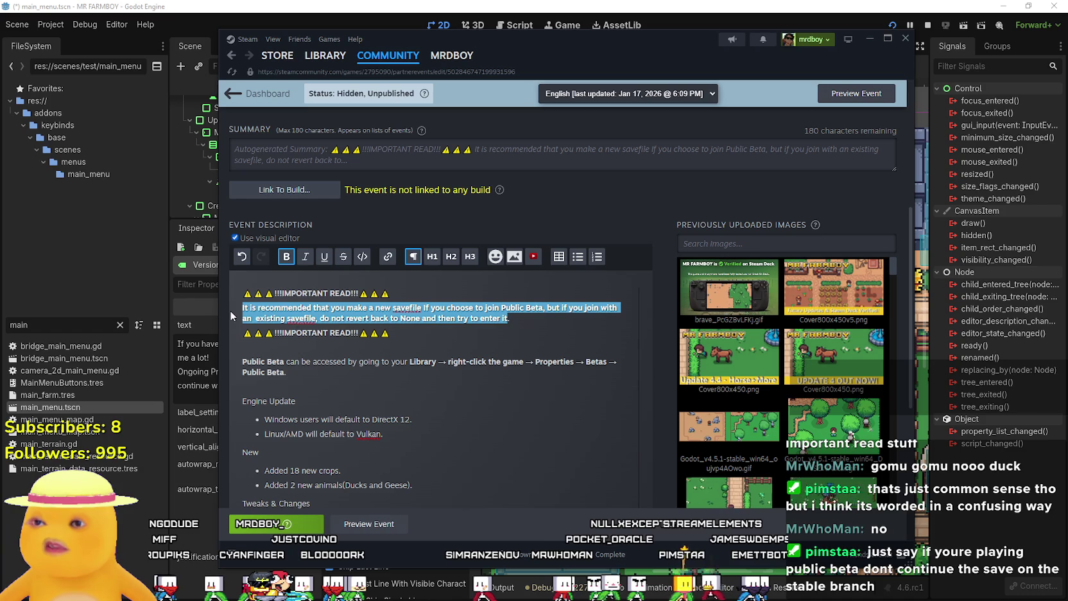
pyautogui.moveTo(230, 311)
pyautogui.mouseDown()
pyautogui.moveTo(347, 318)
pyautogui.moveTo(319, 318)
pyautogui.moveTo(348, 318)
pyautogui.moveTo(329, 318)
pyautogui.mouseUp()
# Reword the clause to 'do not try to use that savefile on the Stable version, it will get corrupted.'
pyautogui.write('do not try to use that save')
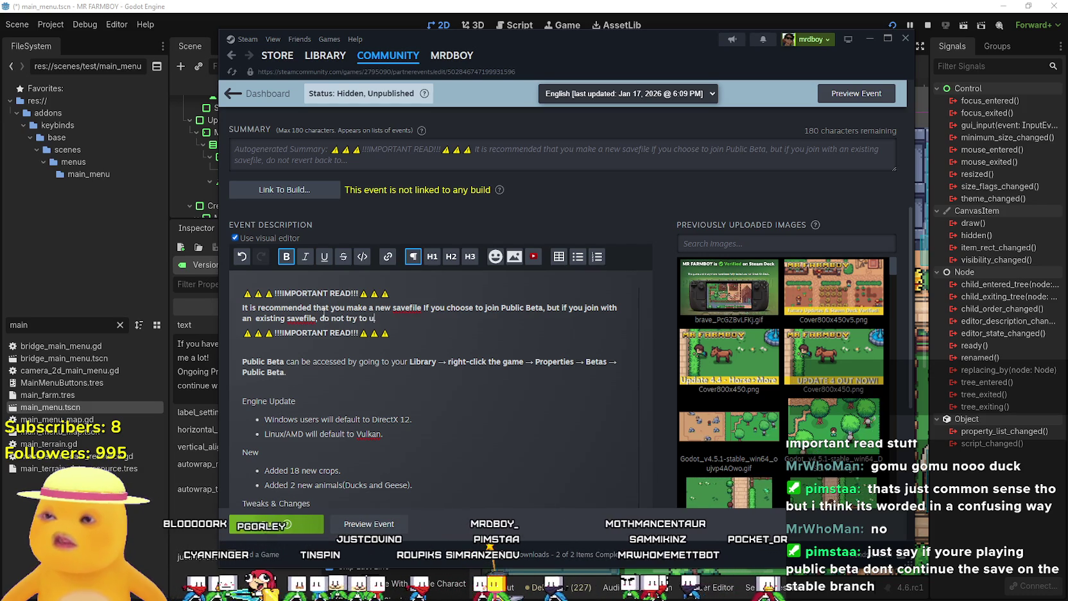
pyautogui.write('file on yo')
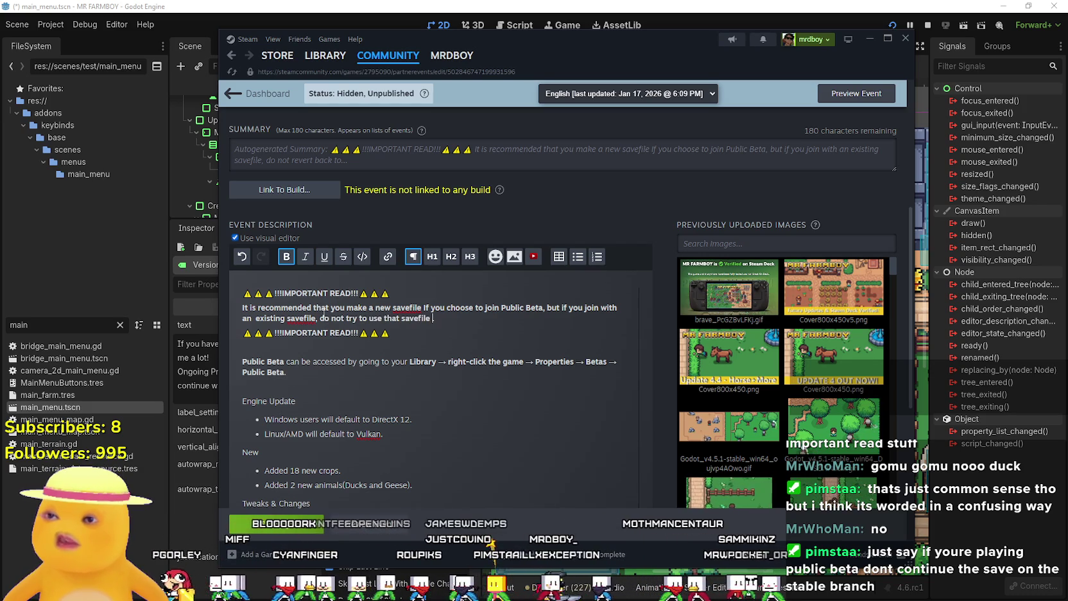
pyautogui.press('BackSpace')
pyautogui.press('BackSpace')
pyautogui.write('the Stable version')
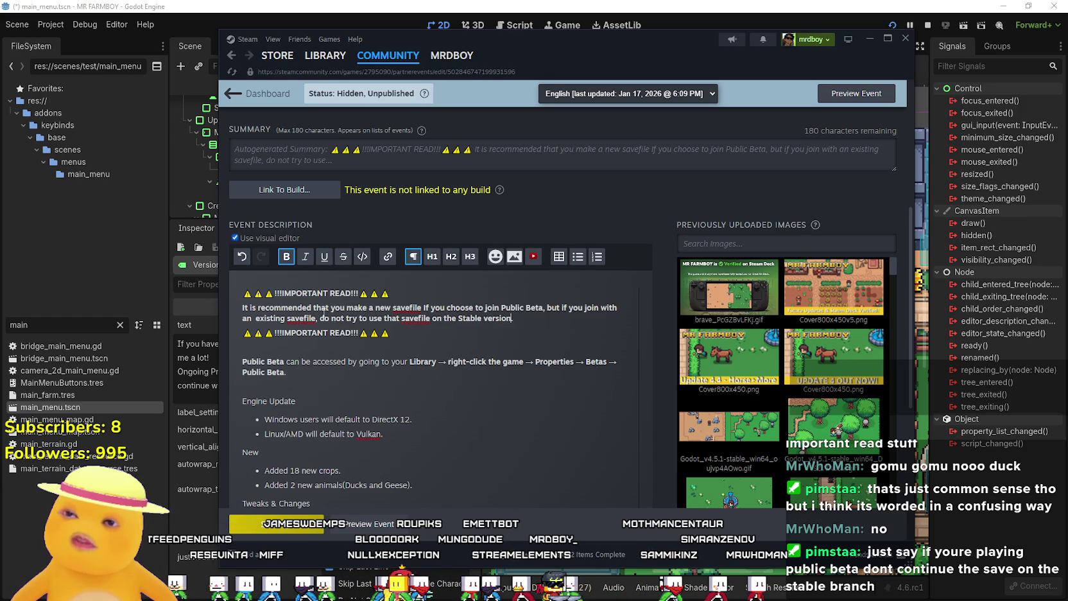
pyautogui.press('BackSpace')
pyautogui.write(', it will get co')
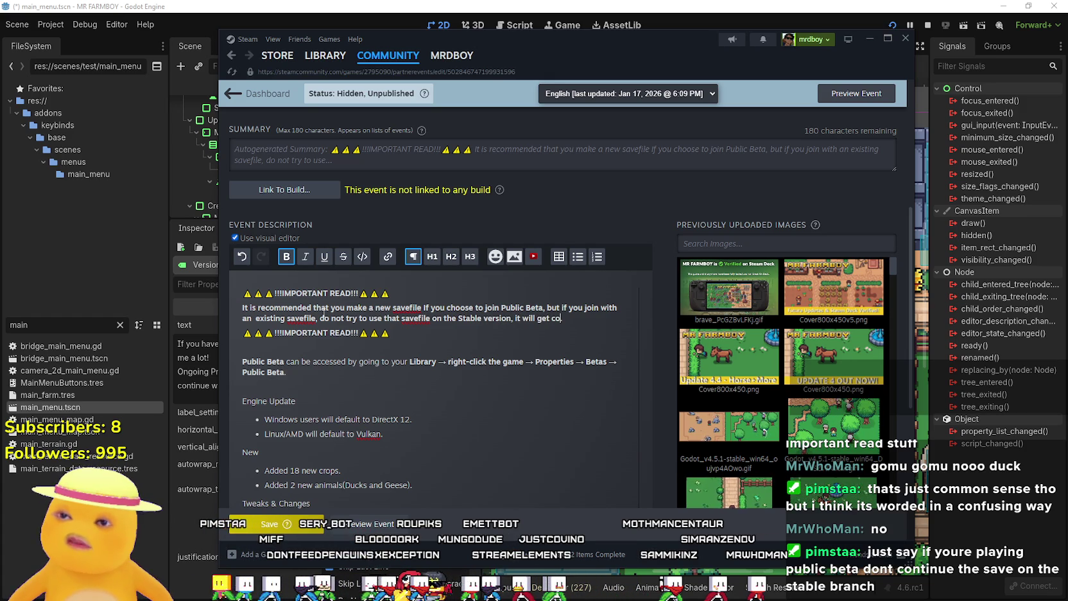
pyautogui.write('pted.')
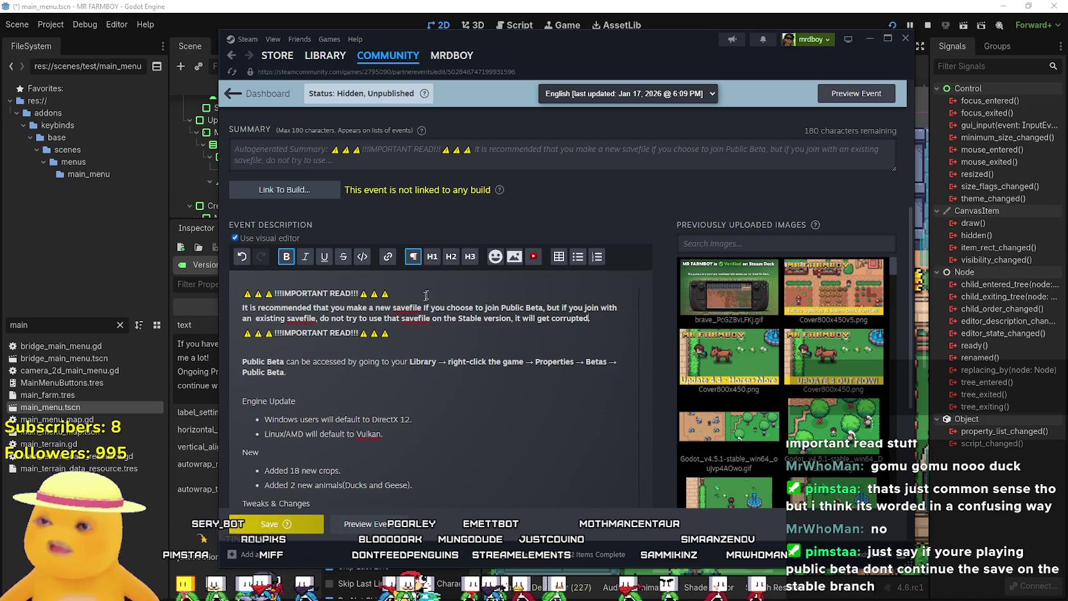
# Remove the extra space before 'existing' in the warning
pyautogui.click(408, 342)
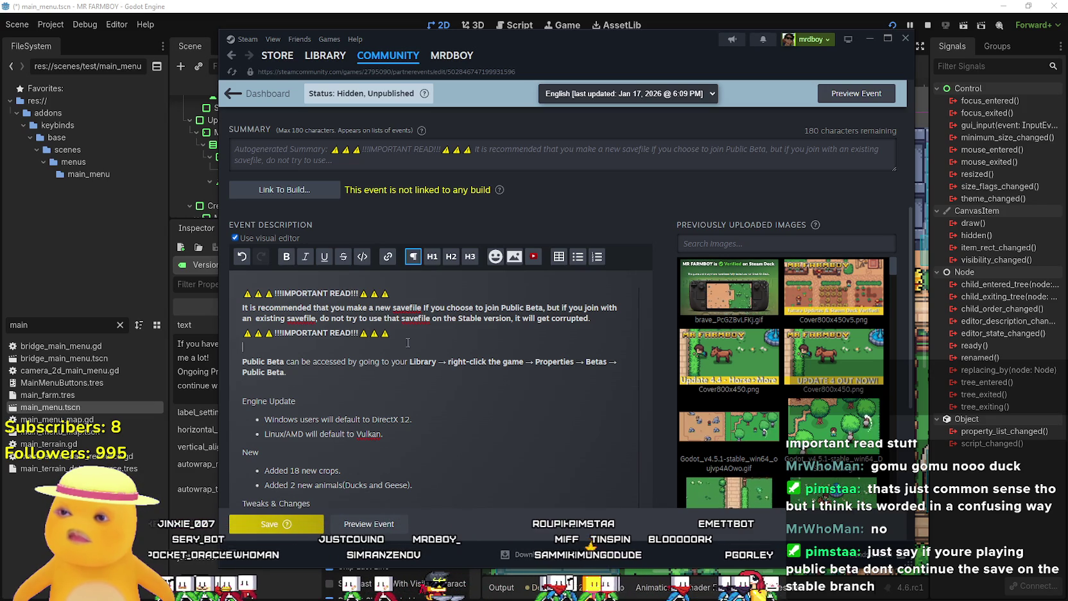
pyautogui.click(255, 318)
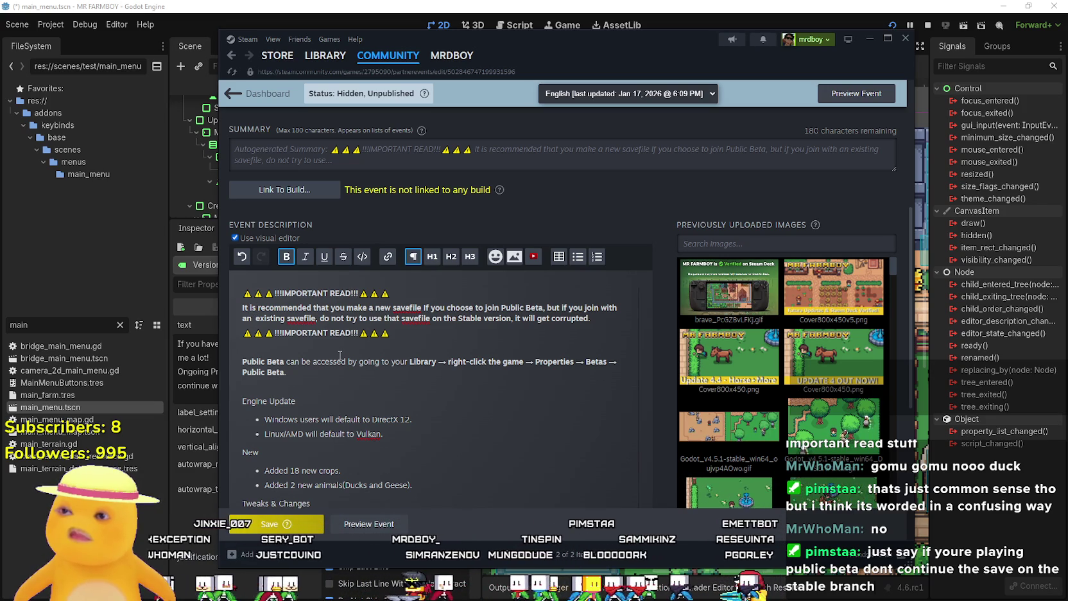
pyautogui.press('BackSpace')
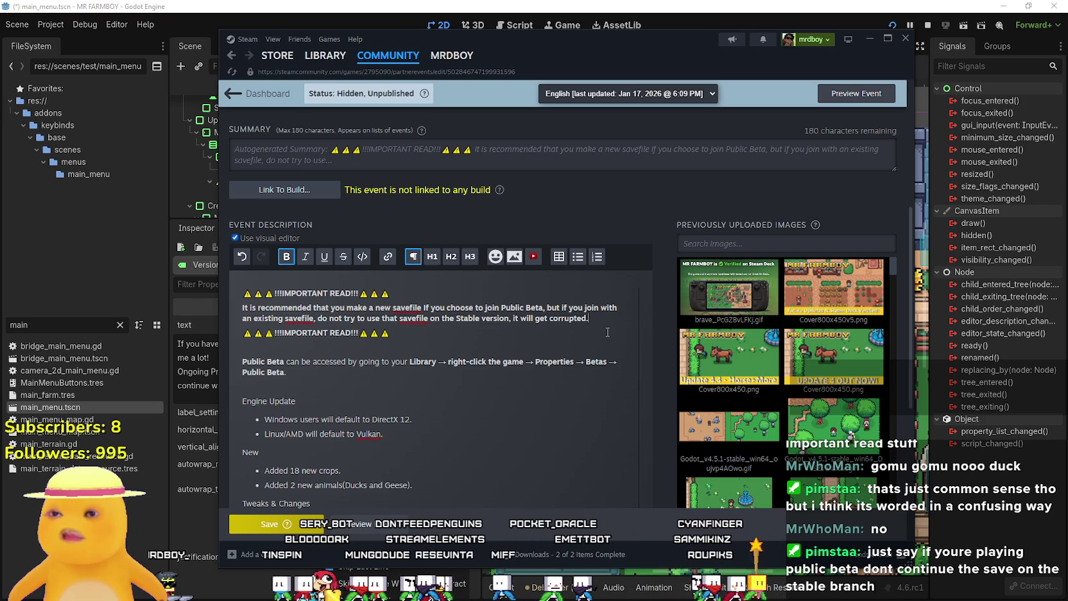
# Add a new line saying players can back up savefiles, with the pasted appdata path
pyautogui.press('Return')
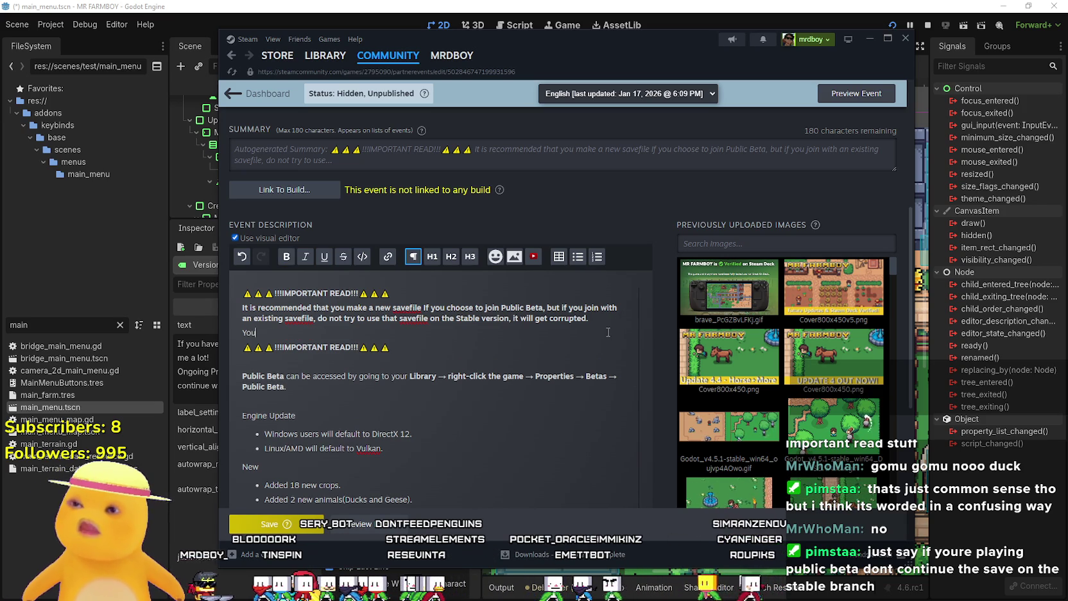
pyautogui.write(' can also backup')
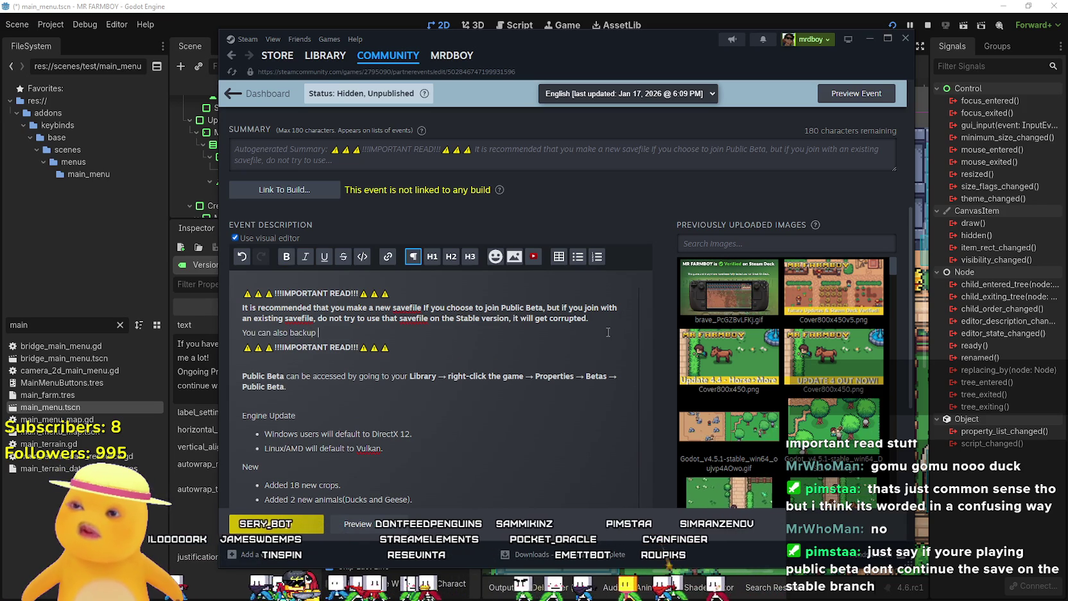
pyautogui.write(' your savefiles')
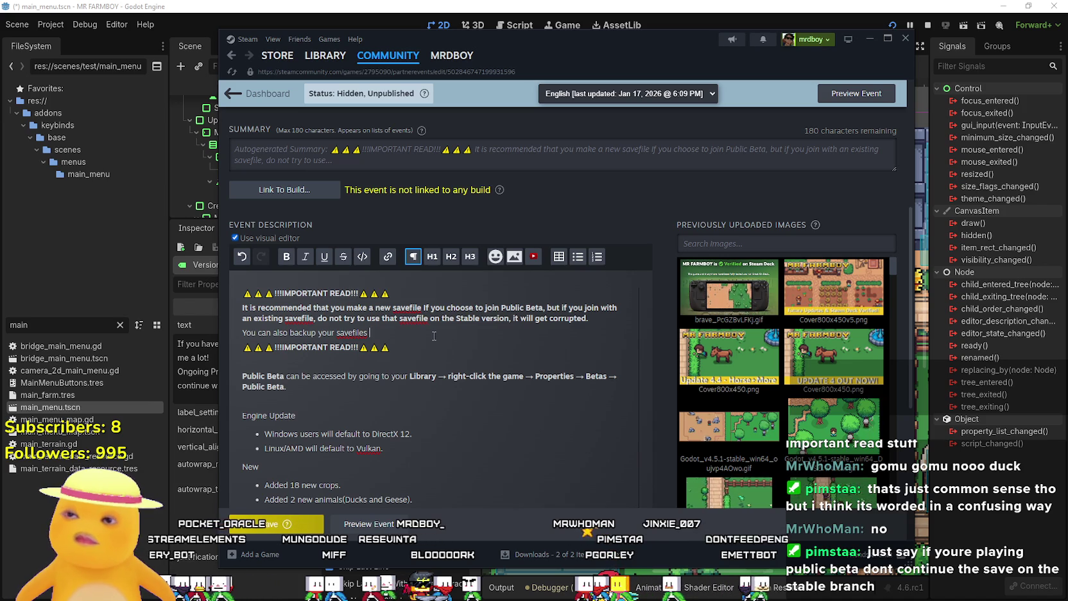
pyautogui.write('o')
pyautogui.press('BackSpace')
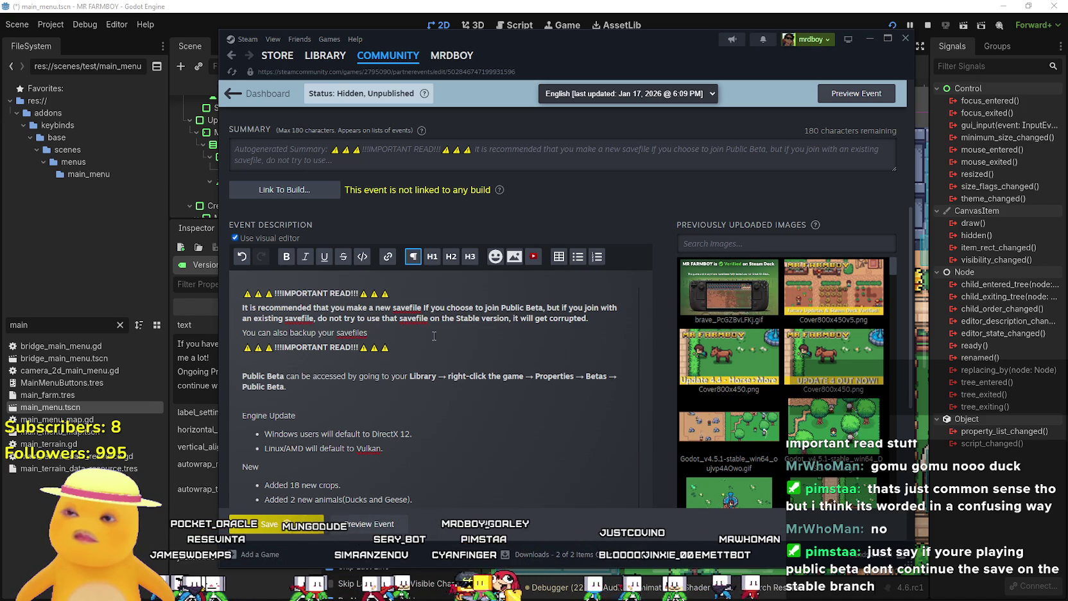
pyautogui.write(',')
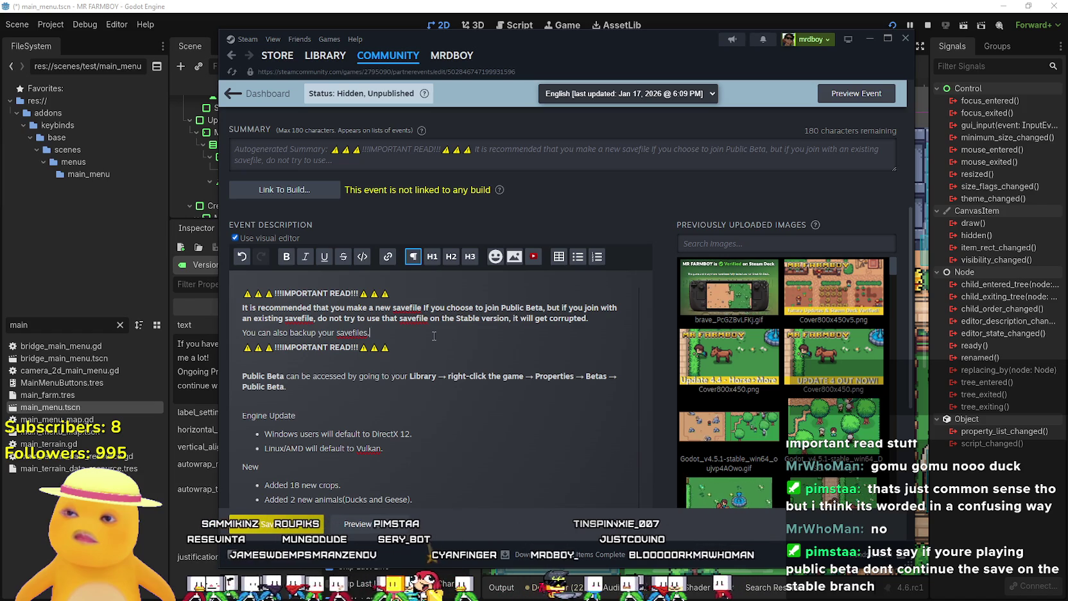
pyautogui.write(' by opening Ru')
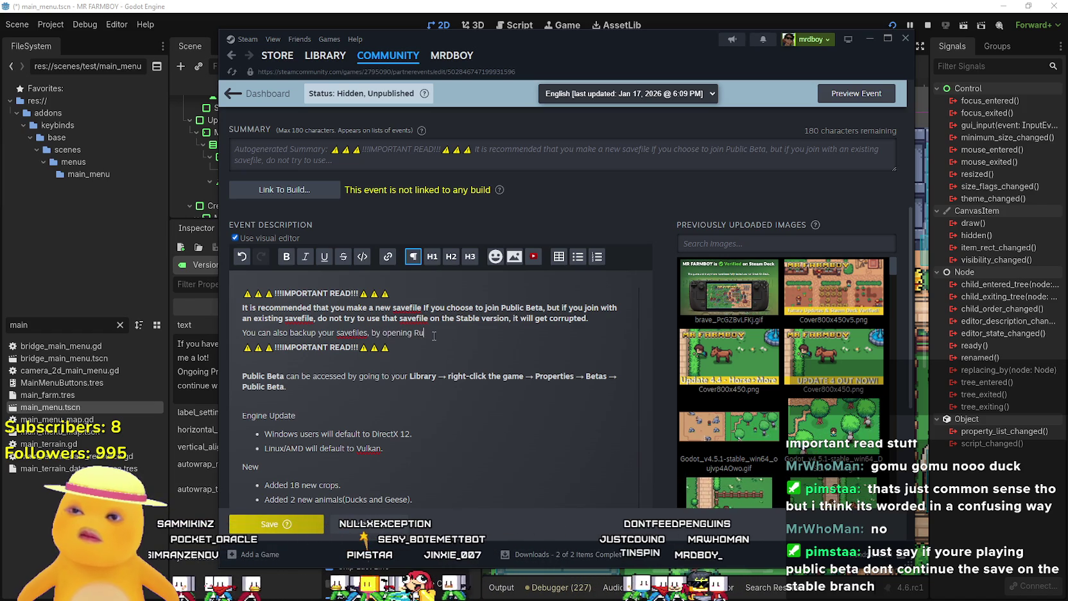
pyautogui.write('n Program')
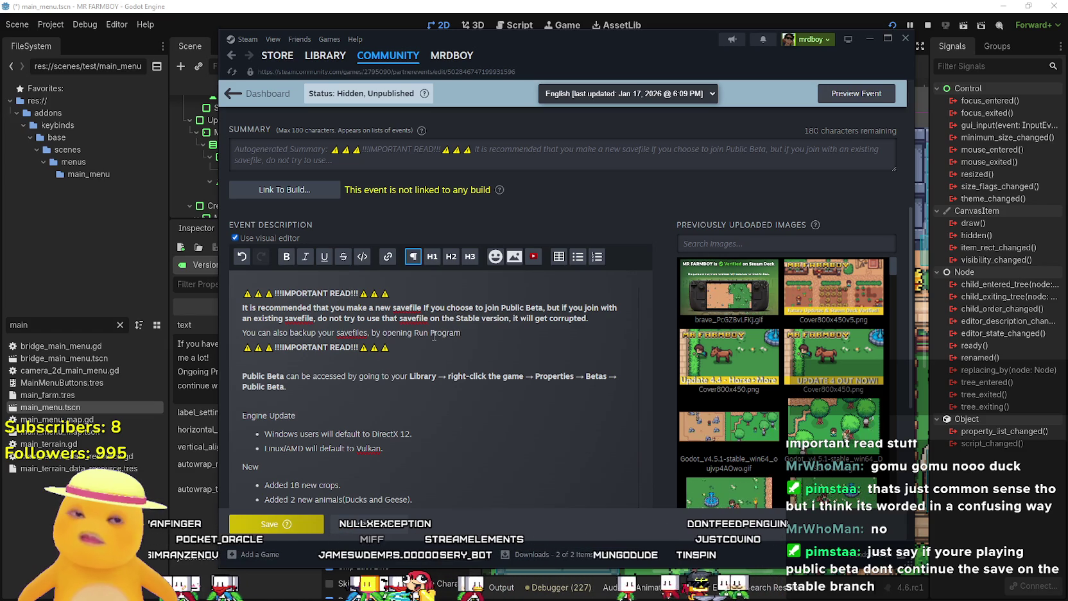
pyautogui.write('ty')
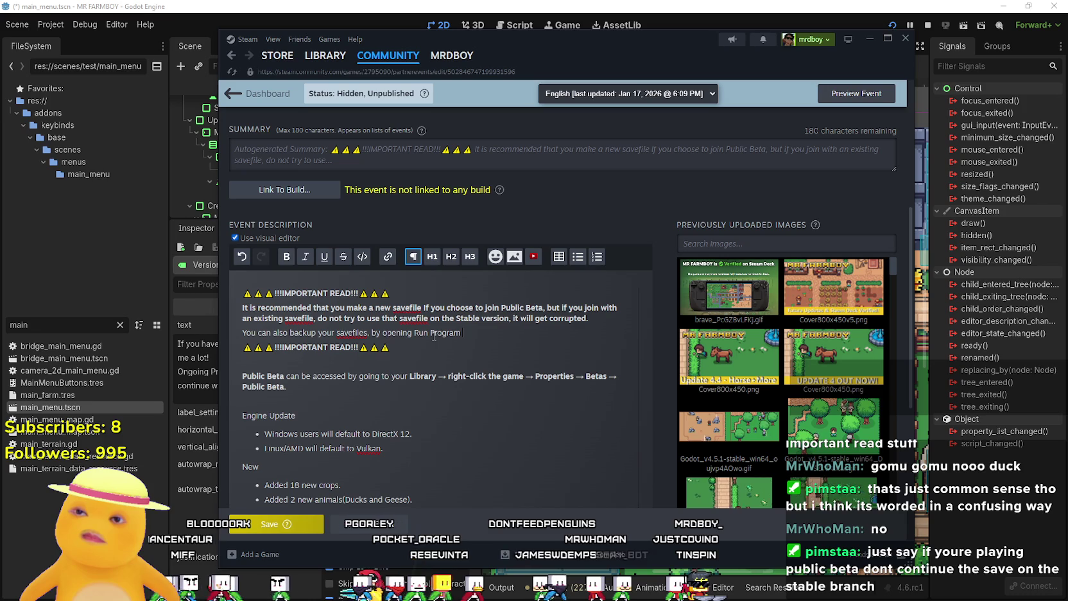
pyautogui.write('>')
pyautogui.write('%appdata%/Godot/app_userdata/MR FARMBOY/game_data')
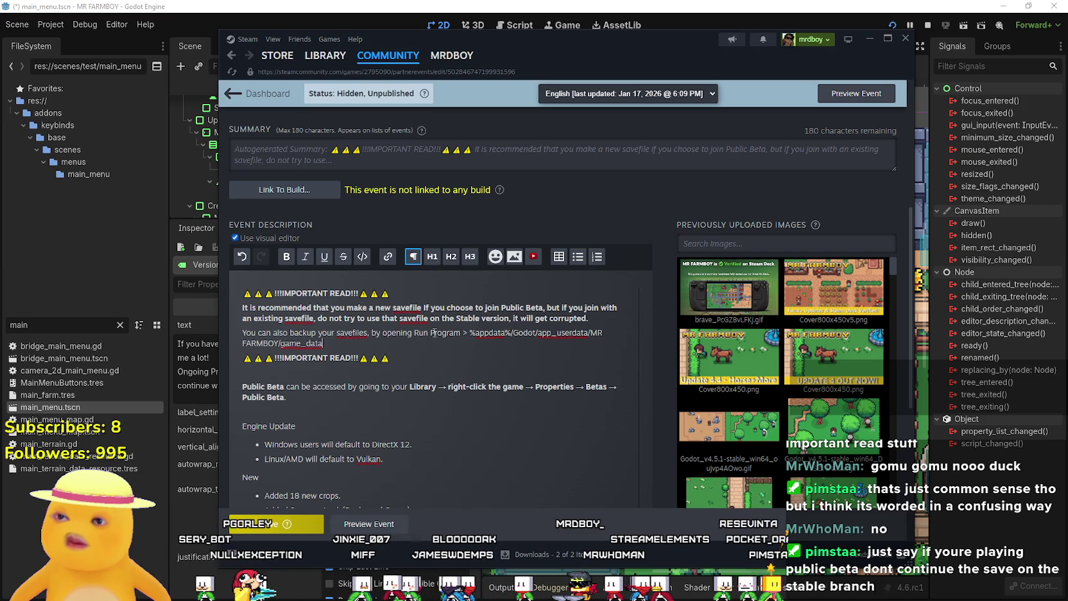
# Replace 'by opening Run Program >' with 'by going to' in the backup line
pyautogui.moveTo(470, 332); pyautogui.dragTo(372, 333)
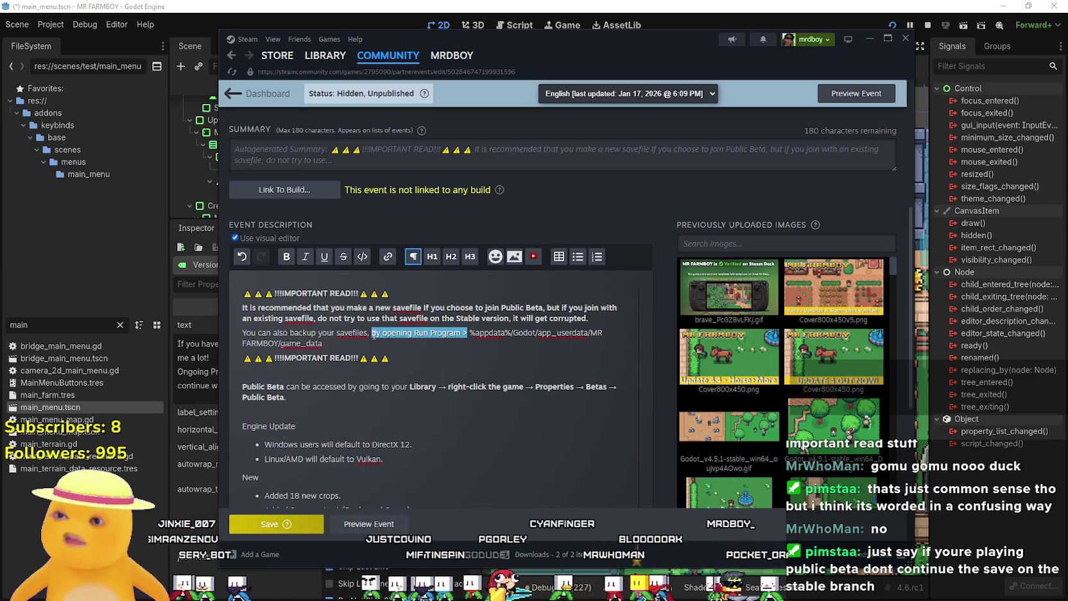
pyautogui.write('by going to')
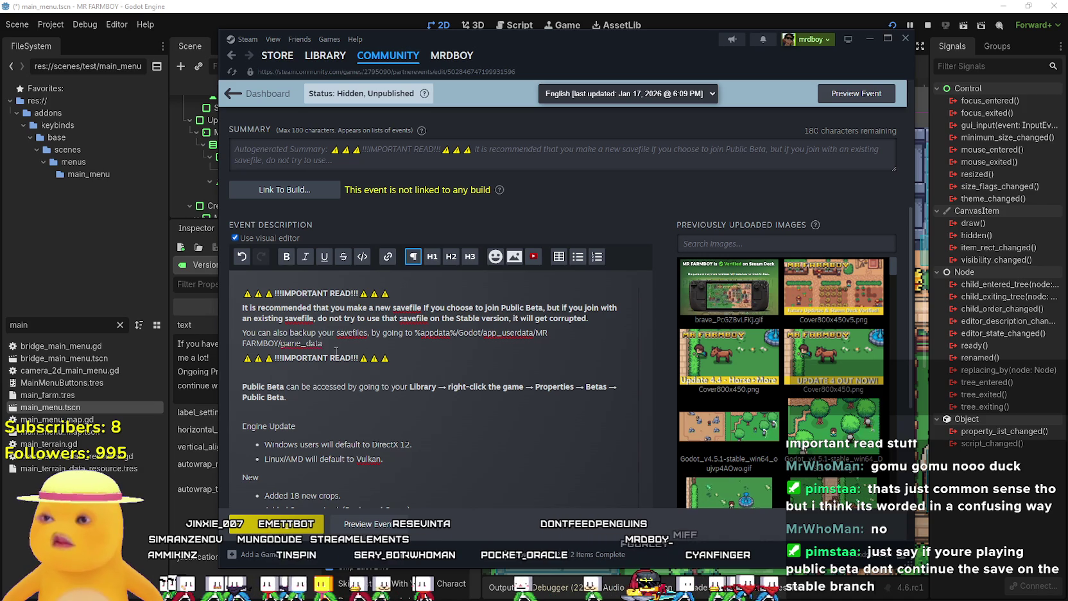
pyautogui.moveTo(334, 357); pyautogui.dragTo(265, 333)
# Make the savefile backup paragraph bold
pyautogui.tripleClick(255, 331)
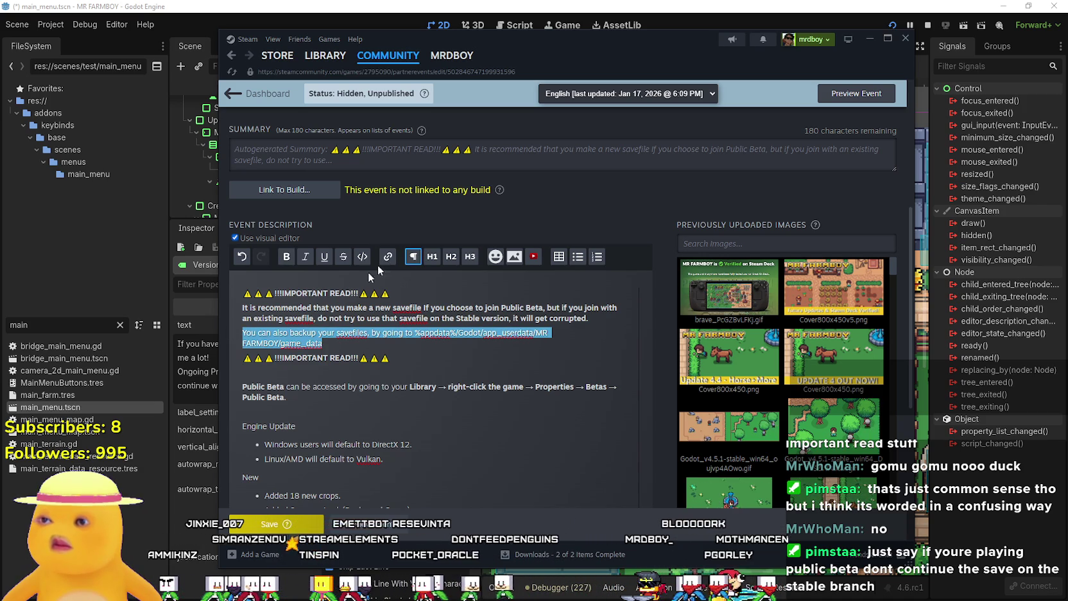
pyautogui.click(286, 256)
pyautogui.click(367, 319)
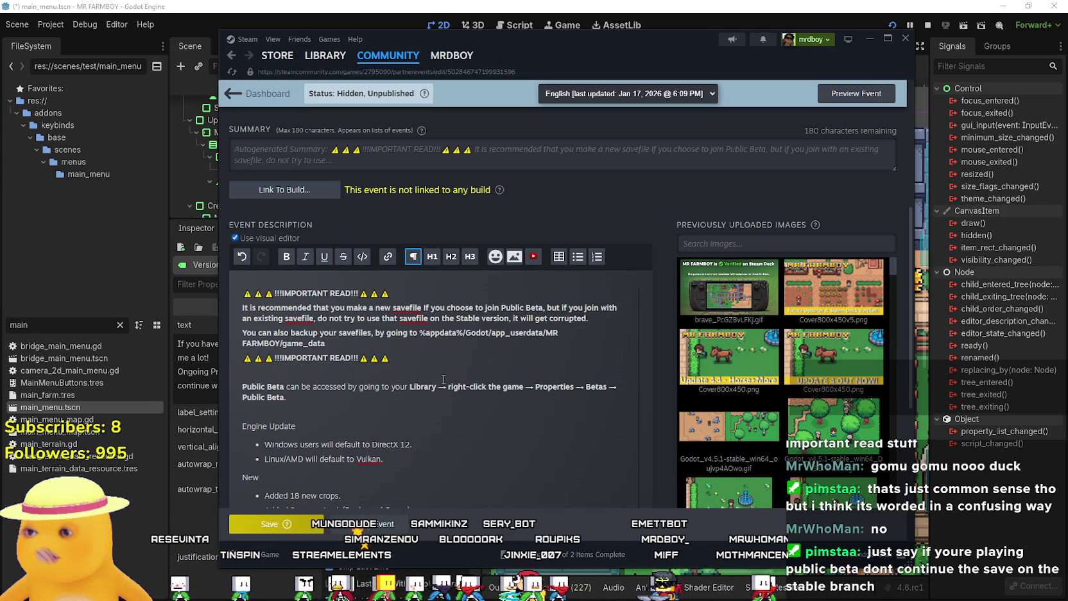
# Save the event and delete the duplicate IMPORTANT READ line below the backup note
pyautogui.scroll(-2, 426, 370)
pyautogui.scroll(-4, 426, 371)
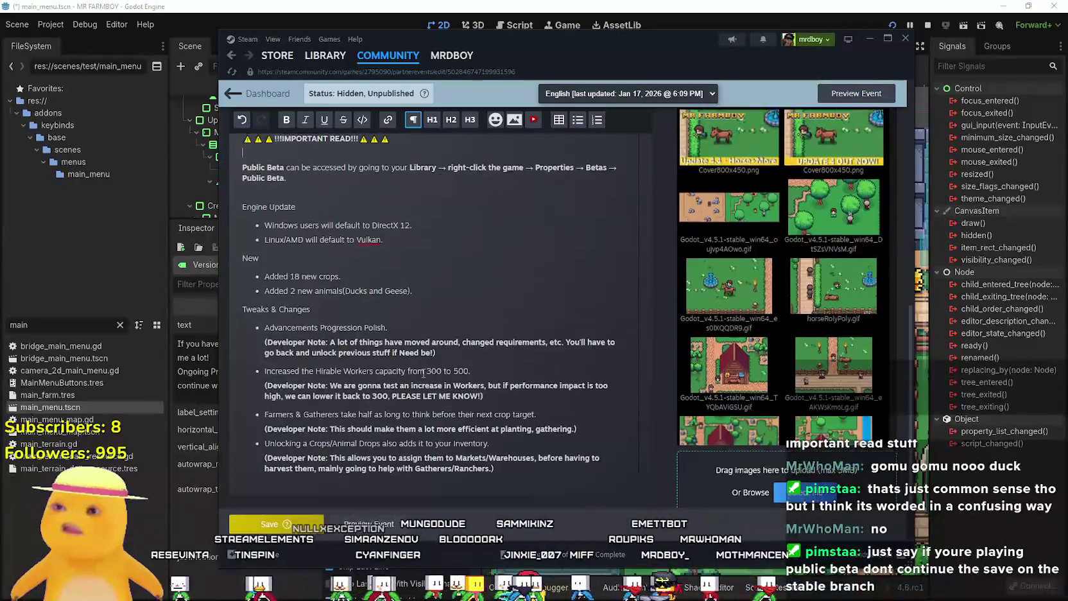
pyautogui.scroll(6, 426, 371)
pyautogui.click(267, 527)
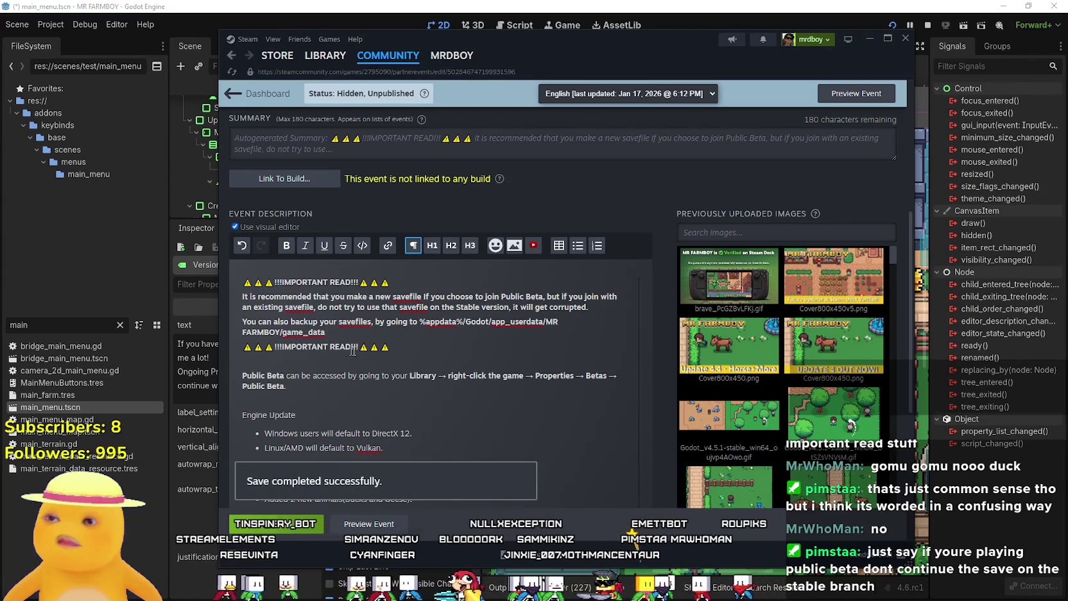
pyautogui.moveTo(337, 356); pyautogui.dragTo(242, 346)
pyautogui.press('BackSpace')
pyautogui.press('BackSpace')
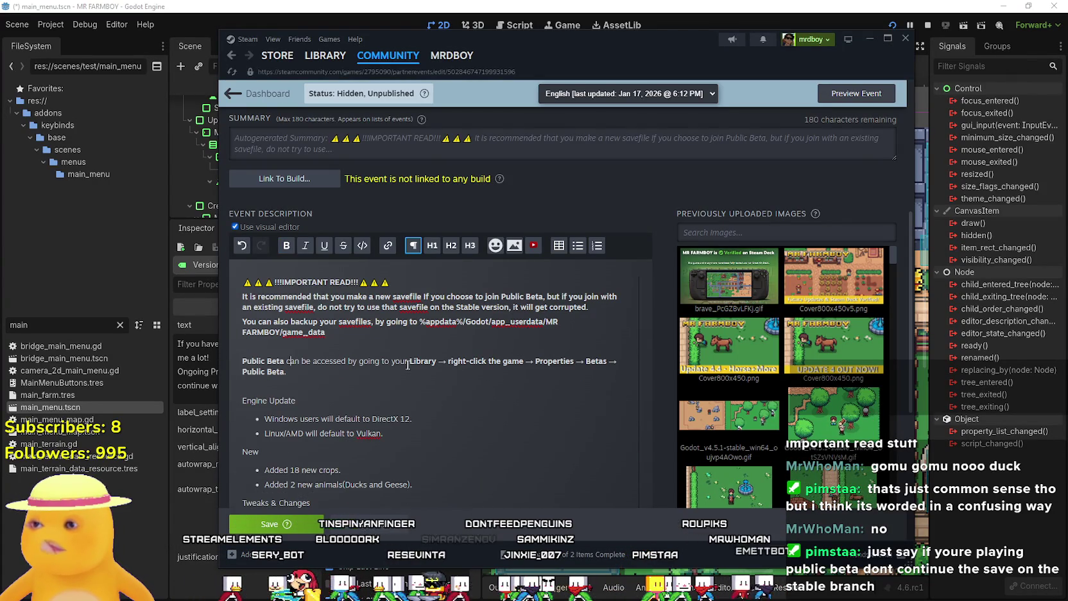
# Remove the blank line between Public Beta and Engine Update
pyautogui.click(484, 405)
pyautogui.scroll(-4, 484, 406)
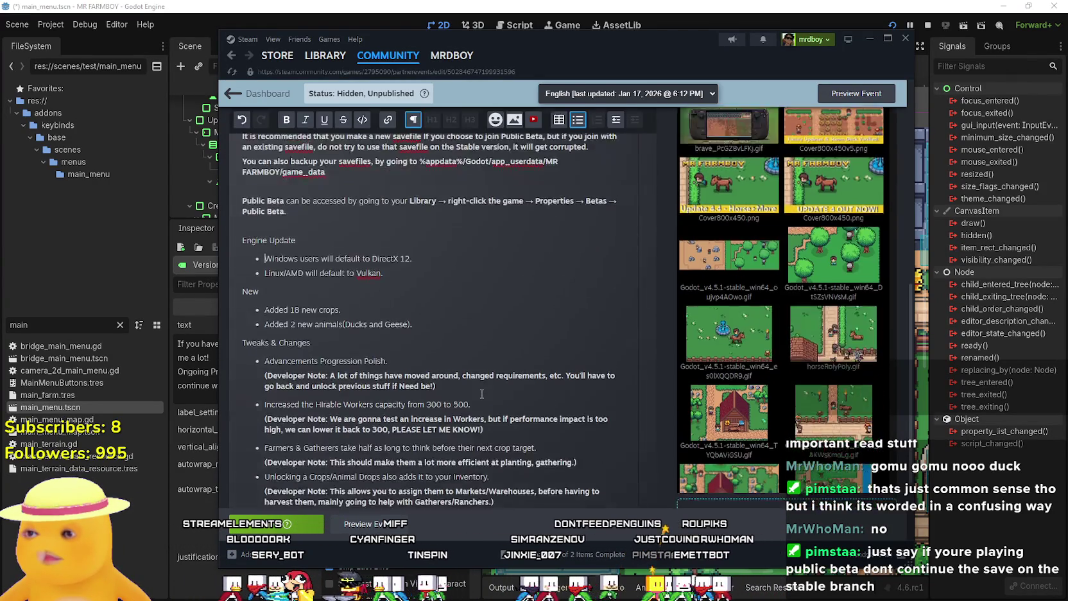
pyautogui.scroll(4, 482, 394)
pyautogui.click(385, 385)
pyautogui.press('BackSpace')
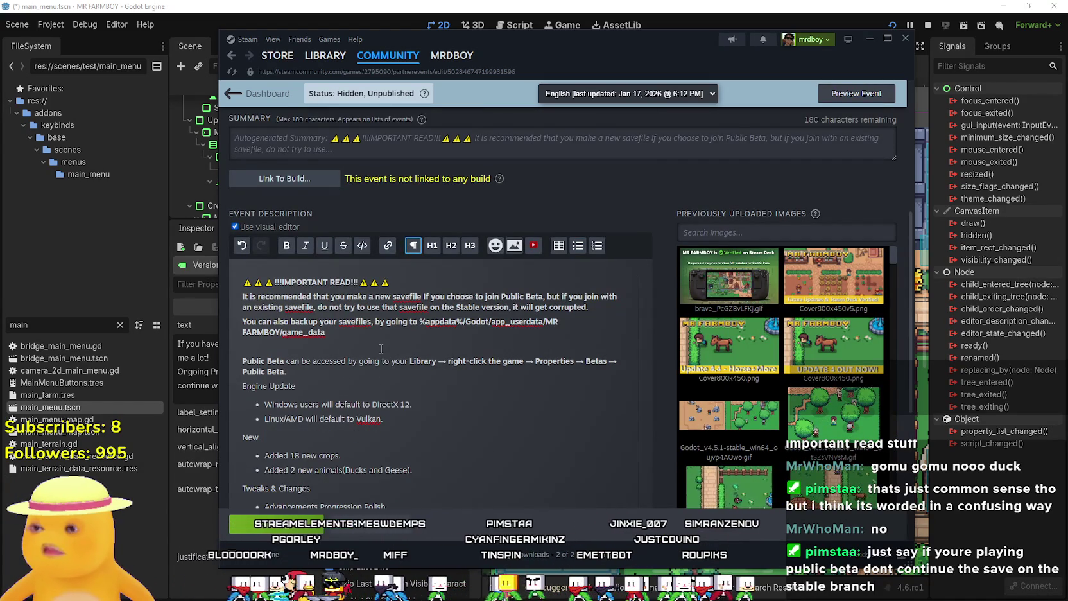
# Save the event again and open its preview
pyautogui.scroll(-2, 415, 390)
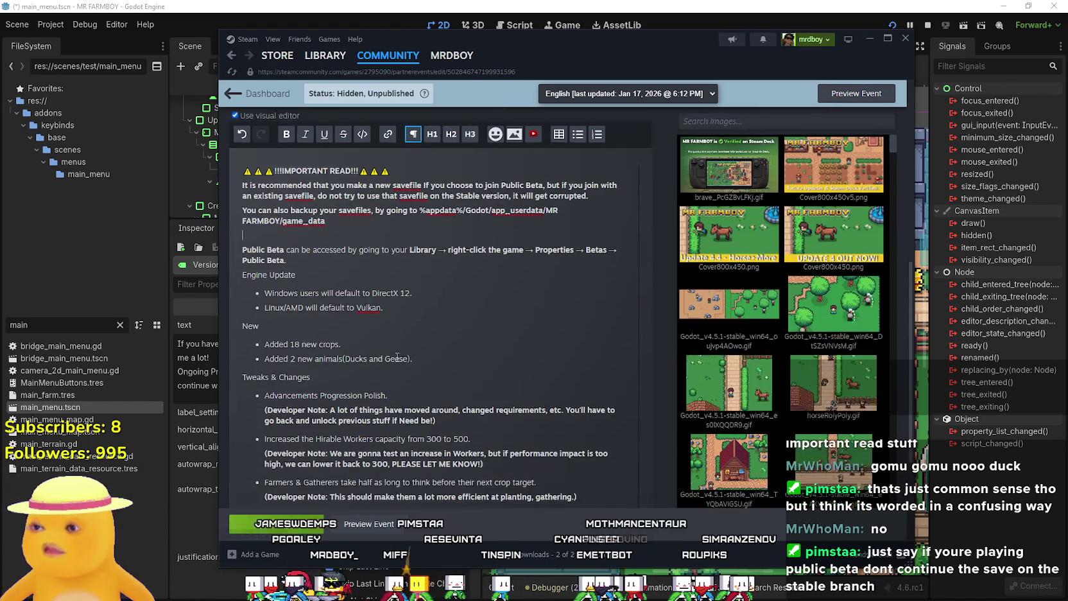
pyautogui.scroll(-2, 403, 345)
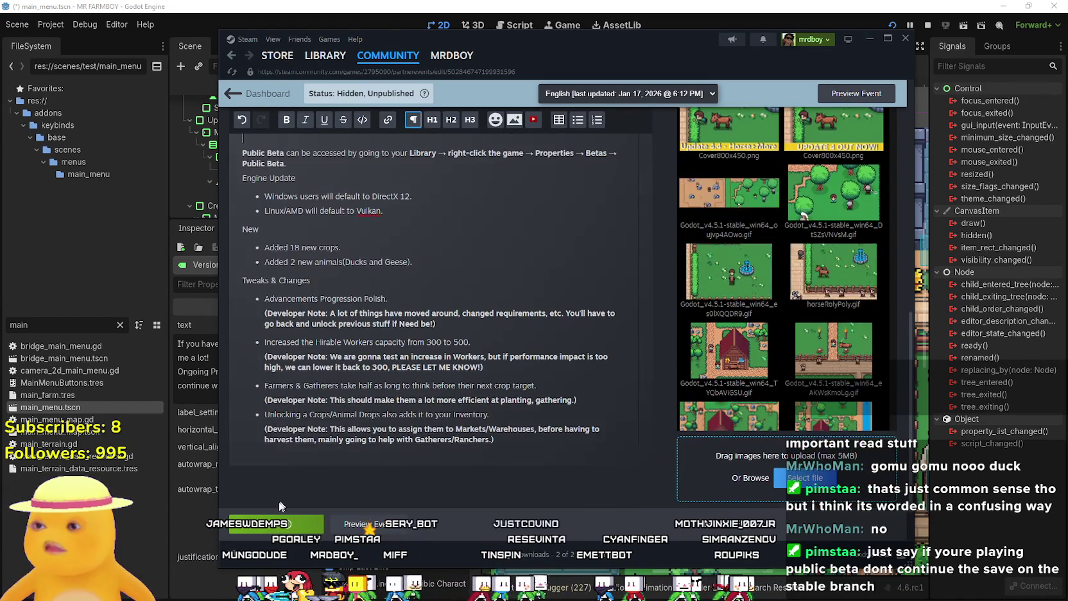
pyautogui.click(277, 523)
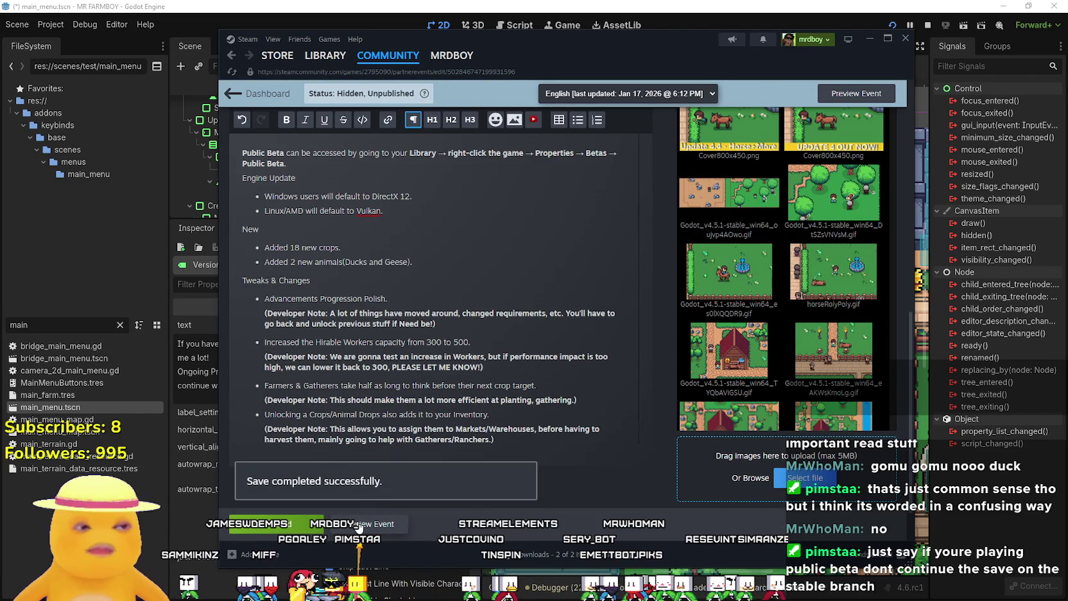
pyautogui.click(382, 523)
pyautogui.scroll(-2, 521, 328)
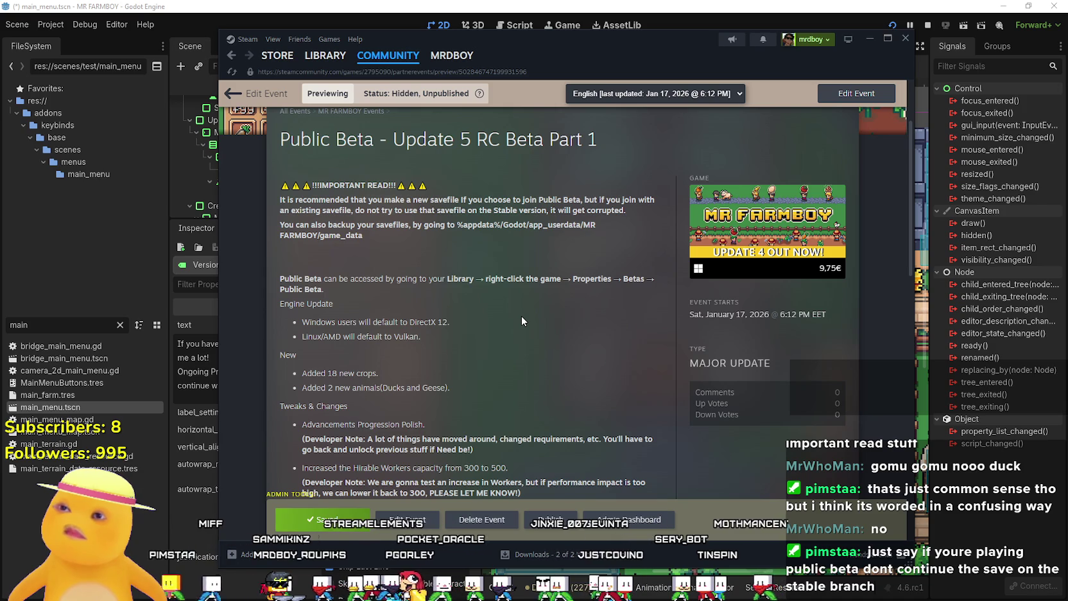
# Scroll through the 'Public Beta - Update 5 RC Beta Part 1' preview, then go back to Edit Event
pyautogui.scroll(-2, 520, 311)
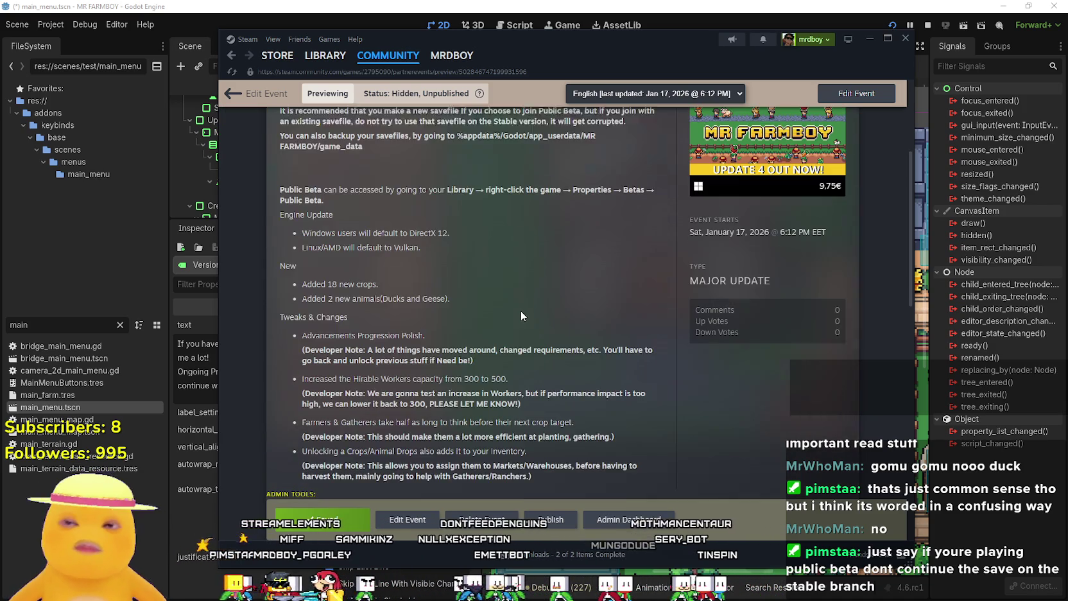
pyautogui.scroll(4, 562, 326)
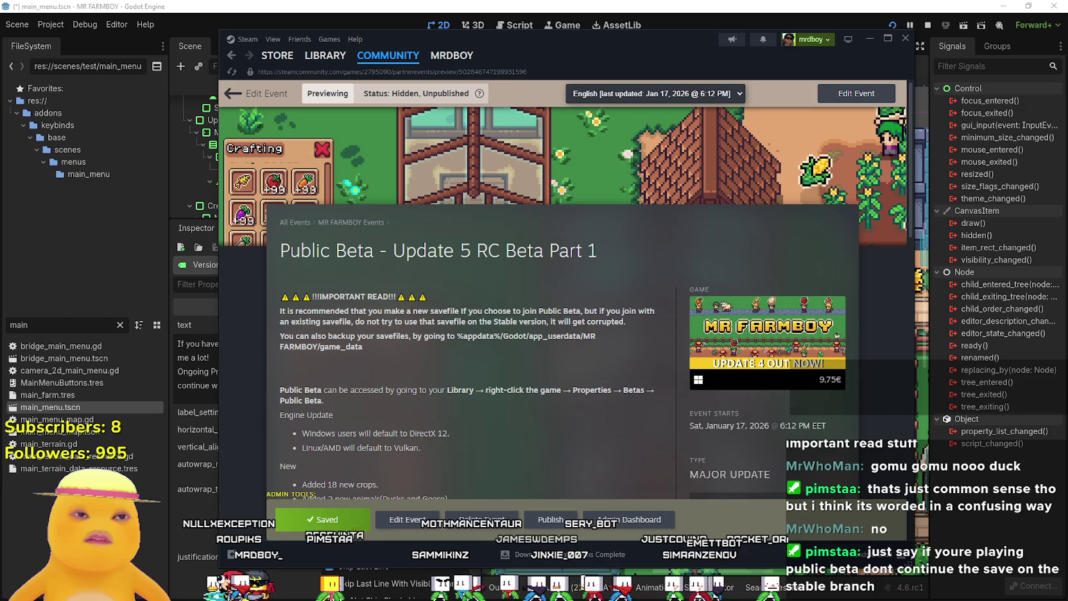
pyautogui.click(410, 533)
pyautogui.scroll(-5, 253, 265)
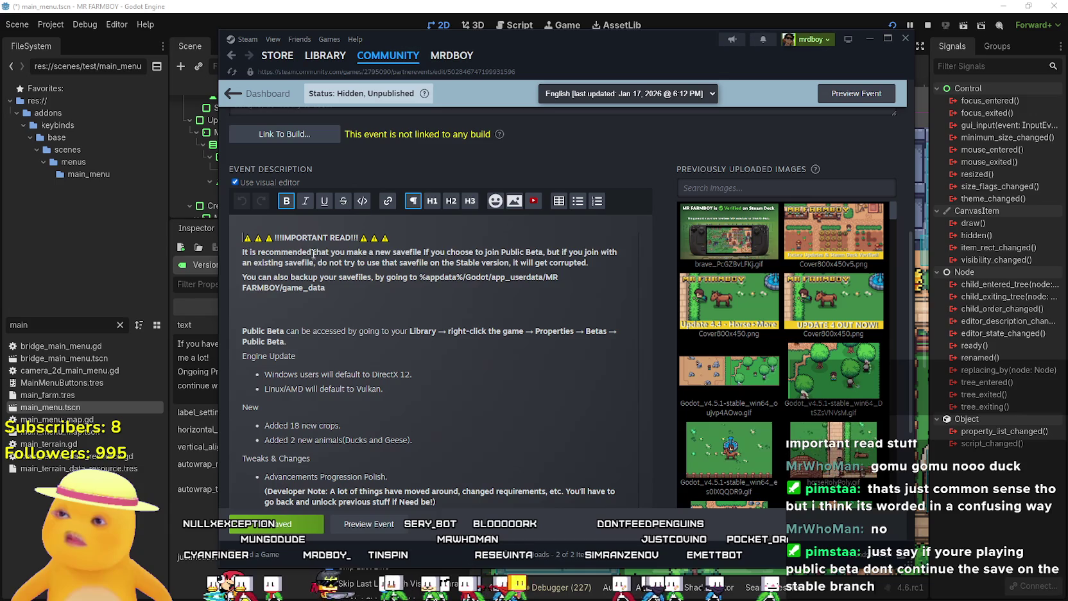
# Paste the Steam review request and Ongoing Progression Balance note as bold lines above IMPORTANT READ
pyautogui.press('Return')
pyautogui.write("If you haven't already please leave me a Steam review, it really helps me a lot!")
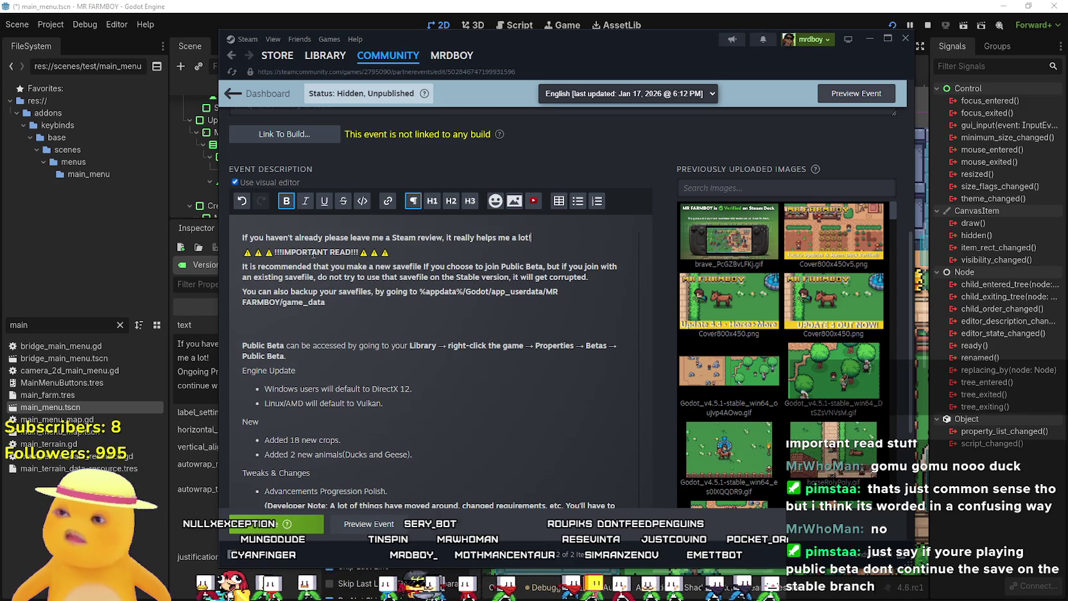
pyautogui.press('Return')
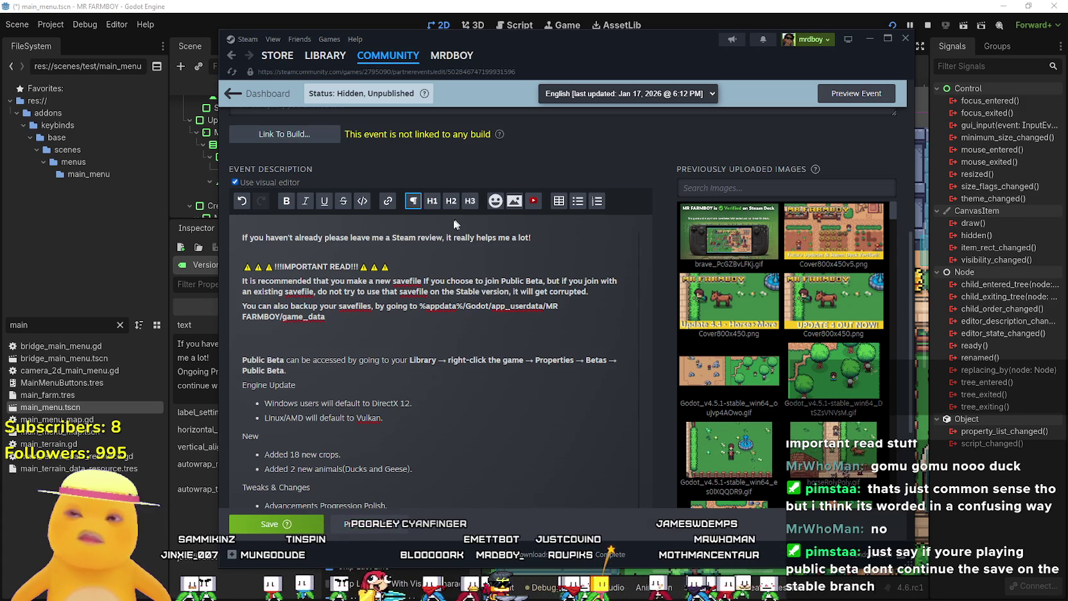
pyautogui.write('Ongoing Progression Balance changes is a hard thing to do and will continue with feedback.')
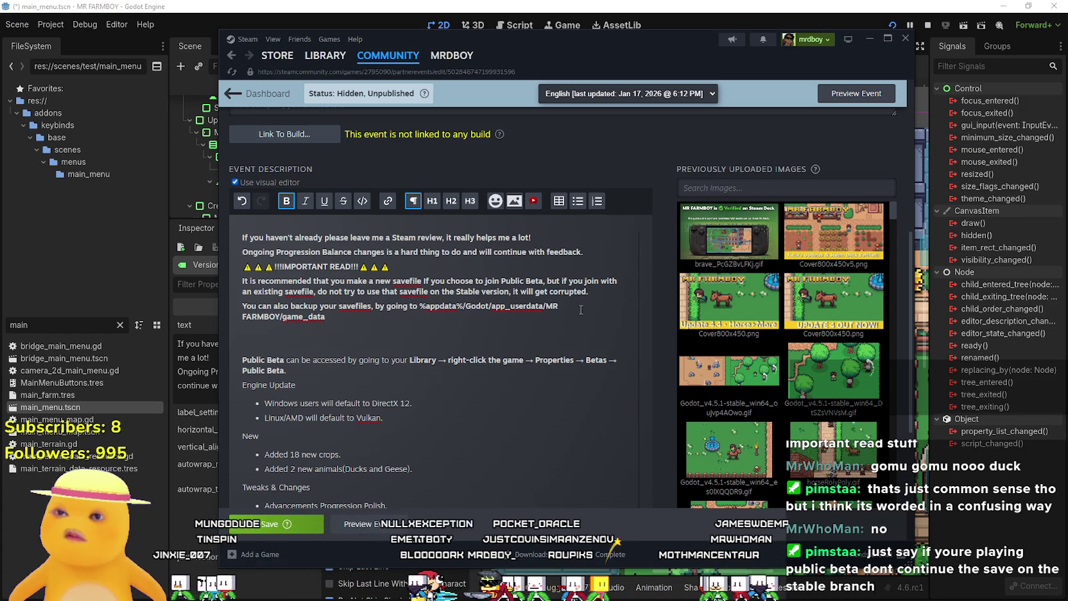
pyautogui.press('Return')
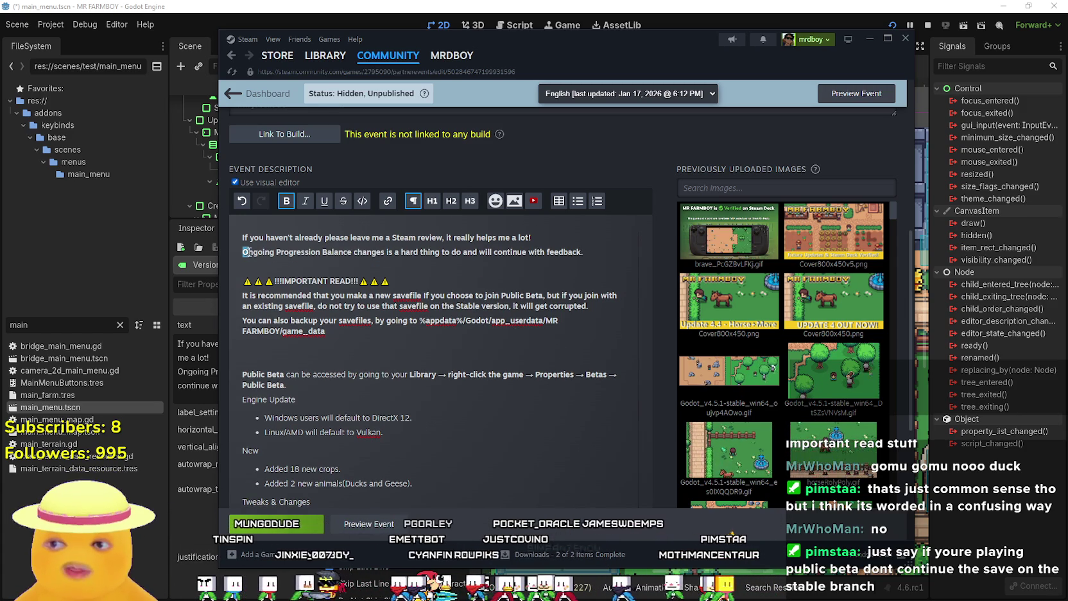
pyautogui.moveTo(245, 252); pyautogui.dragTo(599, 256)
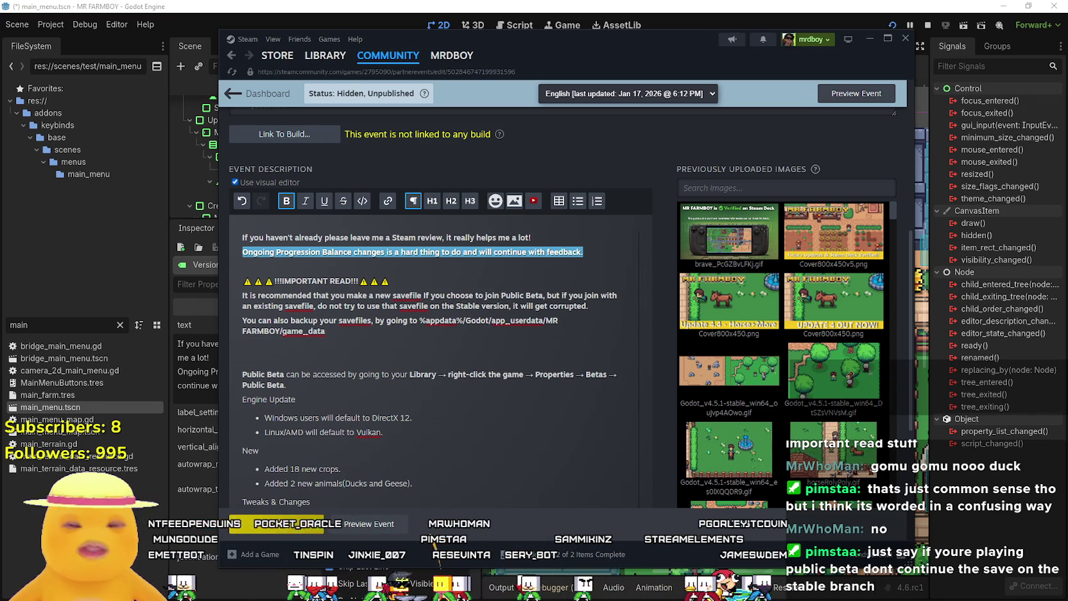
pyautogui.click(439, 274)
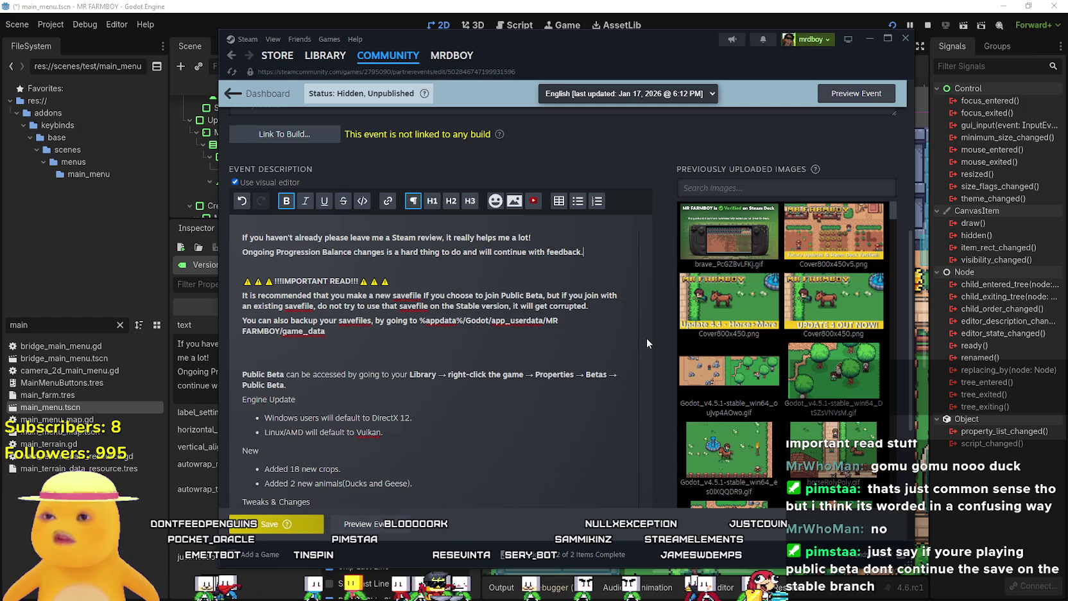
# Add a bold line 'Reminder that Beta Builds are not final!' below the balance note
pyautogui.moveTo(693, 313)
pyautogui.press('Return')
pyautogui.write('Rem')
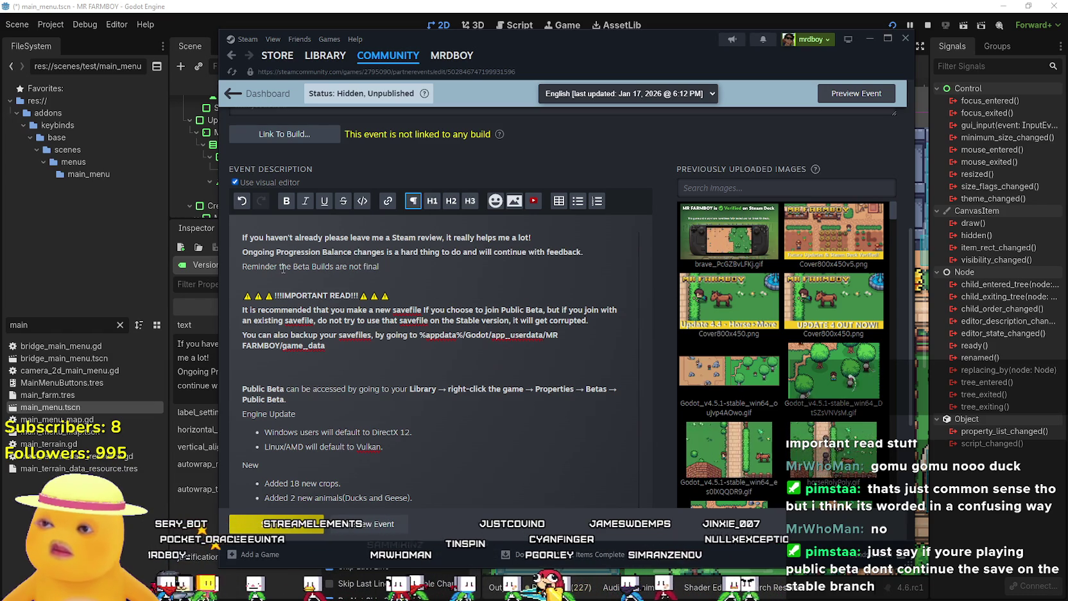
pyautogui.write('that')
pyautogui.tripleClick(251, 266)
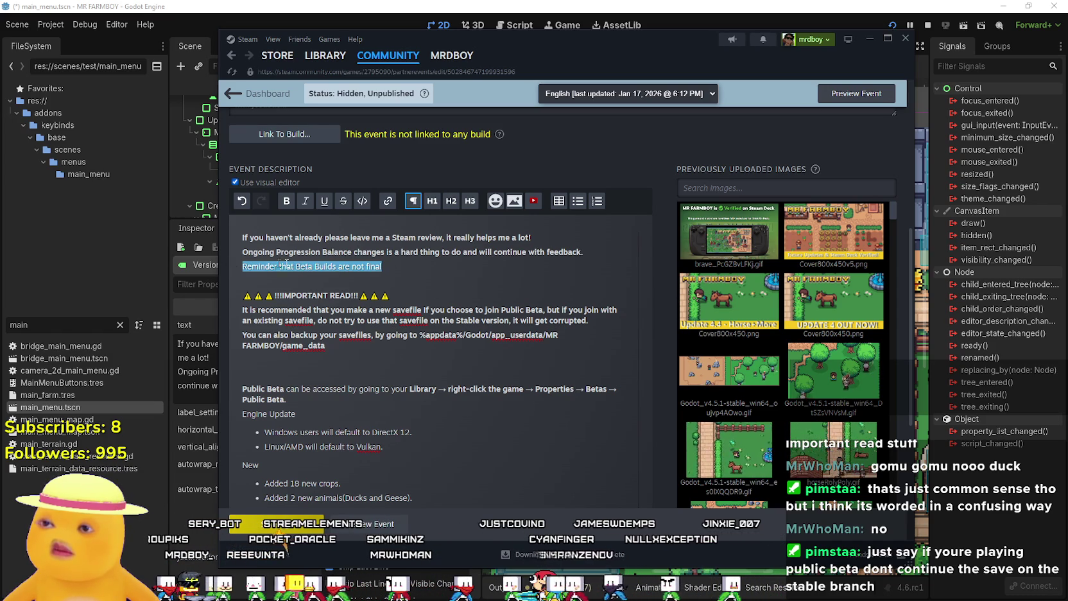
pyautogui.click(404, 265)
pyautogui.write('!')
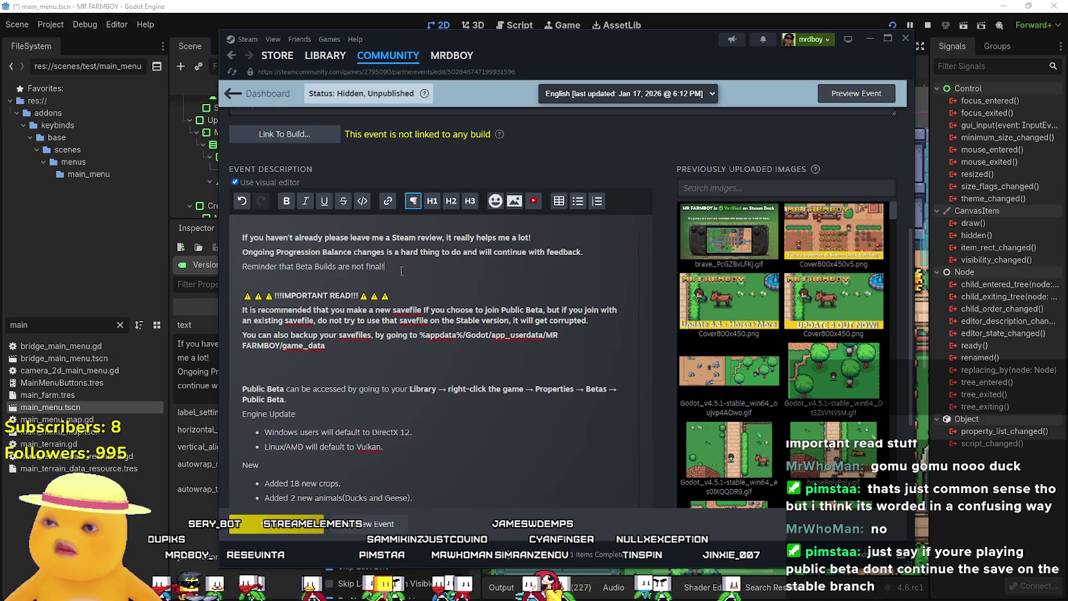
pyautogui.moveTo(385, 266); pyautogui.dragTo(211, 269)
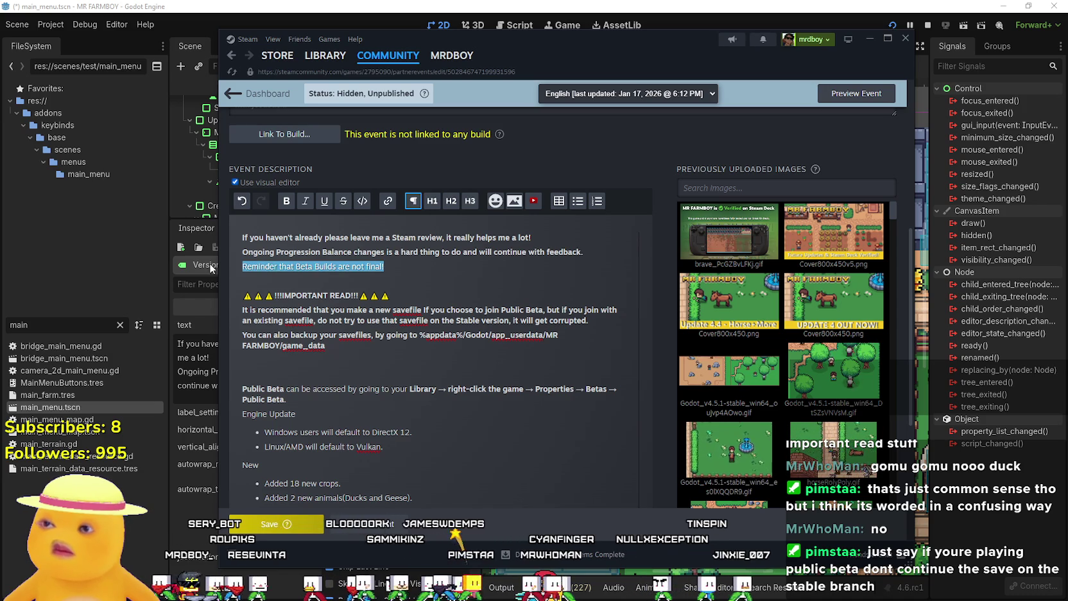
pyautogui.click(287, 201)
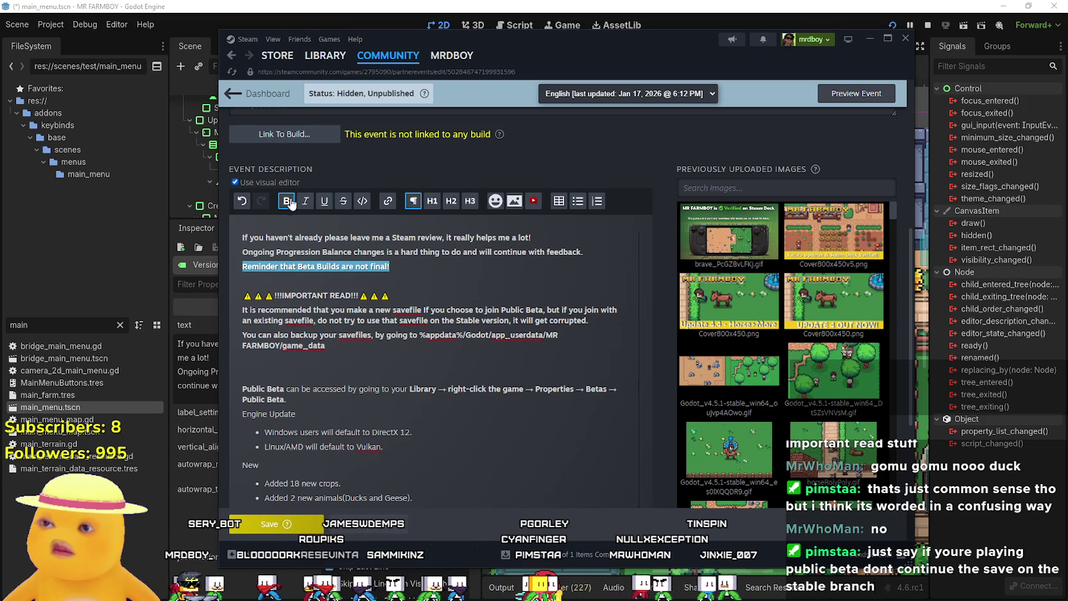
pyautogui.click(415, 264)
pyautogui.press('Down')
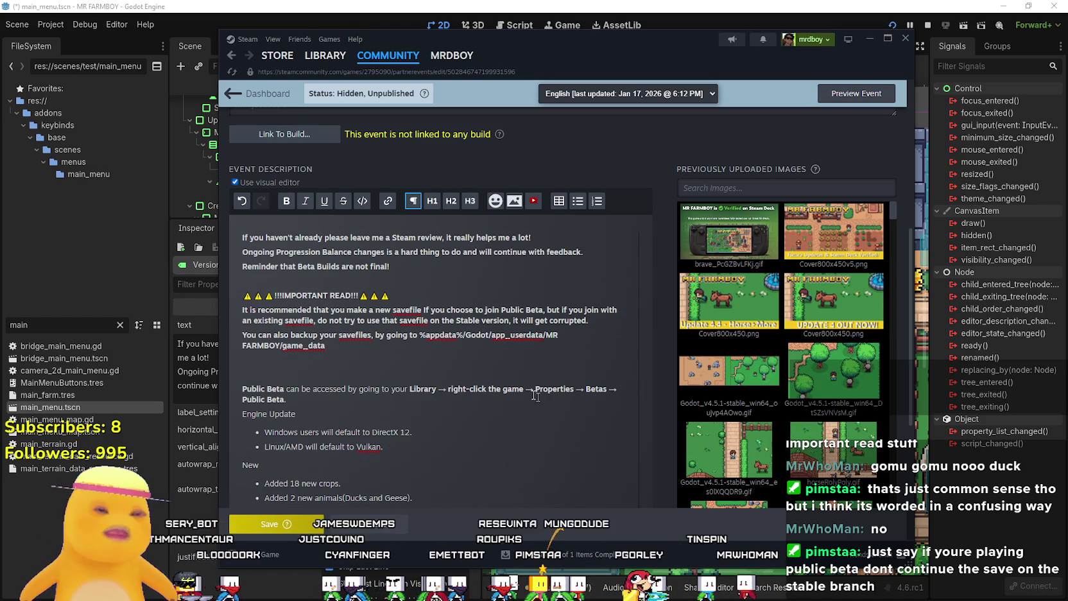
# Save the beta event after checking the full description
pyautogui.scroll(-4, 477, 375)
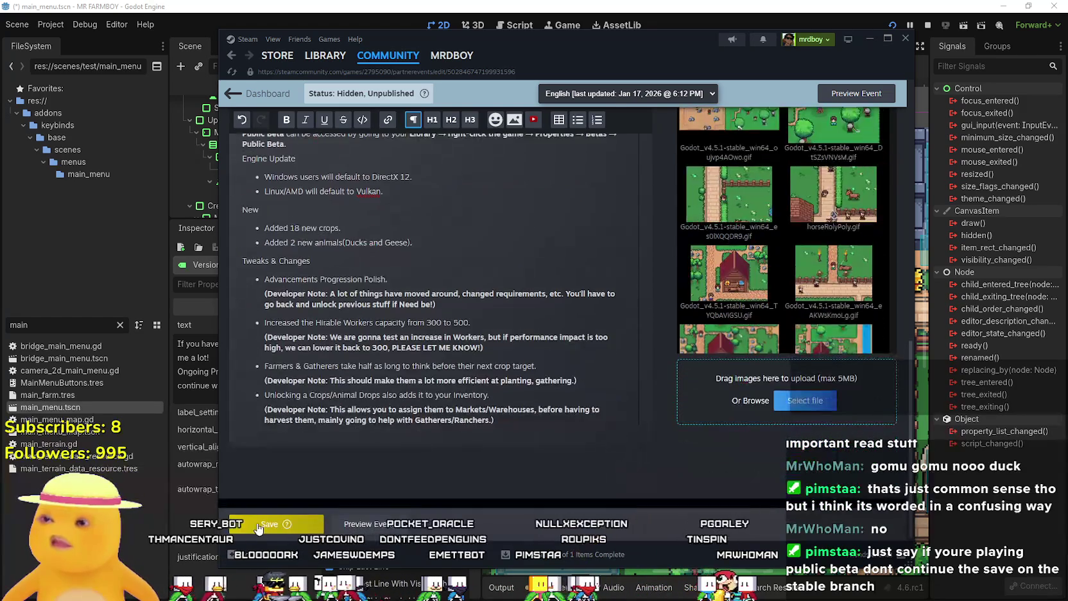
pyautogui.hotkey('ctrl', 's')
pyautogui.scroll(5, 387, 331)
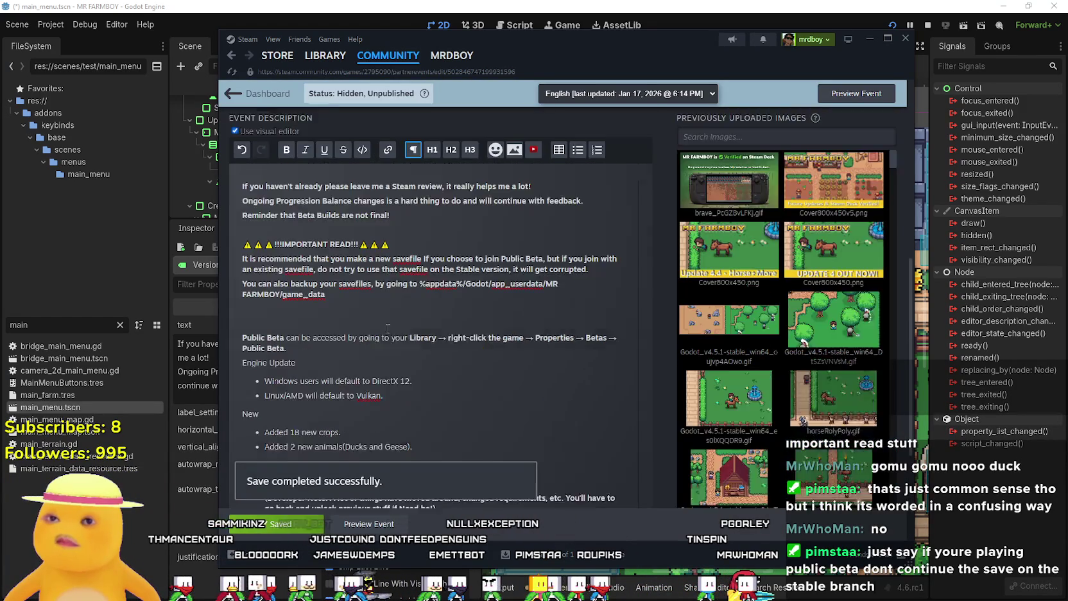
pyautogui.scroll(2, 386, 340)
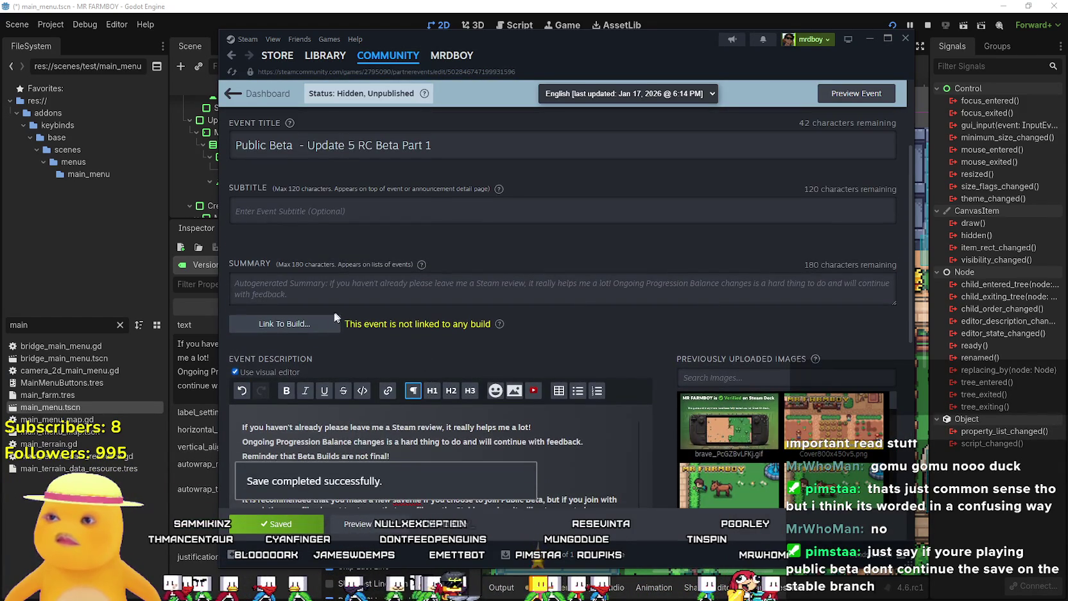
pyautogui.scroll(2, 311, 328)
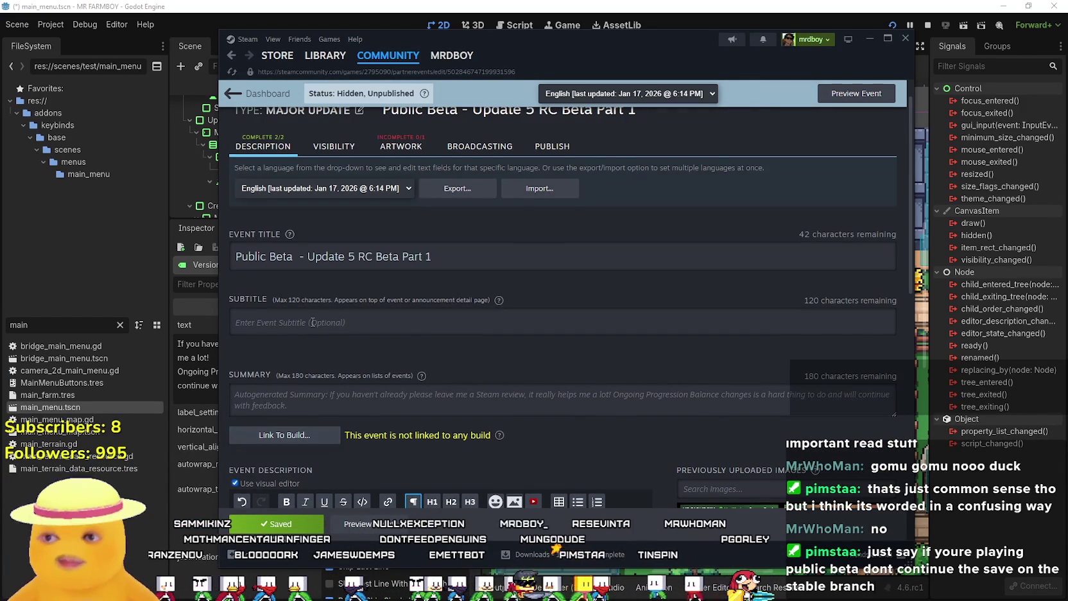
pyautogui.scroll(1, 312, 322)
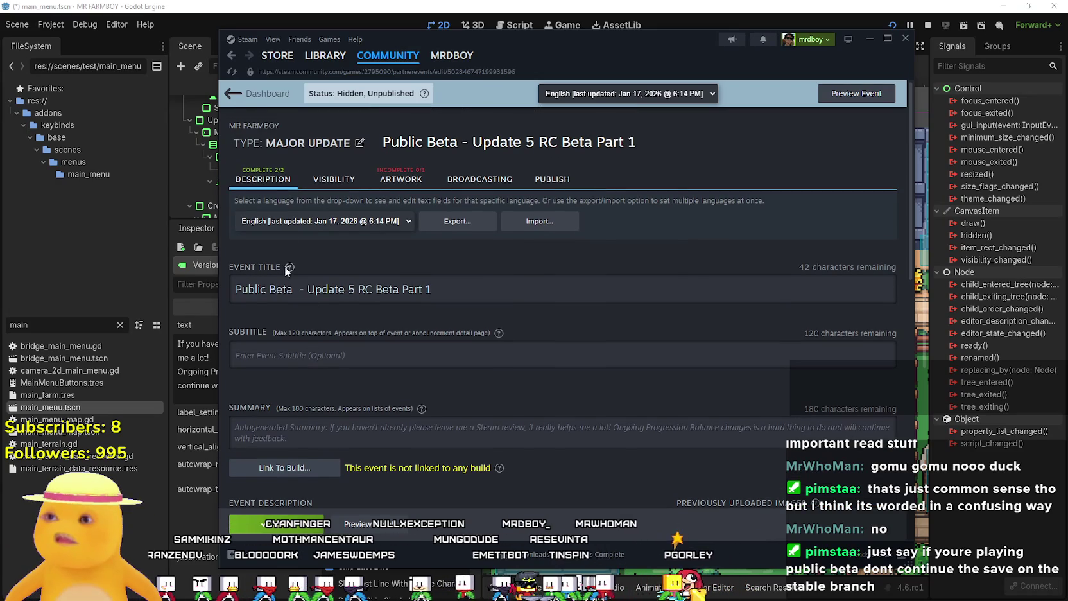
pyautogui.scroll(-1, 382, 153)
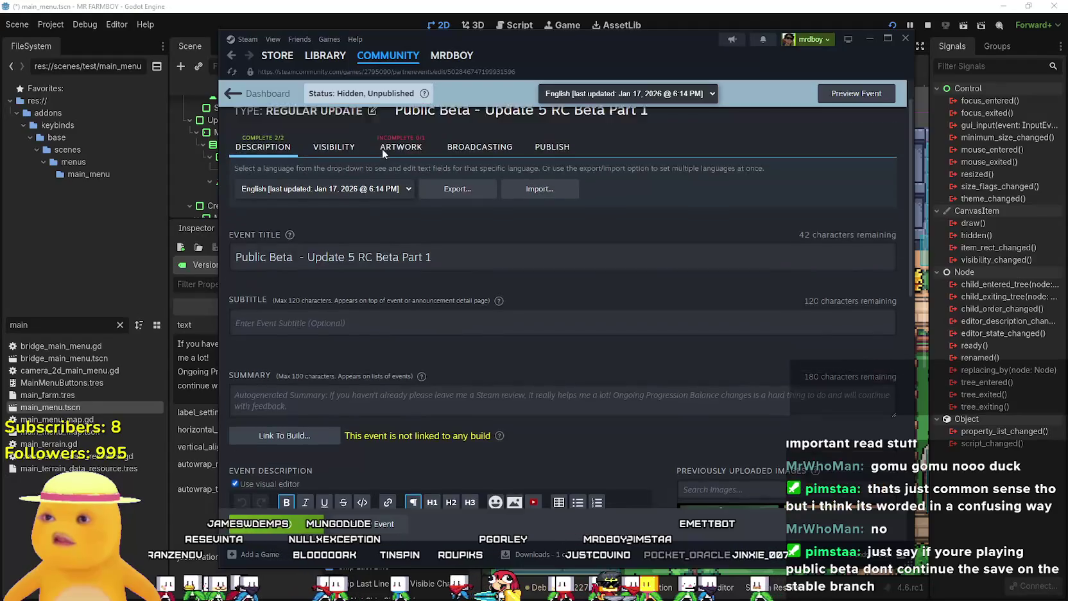
pyautogui.scroll(-5, 383, 153)
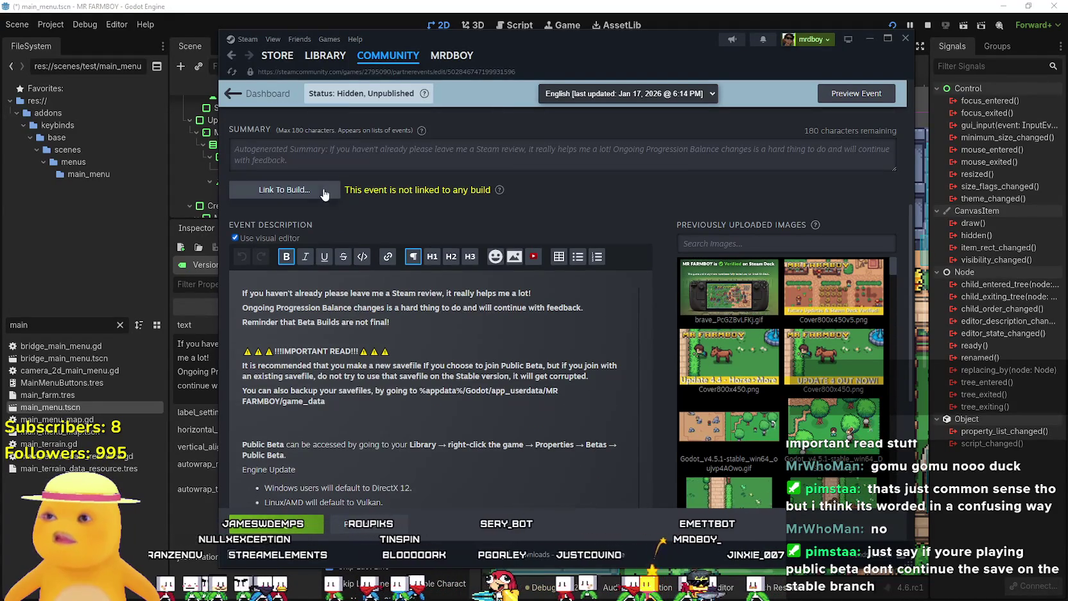
pyautogui.scroll(-5, 302, 360)
pyautogui.click(271, 524)
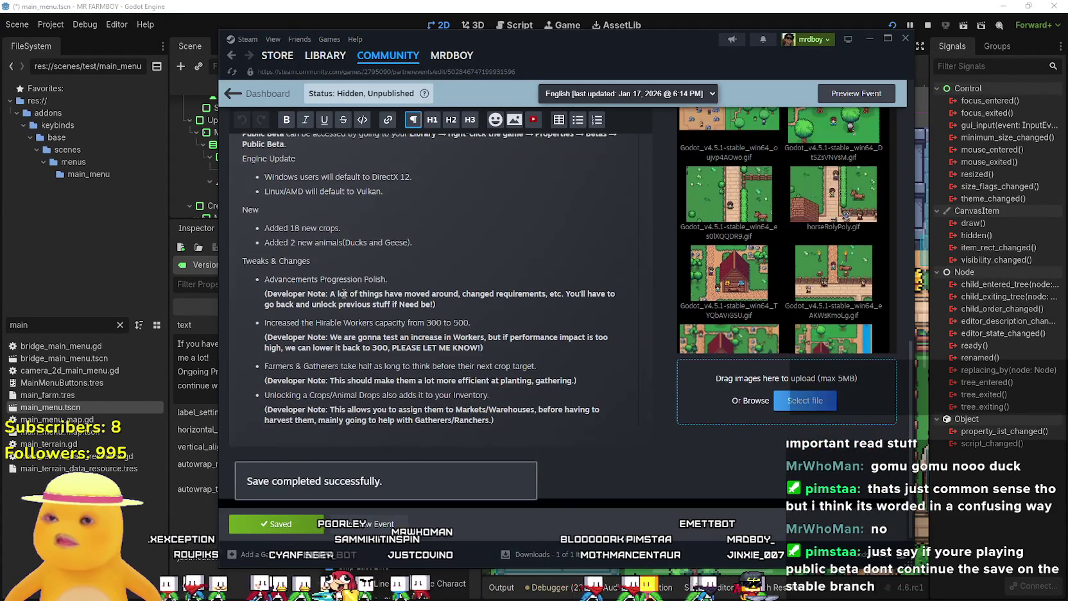
# Look over the saved description, then switch to Godot's VersionNotes text
pyautogui.scroll(3, 344, 293)
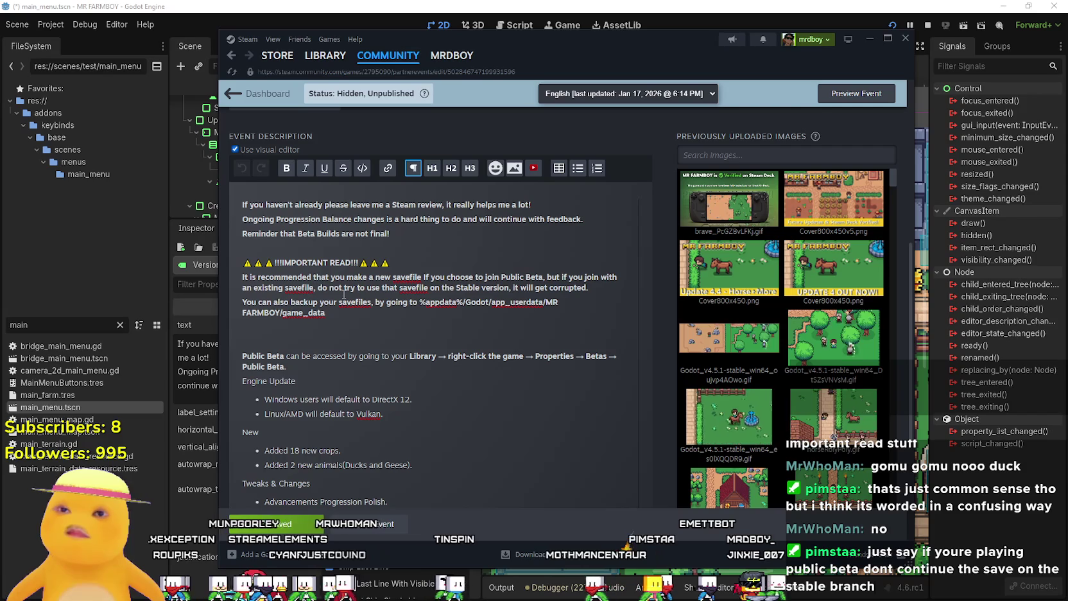
pyautogui.scroll(-1, 344, 294)
pyautogui.scroll(1, 345, 294)
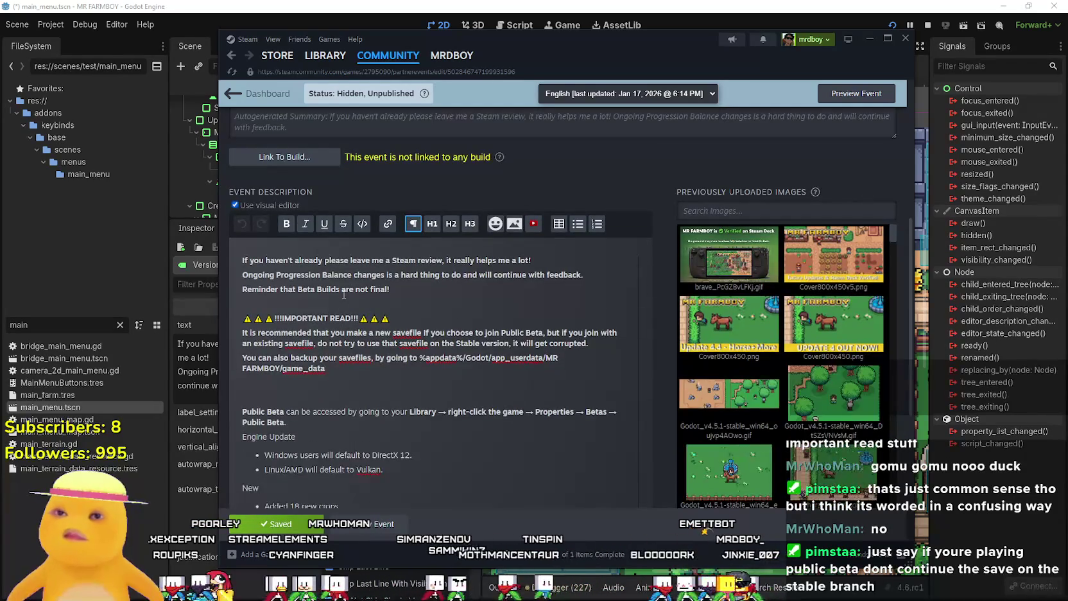
pyautogui.scroll(-3, 343, 294)
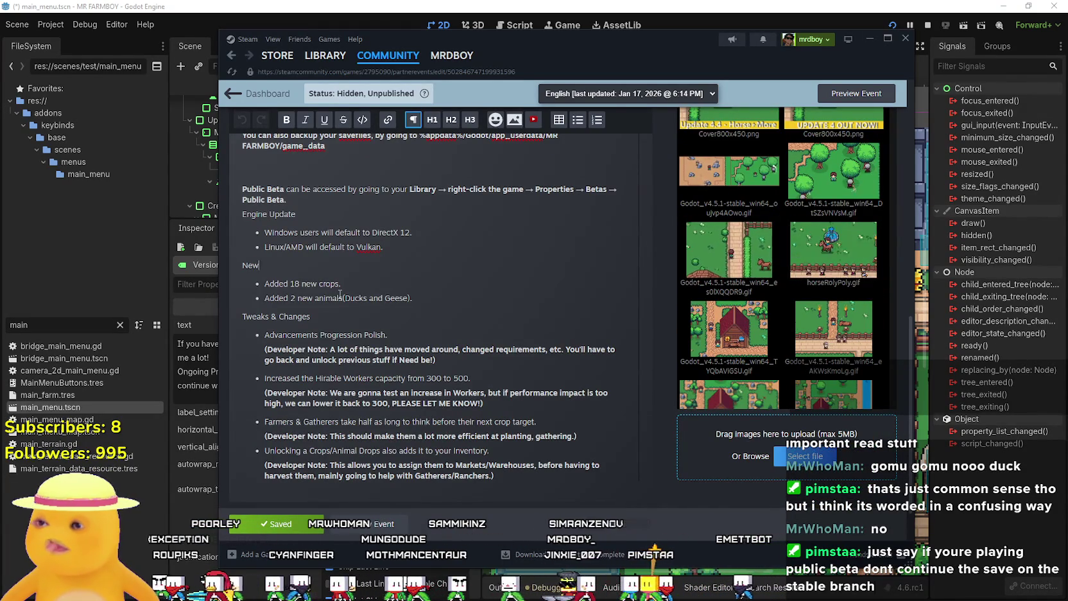
pyautogui.scroll(5, 340, 294)
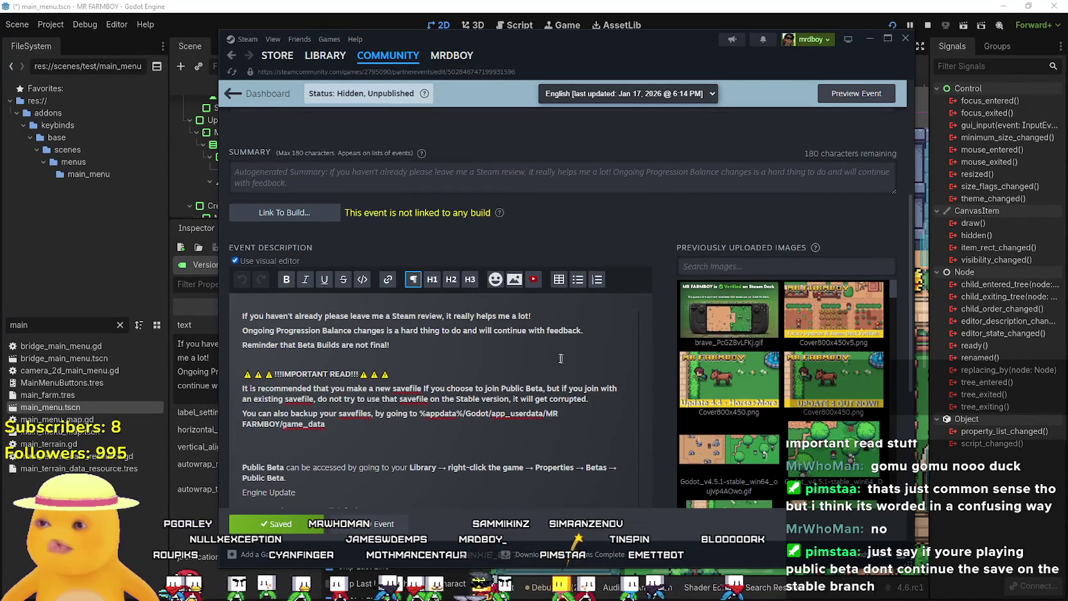
pyautogui.scroll(-1, 554, 355)
pyautogui.scroll(-2, 554, 355)
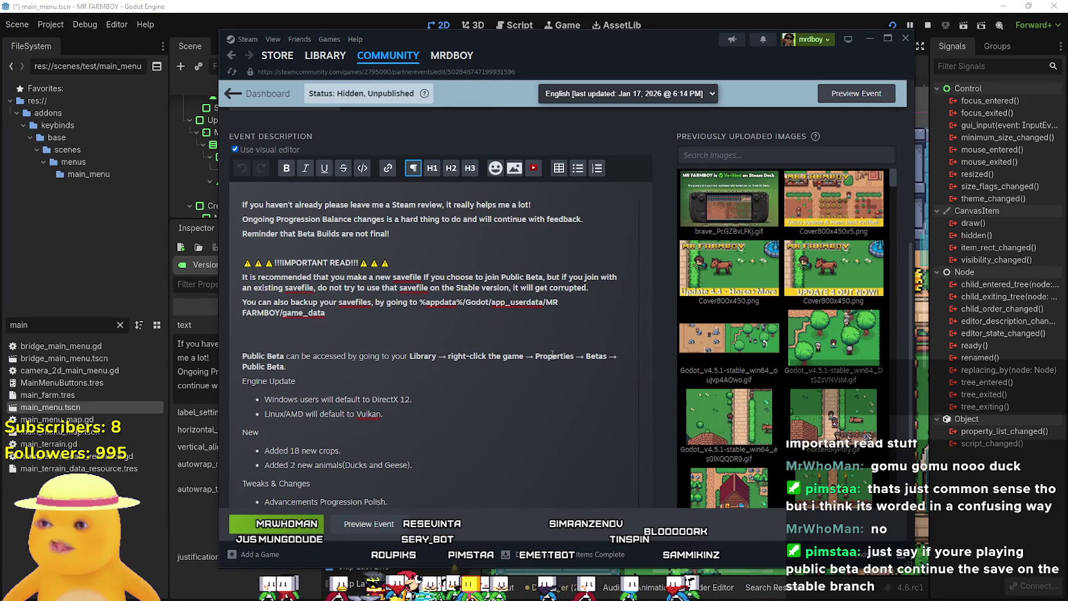
pyautogui.scroll(-3, 554, 355)
pyautogui.scroll(3, 552, 355)
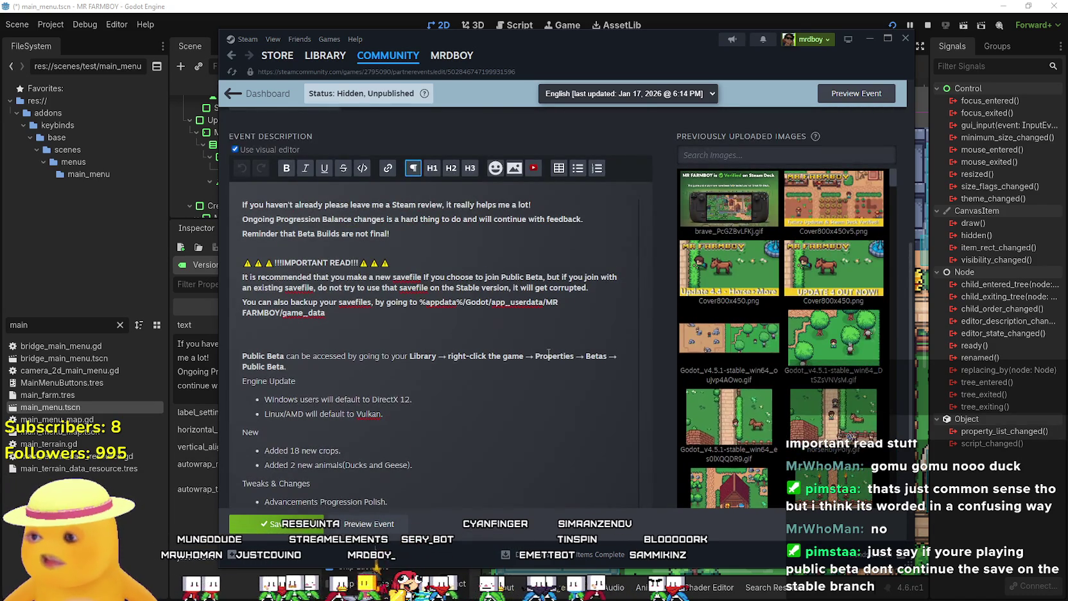
pyautogui.scroll(6, 548, 352)
pyautogui.scroll(-5, 548, 352)
pyautogui.scroll(4, 547, 351)
pyautogui.scroll(-8, 546, 351)
pyautogui.scroll(-1, 544, 351)
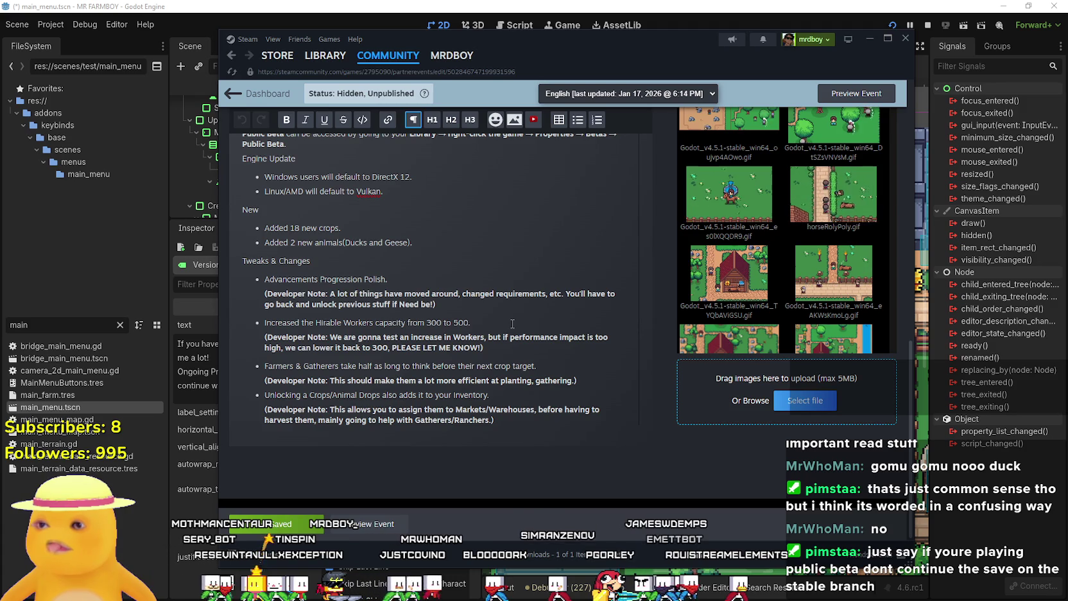
pyautogui.hotkey('alt', 'Tab')
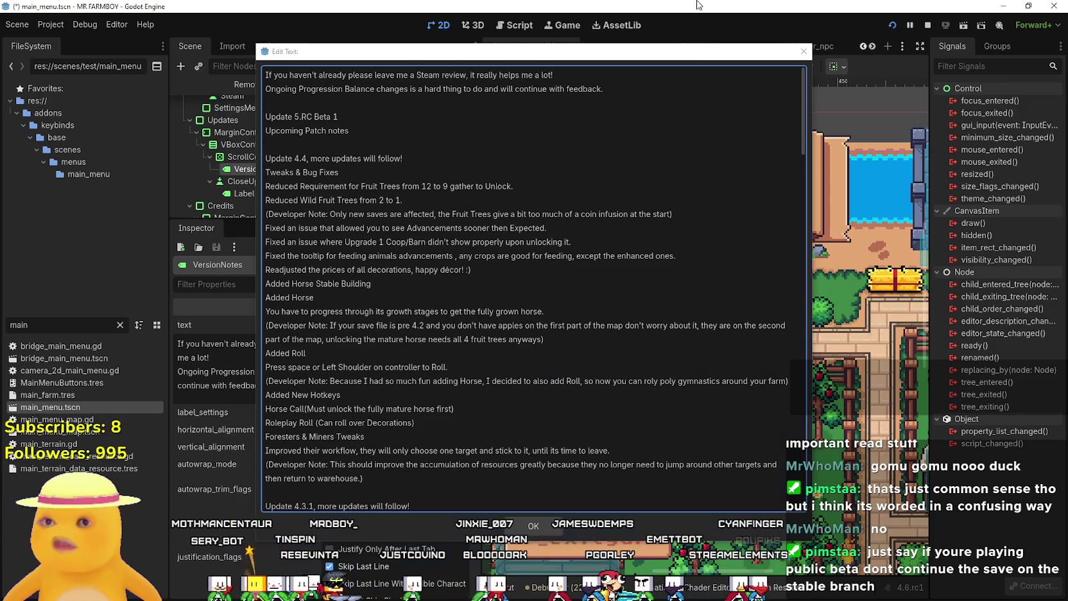
# Copy the beta notes from Steam and paste them over the Upcoming Patch notes in VersionNotes
pyautogui.hotkey('alt', 'Tab')
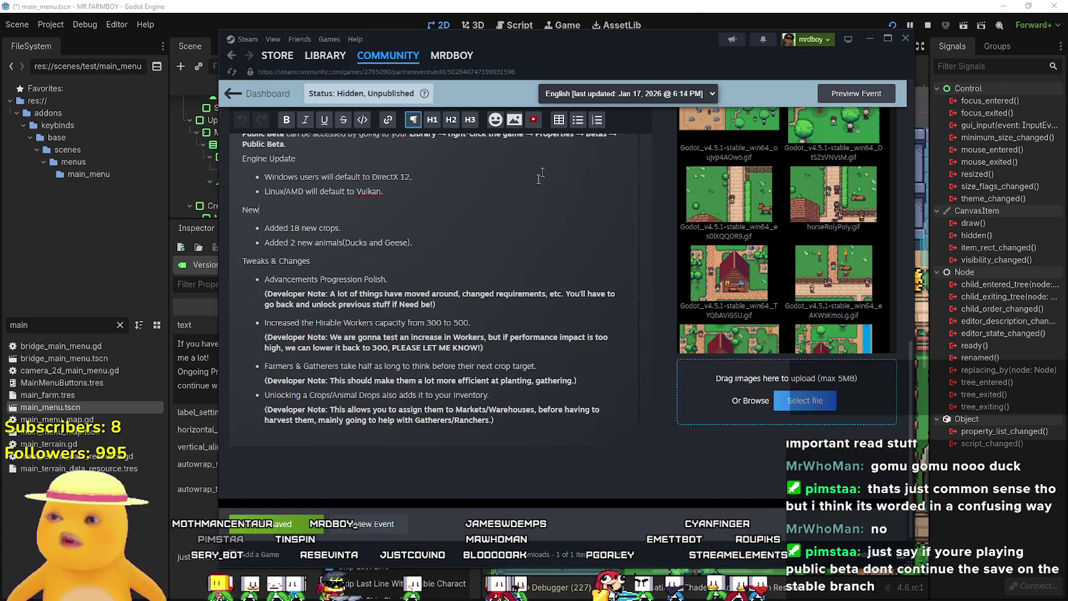
pyautogui.moveTo(389, 333)
pyautogui.mouseDown()
pyautogui.moveTo(257, 270)
pyautogui.moveTo(231, 245)
pyautogui.moveTo(234, 269)
pyautogui.mouseUp()
pyautogui.hotkey('ctrl', 'c')
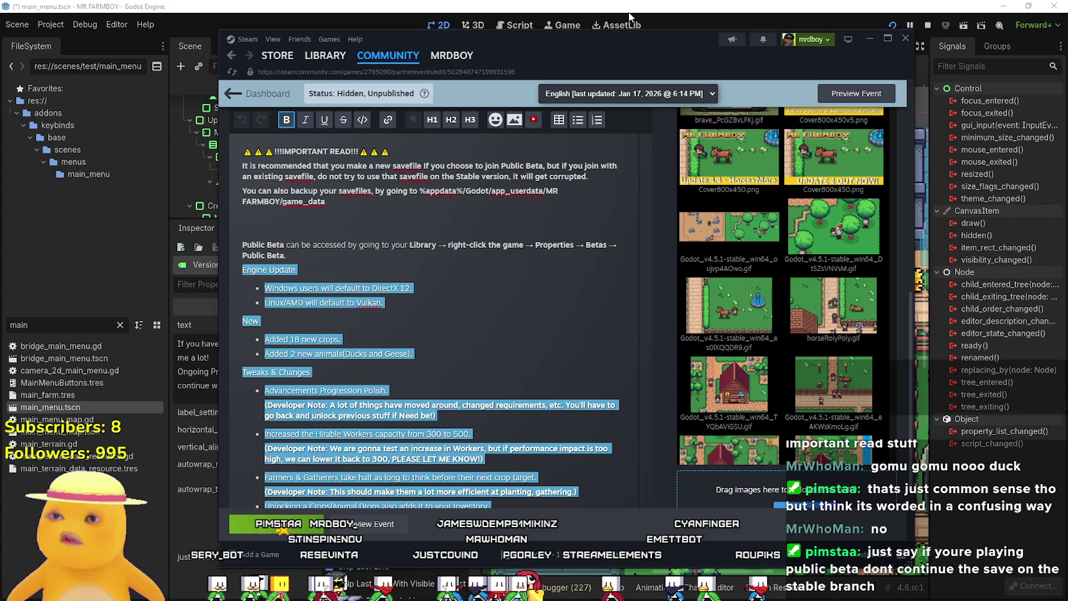
pyautogui.click(629, 5)
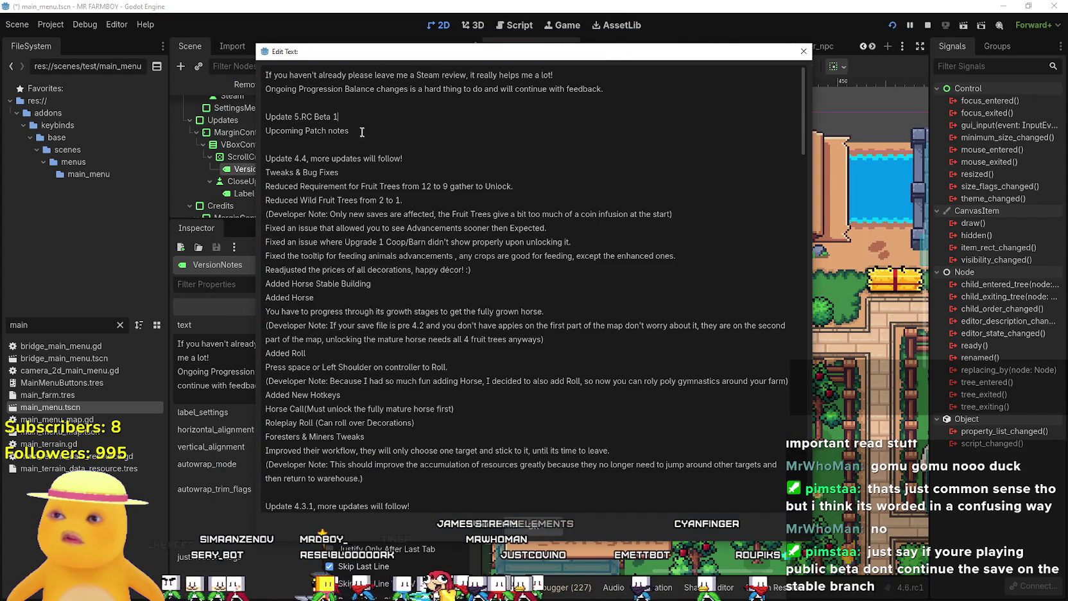
pyautogui.hotkey('ctrl', 'v')
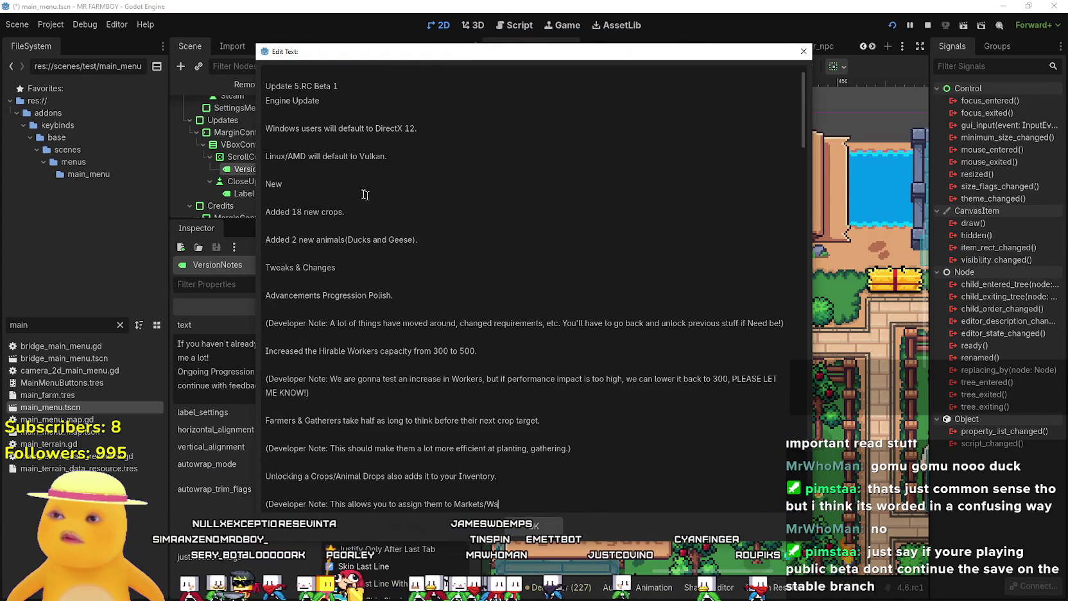
pyautogui.press('Return')
# Delete the blank lines between the lower note entries, up through Tweaks & Changes
pyautogui.scroll(-3, 373, 195)
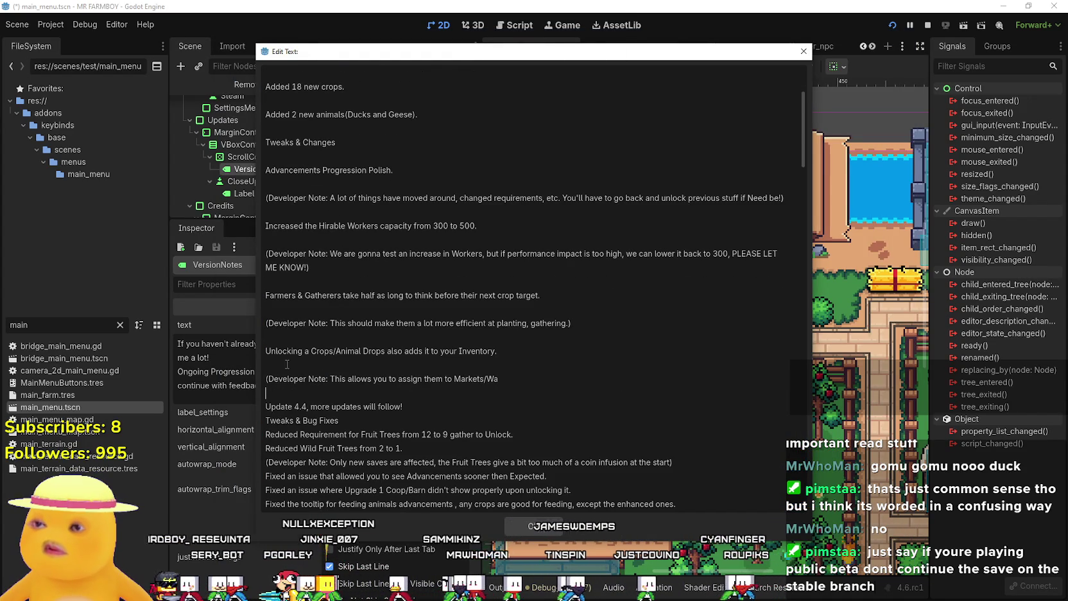
pyautogui.click(288, 364)
pyautogui.press('BackSpace')
pyautogui.click(283, 337)
pyautogui.press('BackSpace')
pyautogui.click(278, 309)
pyautogui.press('BackSpace')
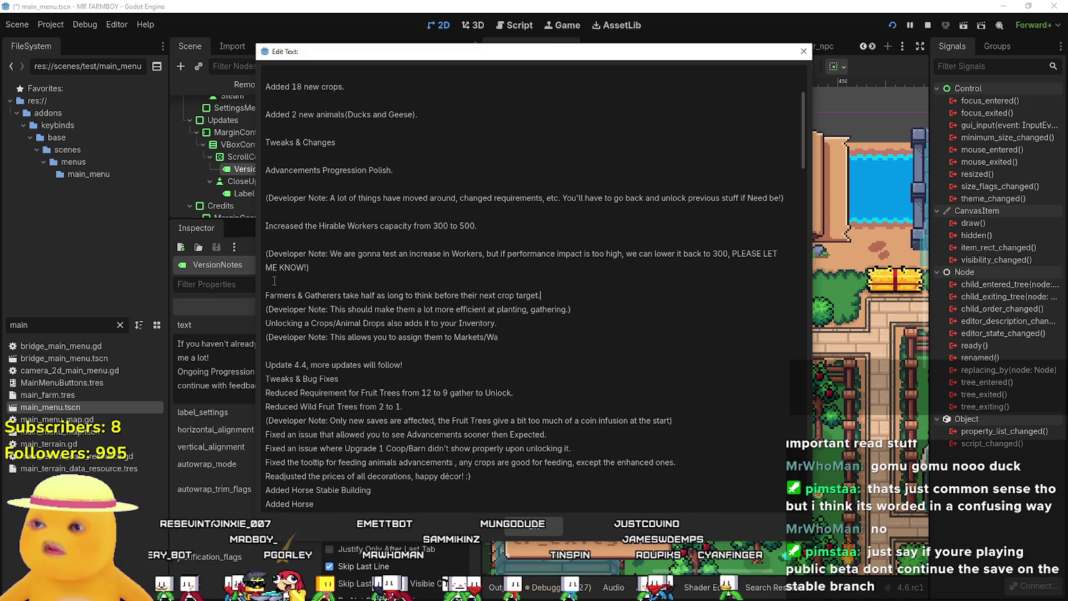
pyautogui.click(274, 281)
pyautogui.press('BackSpace')
pyautogui.click(276, 239)
pyautogui.press('BackSpace')
pyautogui.click(283, 212)
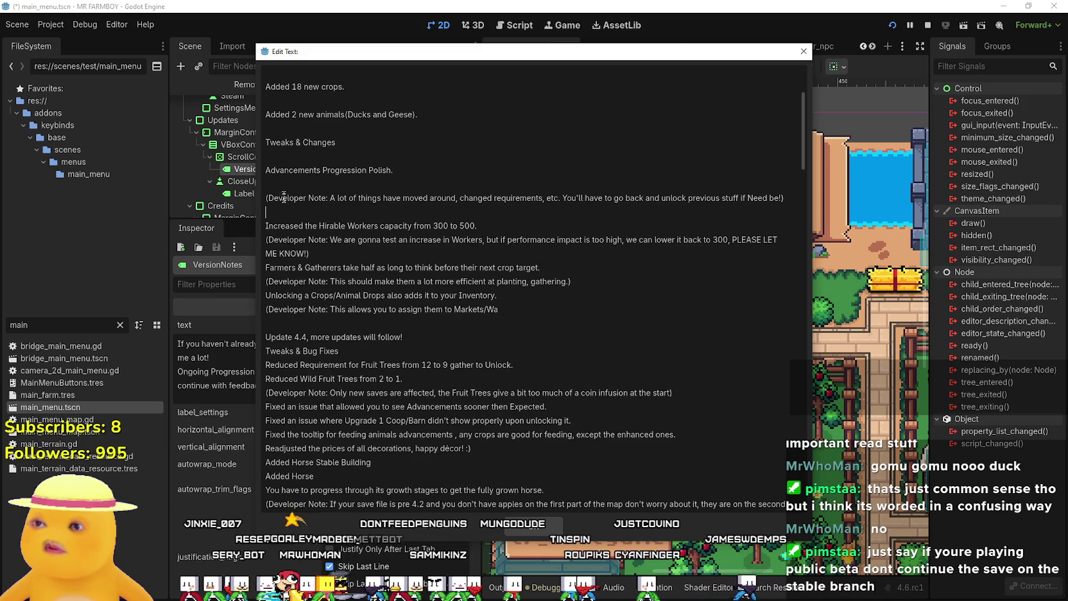
pyautogui.press('BackSpace')
pyautogui.click(278, 184)
pyautogui.press('BackSpace')
pyautogui.click(280, 156)
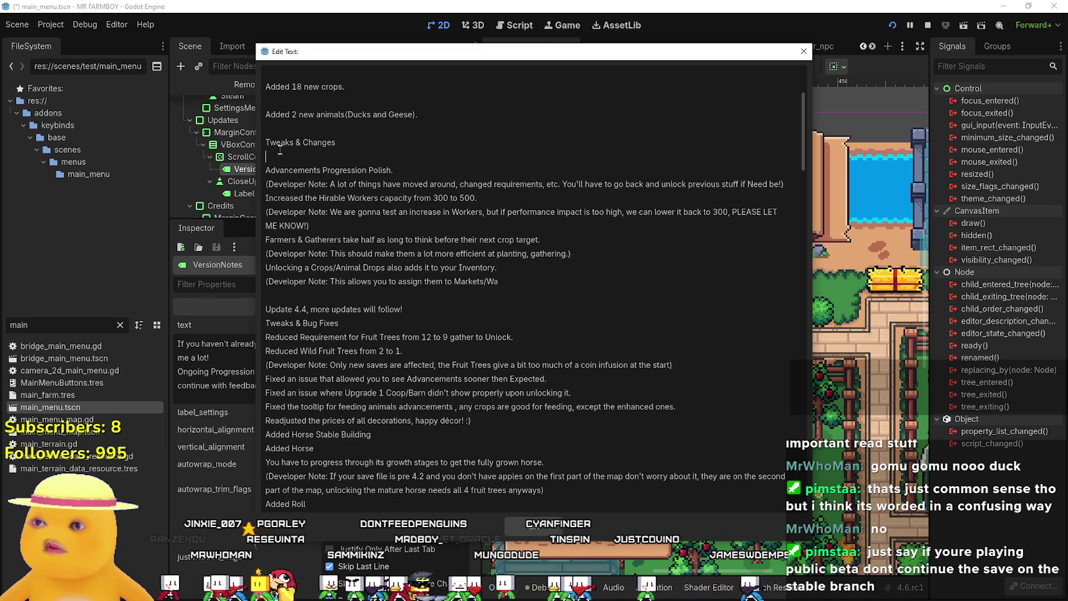
pyautogui.press('BackSpace')
# Remove the remaining blank lines up to New and confirm the edited VersionNotes text
pyautogui.scroll(1, 295, 219)
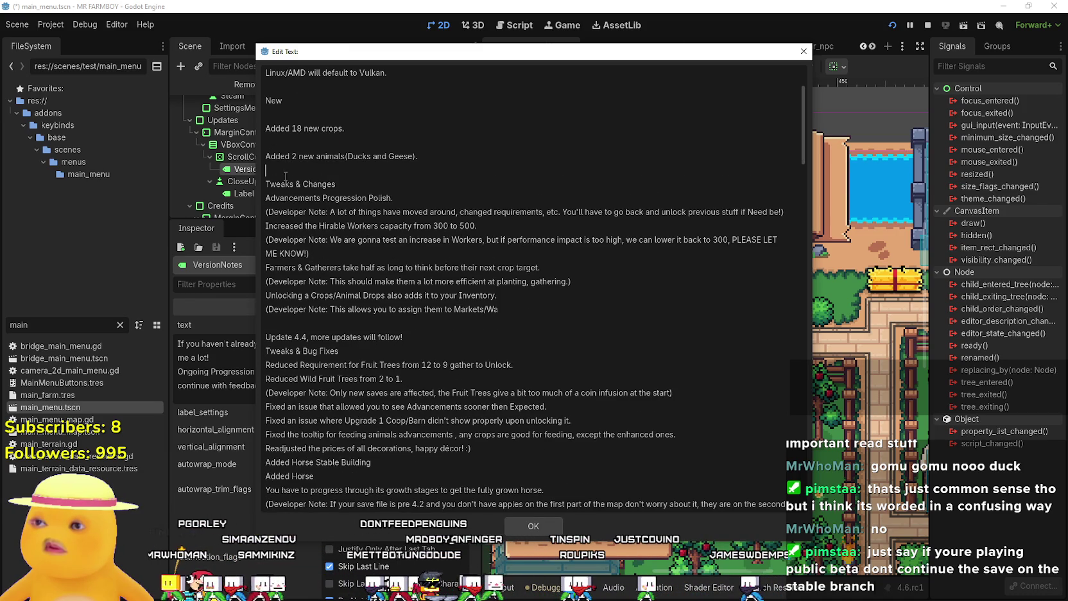
pyautogui.press('BackSpace')
pyautogui.press('BackSpace')
pyautogui.press('BackSpace')
pyautogui.scroll(3, 298, 190)
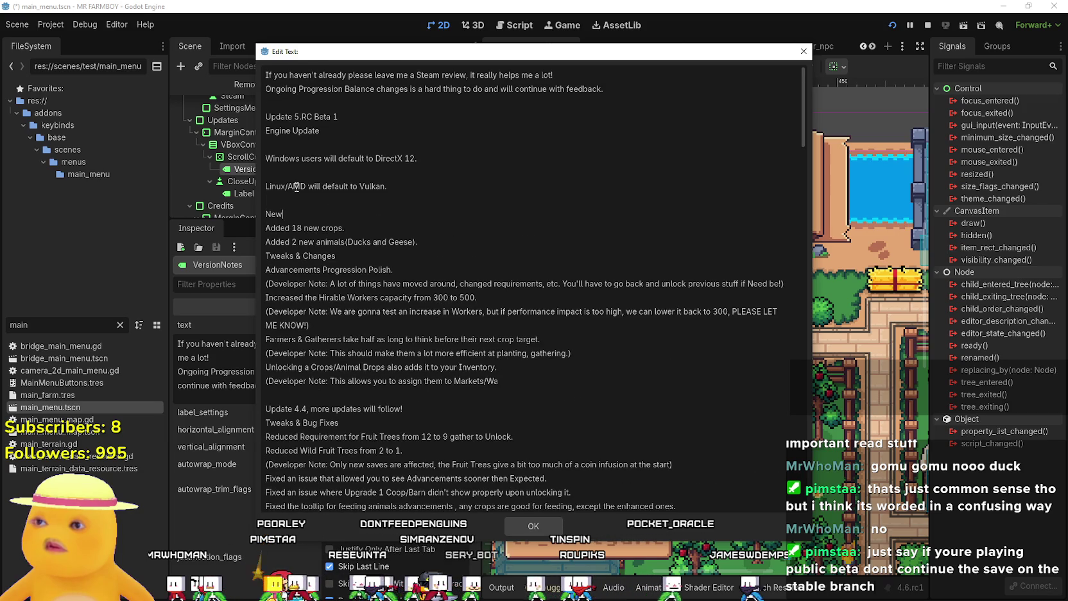
pyautogui.click(276, 200)
pyautogui.press('BackSpace')
pyautogui.click(273, 172)
pyautogui.press('BackSpace')
pyautogui.click(296, 144)
pyautogui.press('BackSpace')
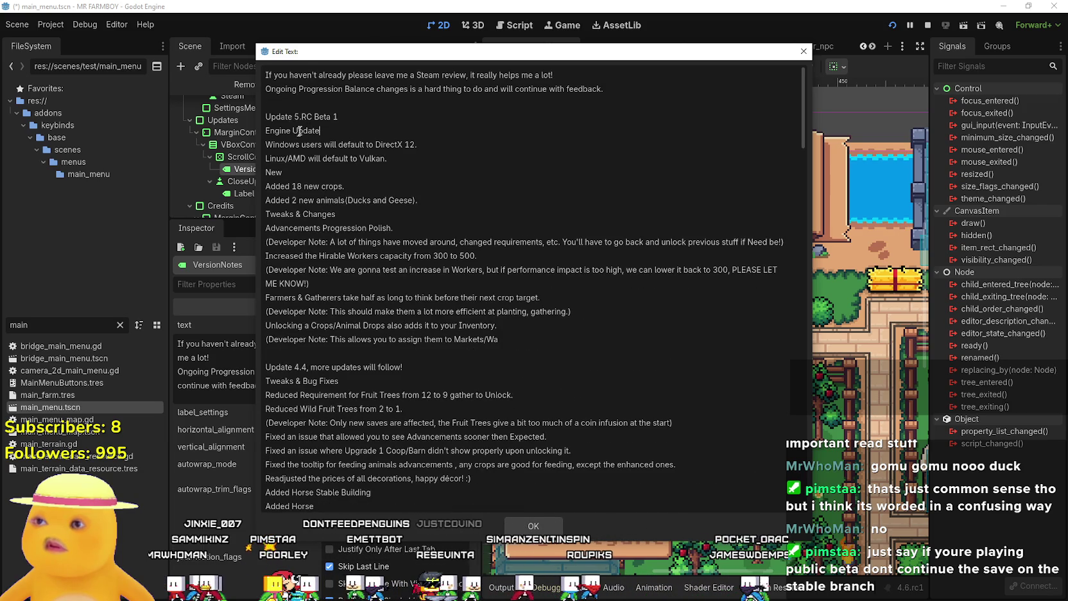
pyautogui.click(534, 526)
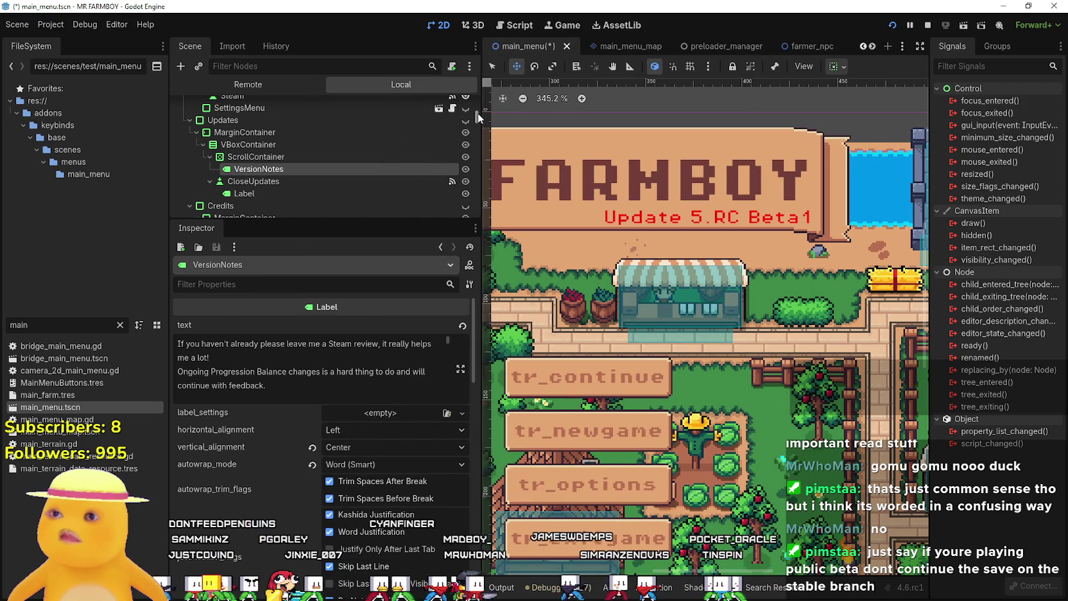
# Save the main menu scene with the edited version notes and stop the running game
pyautogui.hotkey('ctrl', 's')
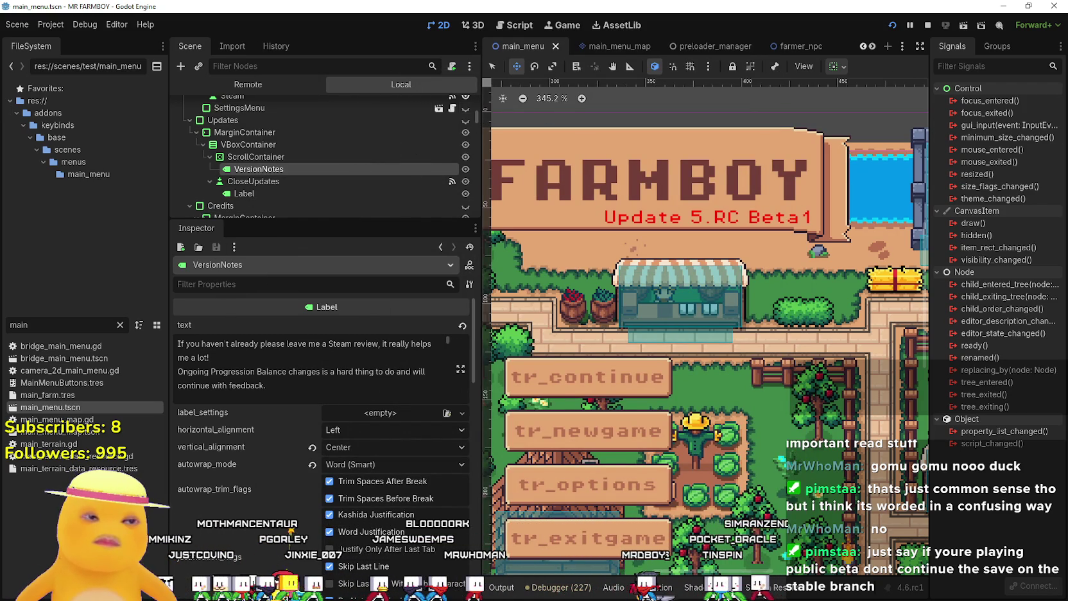
pyautogui.click(925, 27)
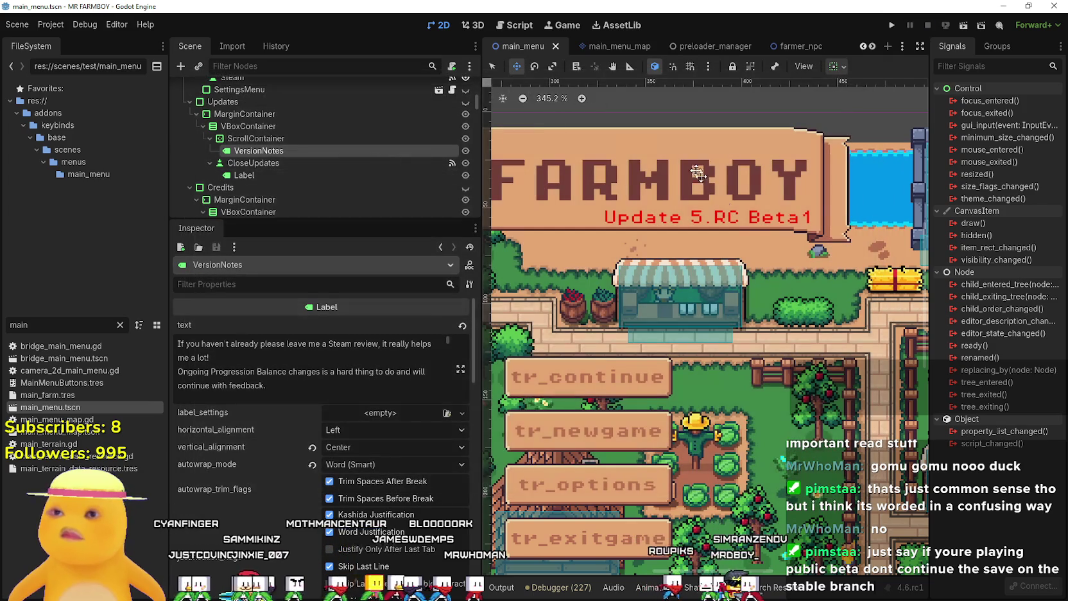
pyautogui.moveTo(478, 97); pyautogui.dragTo(479, 81)
# Confirm the main menu UpdateLabel reads 'Update 5.RC Beta1' and save the scene again
pyautogui.click(251, 162)
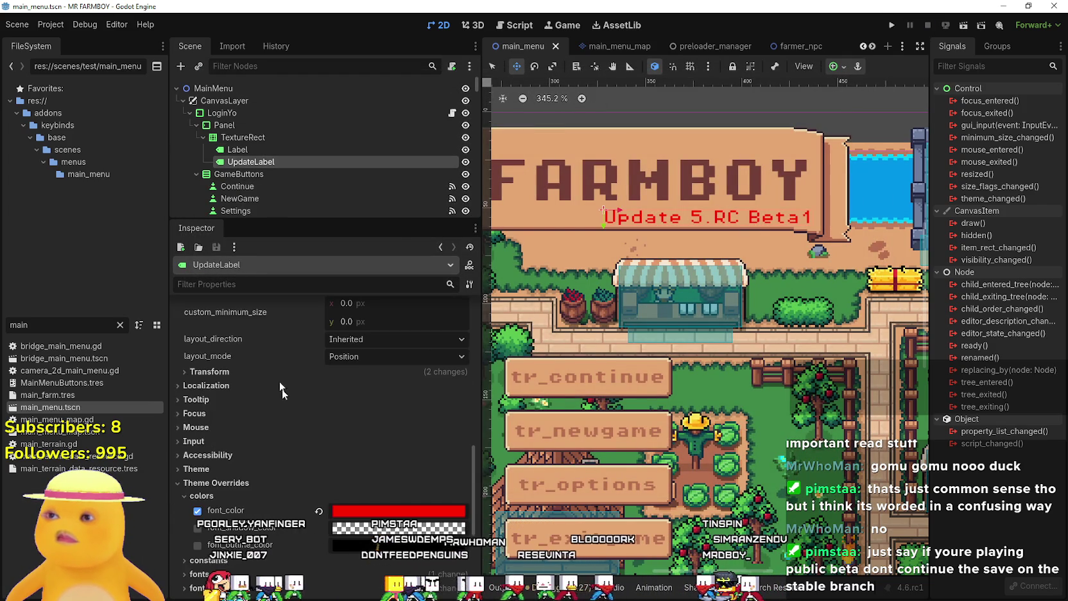
pyautogui.scroll(15, 311, 314)
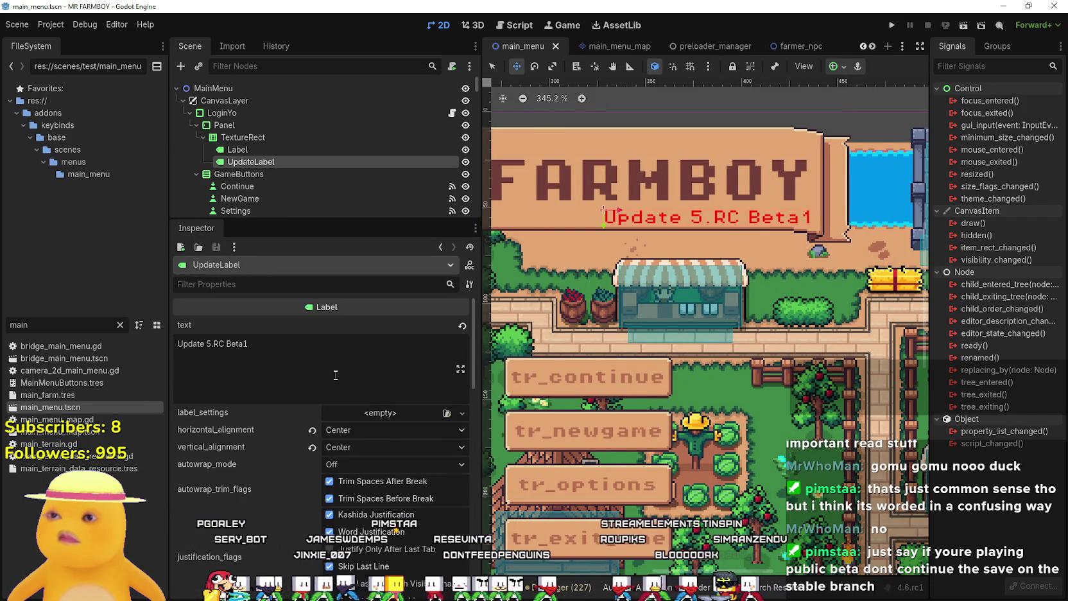
pyautogui.click(269, 361)
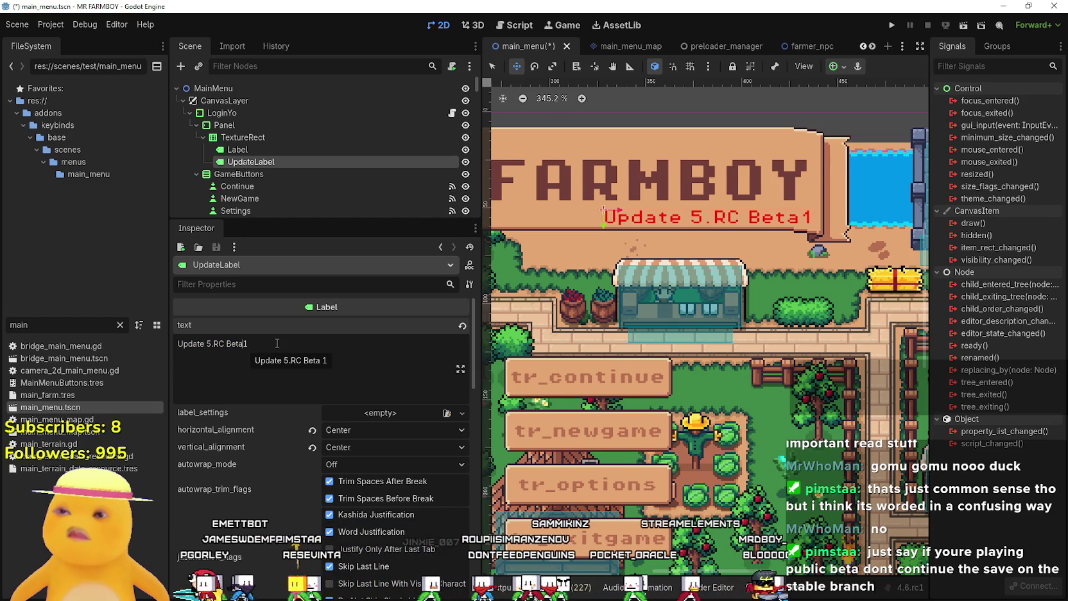
pyautogui.click(263, 346)
pyautogui.hotkey('ctrl', 's')
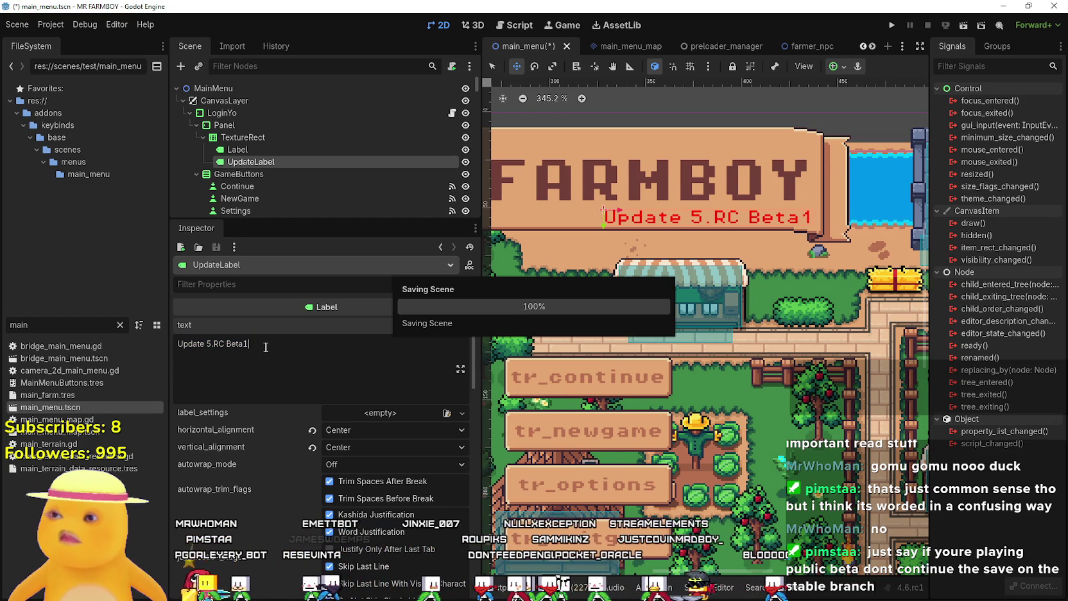
pyautogui.click(119, 326)
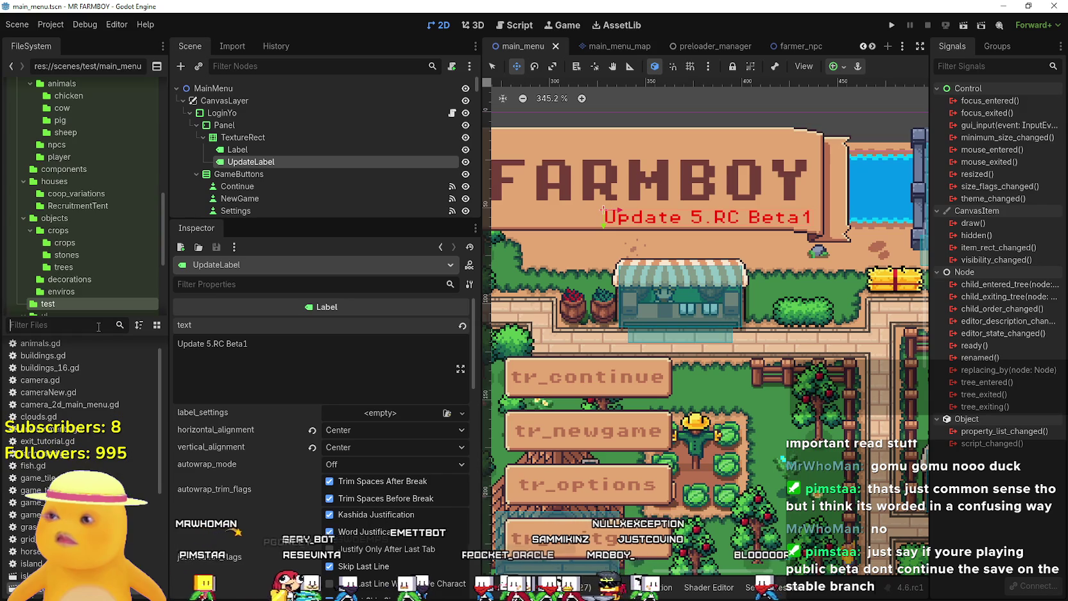
# Open settingsMenu.tscn and append ' Beta1' to its UpdateLabel text
pyautogui.write('setting')
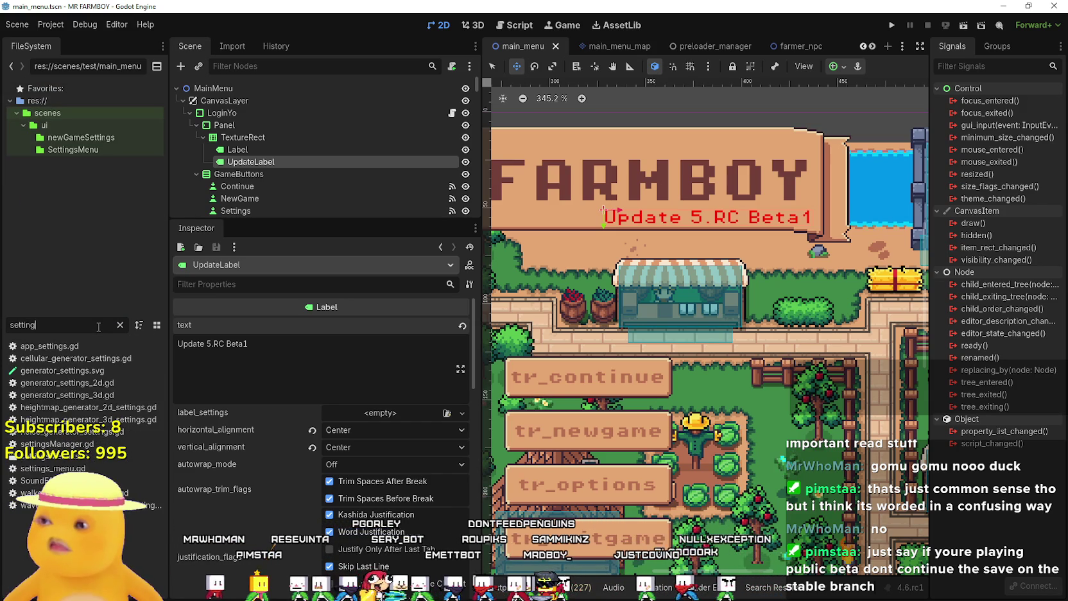
pyautogui.doubleClick(90, 456)
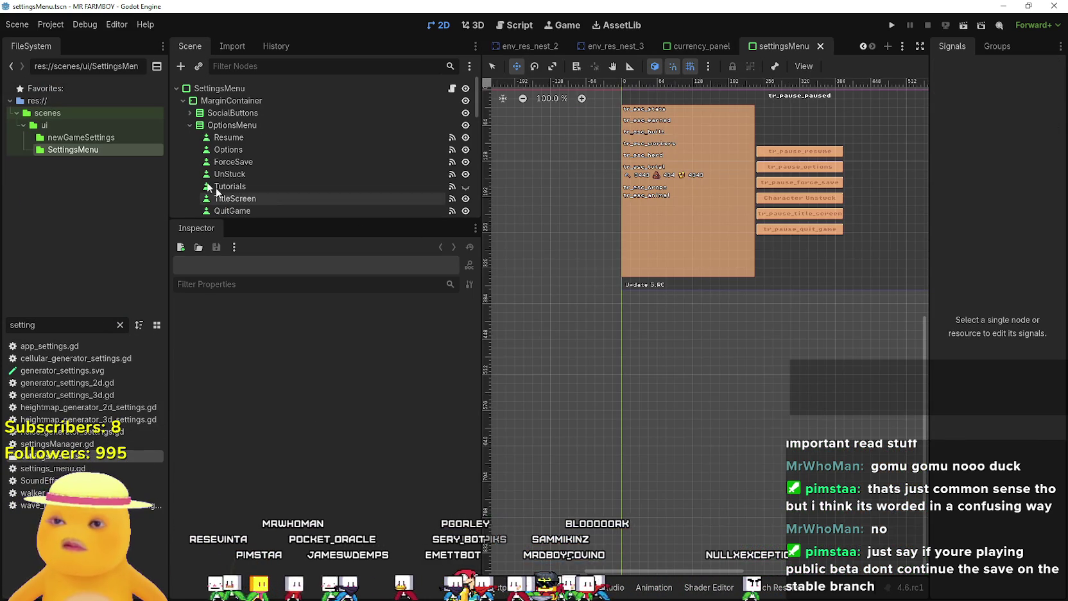
pyautogui.scroll(-10, 385, 167)
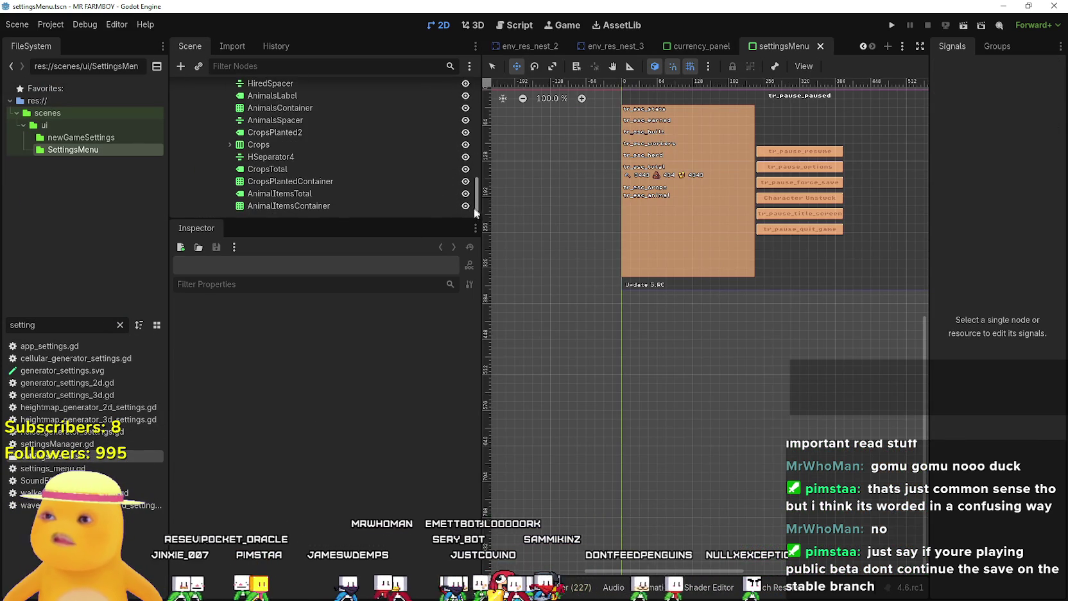
pyautogui.moveTo(478, 201); pyautogui.dragTo(478, 147)
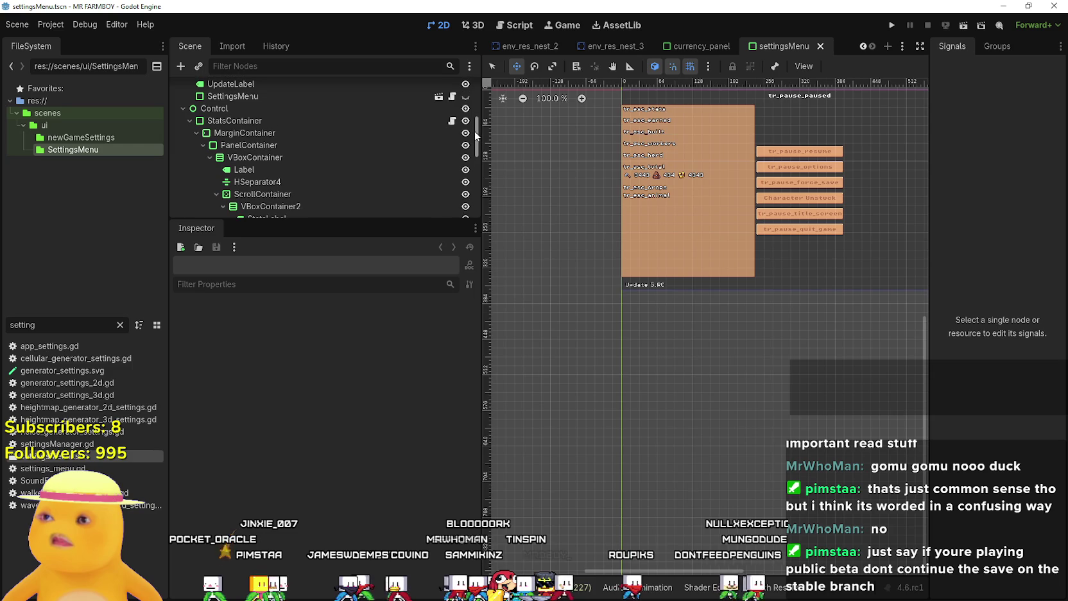
pyautogui.scroll(1, 285, 117)
pyautogui.click(285, 101)
pyautogui.click(335, 361)
pyautogui.write('Beta1')
# Set the UpdateLabel's font_color theme override to red (ff0000) and save the settings menu scene
pyautogui.scroll(-10, 347, 449)
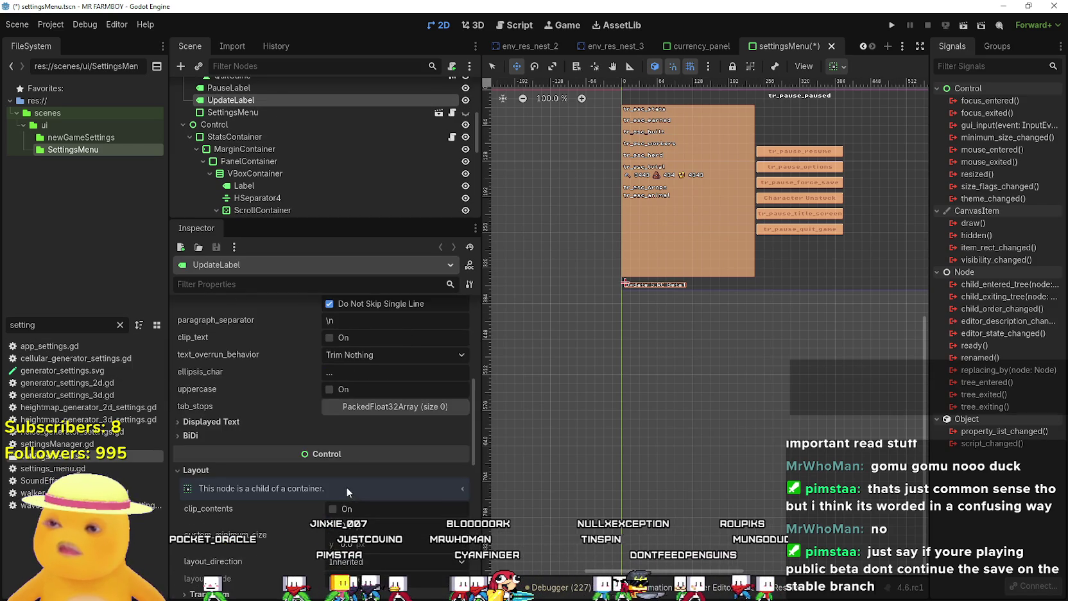
pyautogui.scroll(-5, 346, 481)
pyautogui.click(408, 525)
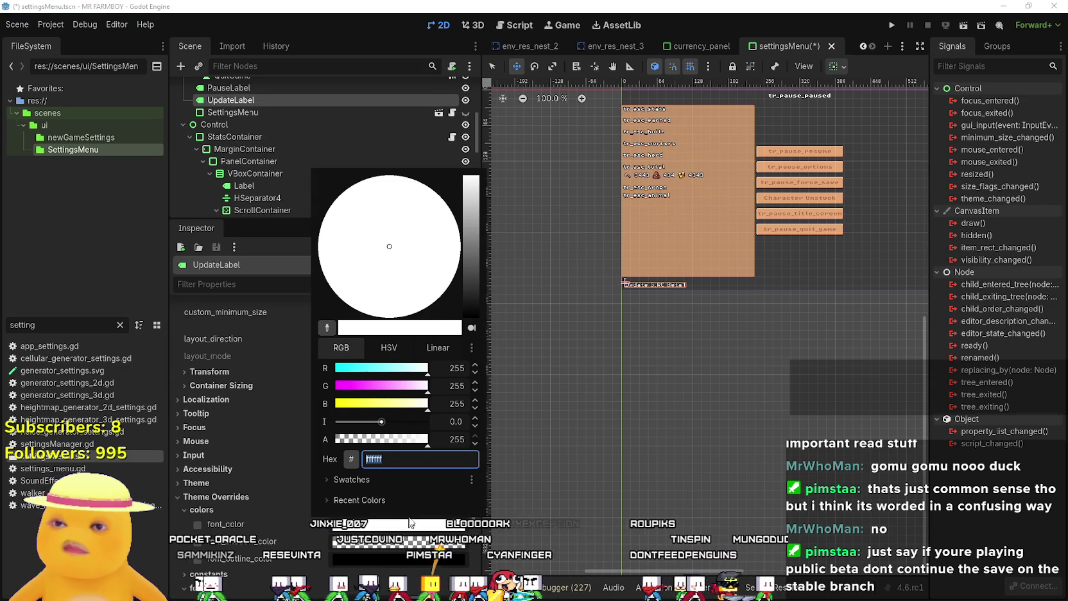
pyautogui.moveTo(350, 386)
pyautogui.mouseDown()
pyautogui.moveTo(335, 386)
pyautogui.moveTo(333, 404)
pyautogui.mouseUp()
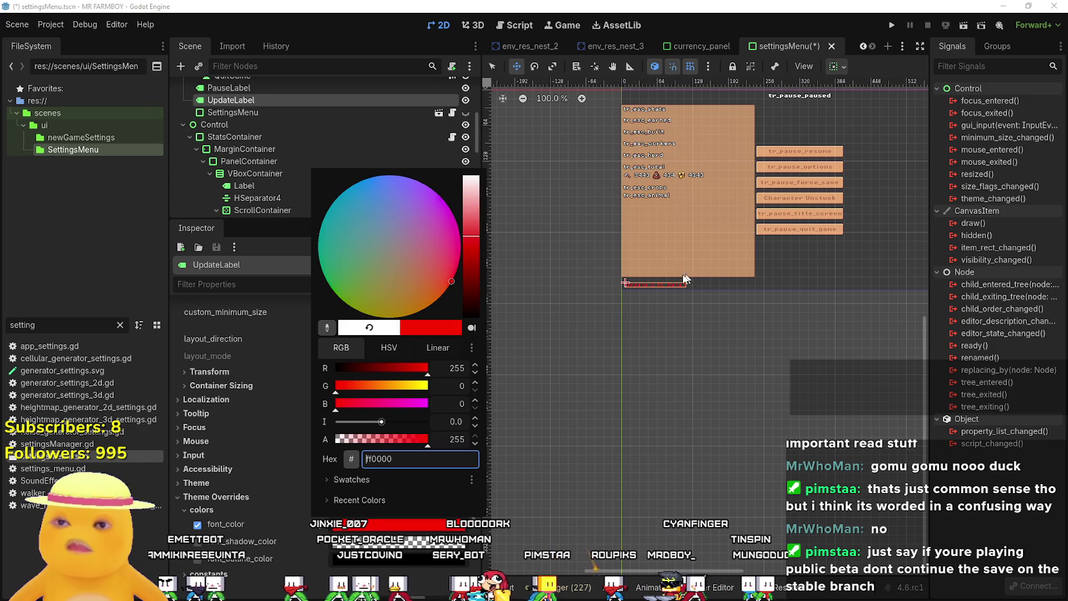
pyautogui.click(157, 235)
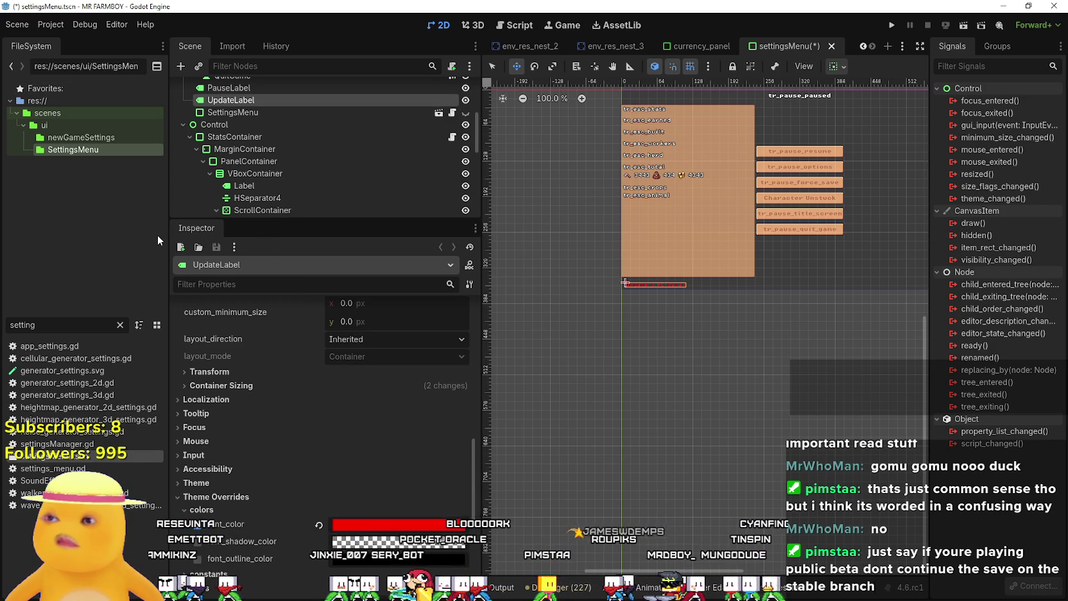
pyautogui.hotkey('ctrl', 's')
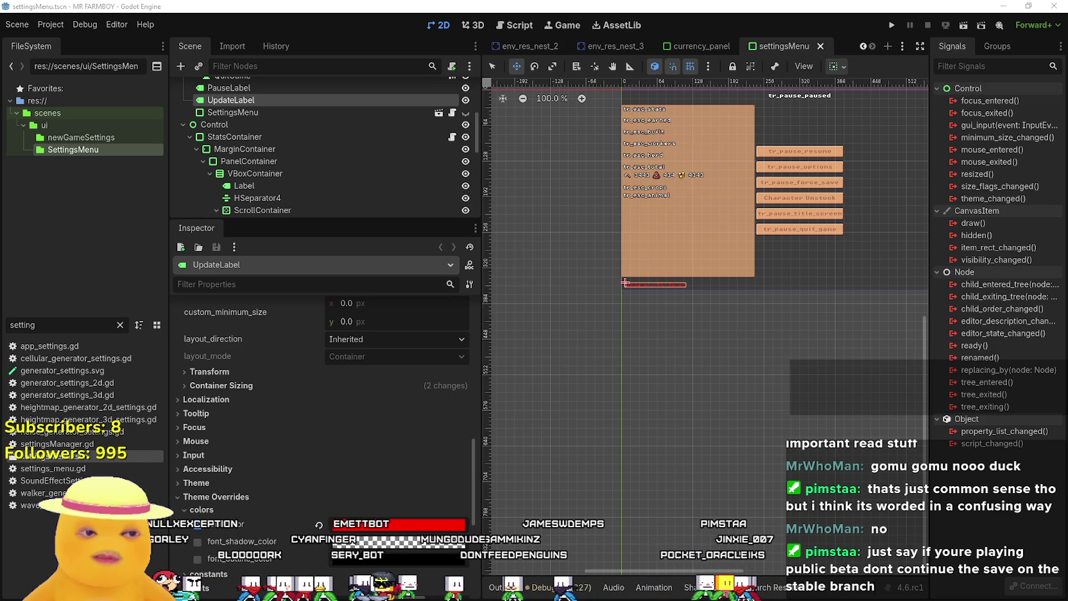
pyautogui.hotkey('alt', 'Tab')
# In the Steam beta event description, put the caret on the empty line after the FARMBOY/game_data path
pyautogui.scroll(2, 317, 293)
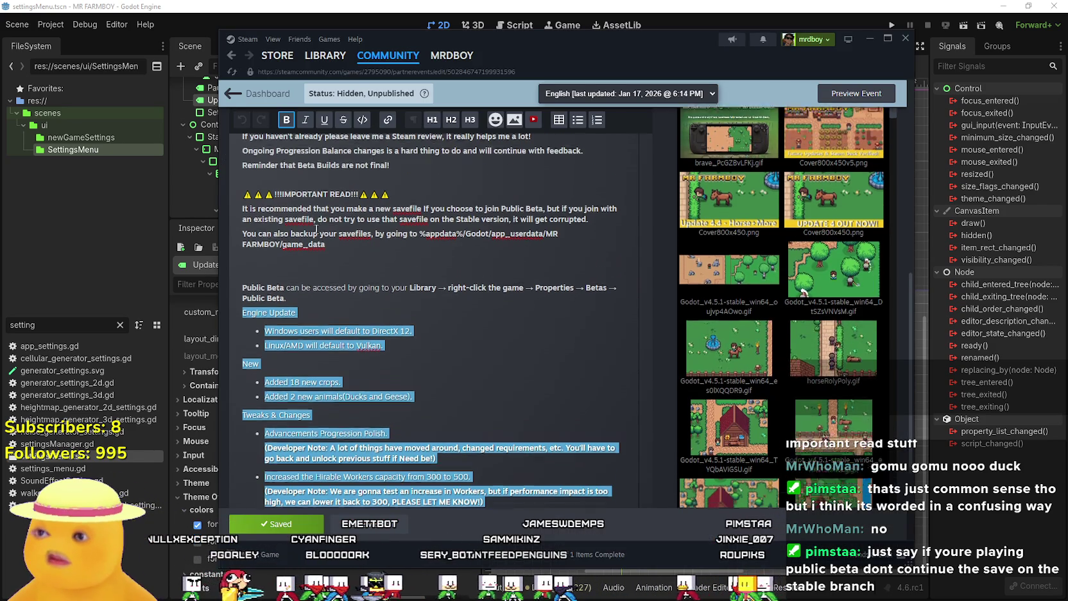
pyautogui.scroll(4, 317, 293)
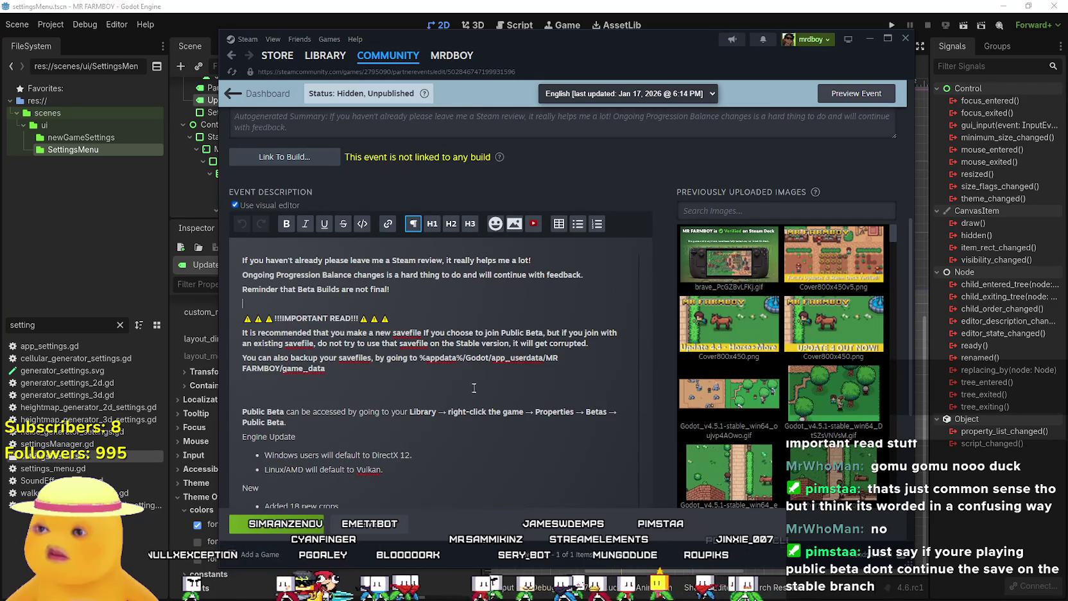
pyautogui.scroll(-2, 463, 352)
pyautogui.click(350, 323)
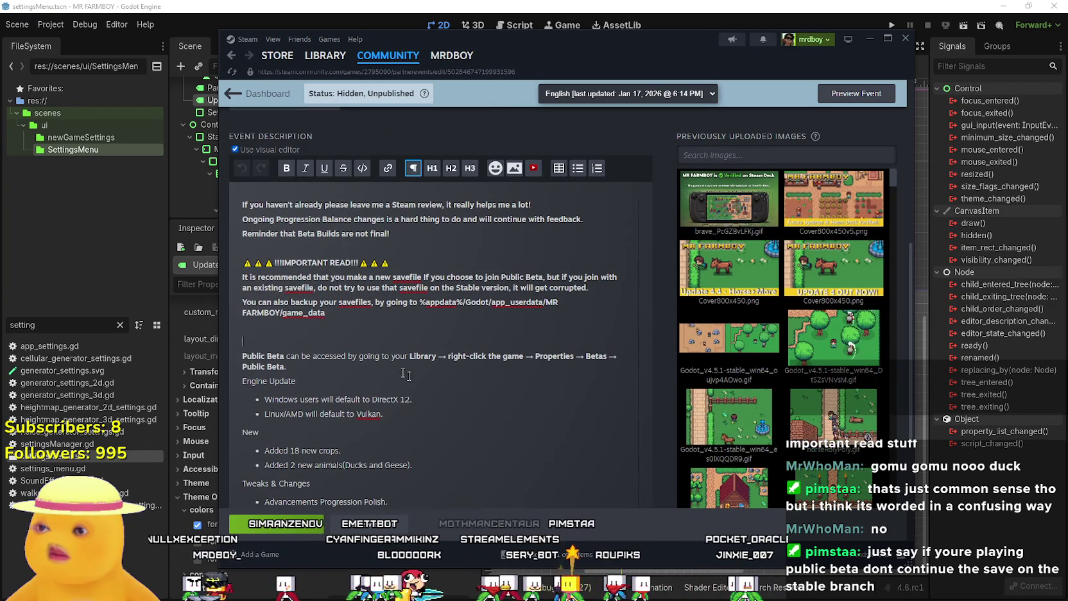
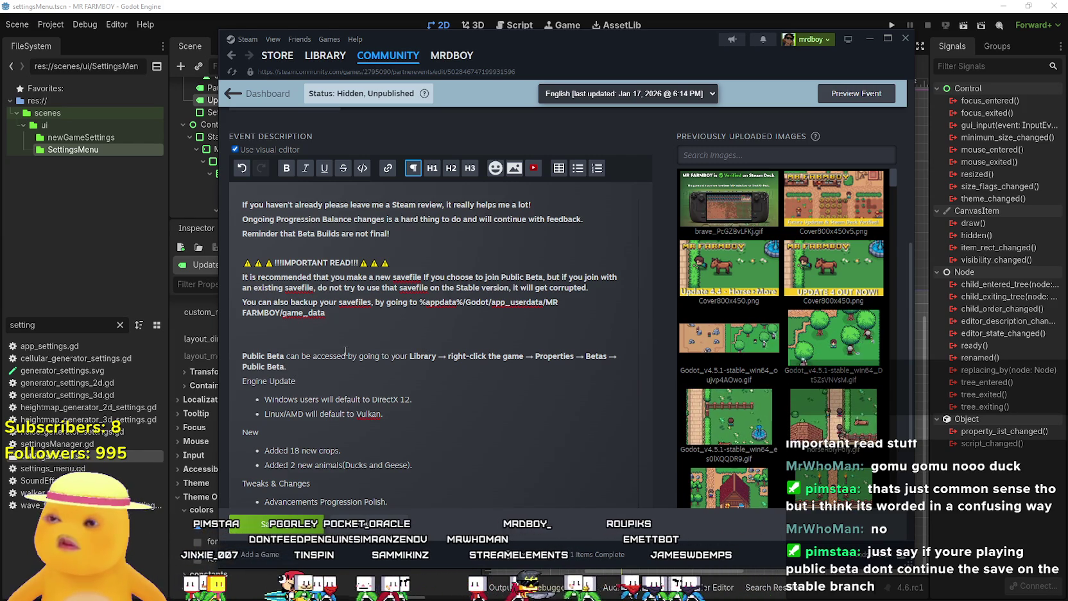
# Add a bold line recommending English because tooltips are still a work in progress
pyautogui.press('Return')
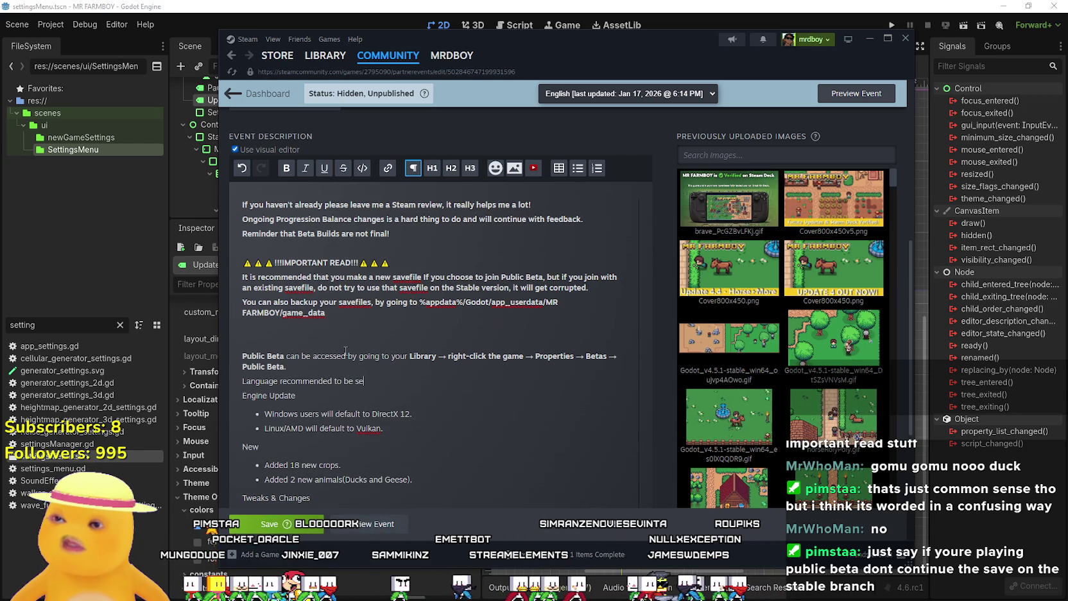
pyautogui.write('Language recommended to be set to English. bec')
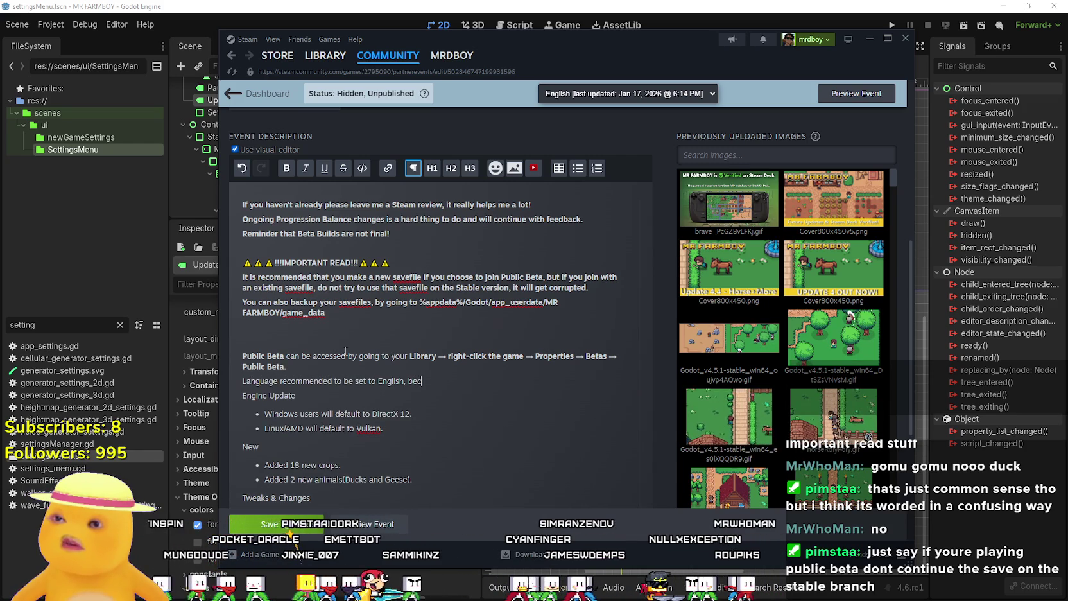
pyautogui.write('ause tooltips ')
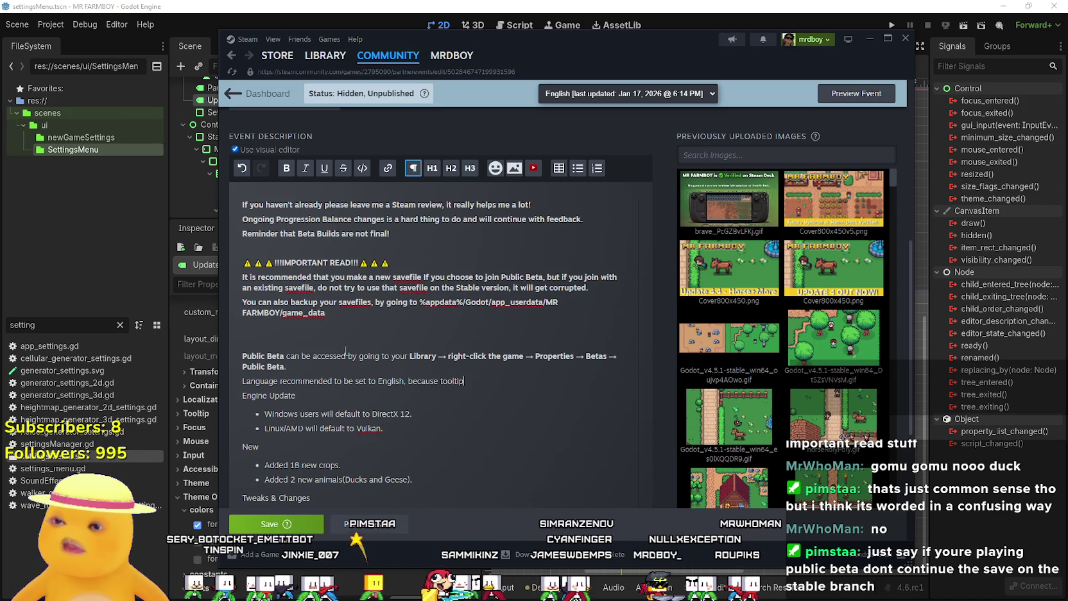
pyautogui.write('are still a wor')
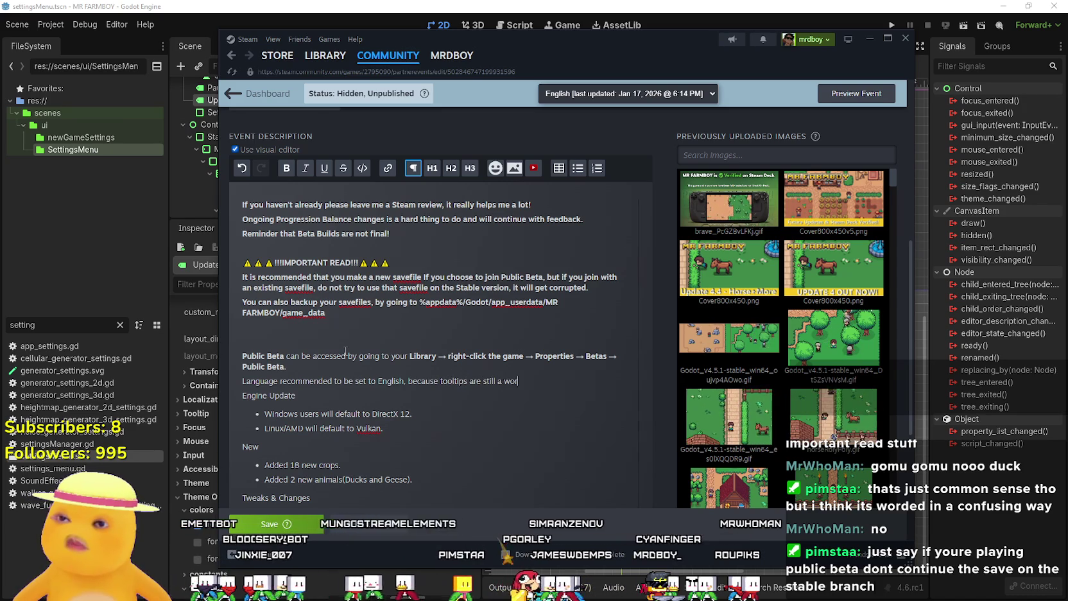
pyautogui.write('k in progress')
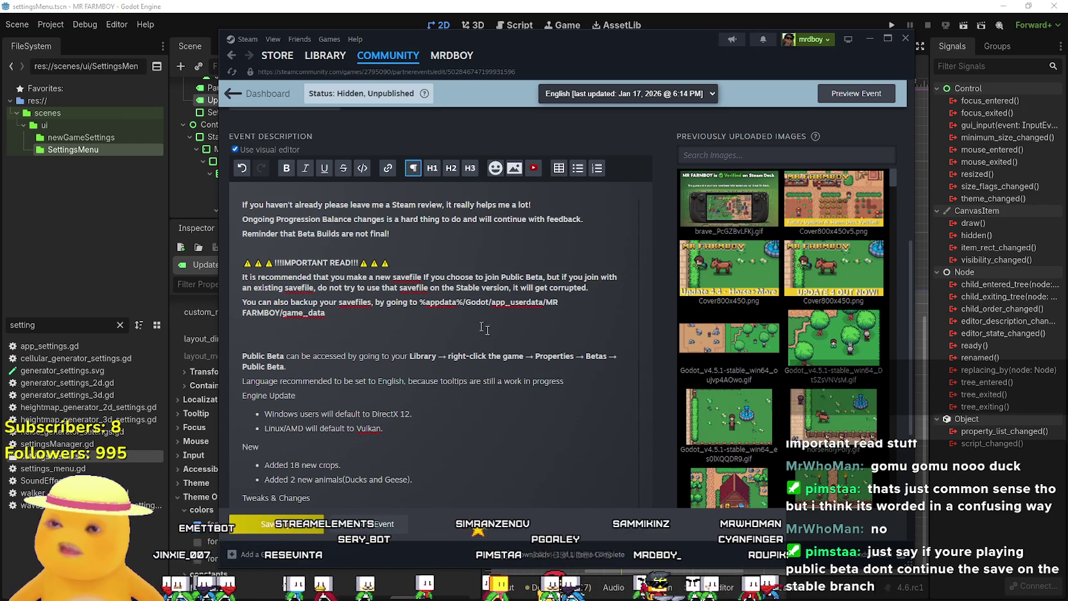
pyautogui.moveTo(564, 382)
pyautogui.mouseDown()
pyautogui.moveTo(207, 390)
pyautogui.moveTo(207, 378)
pyautogui.mouseUp()
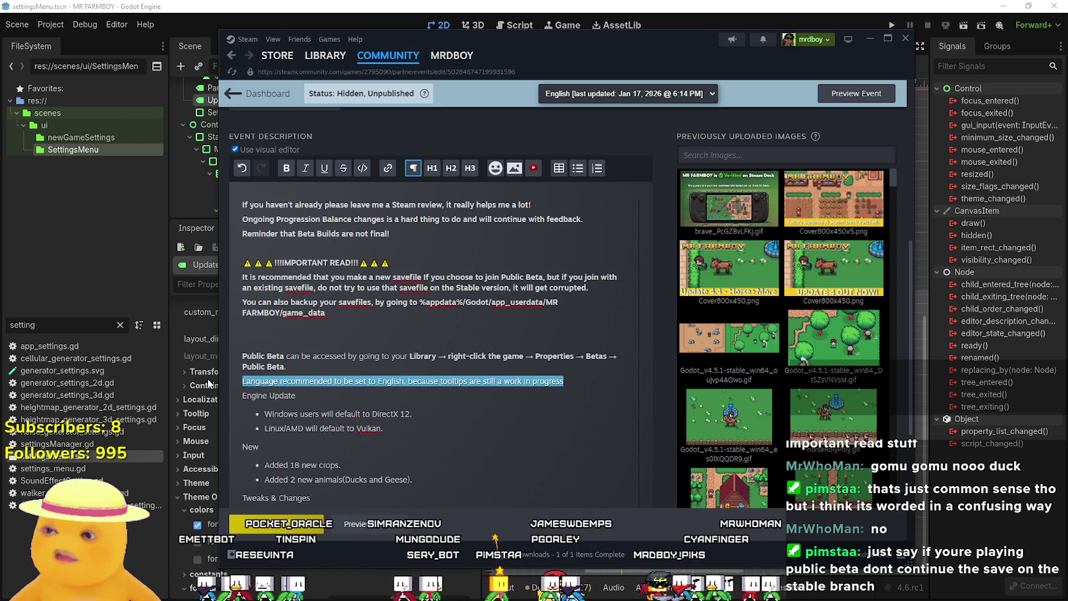
pyautogui.click(286, 169)
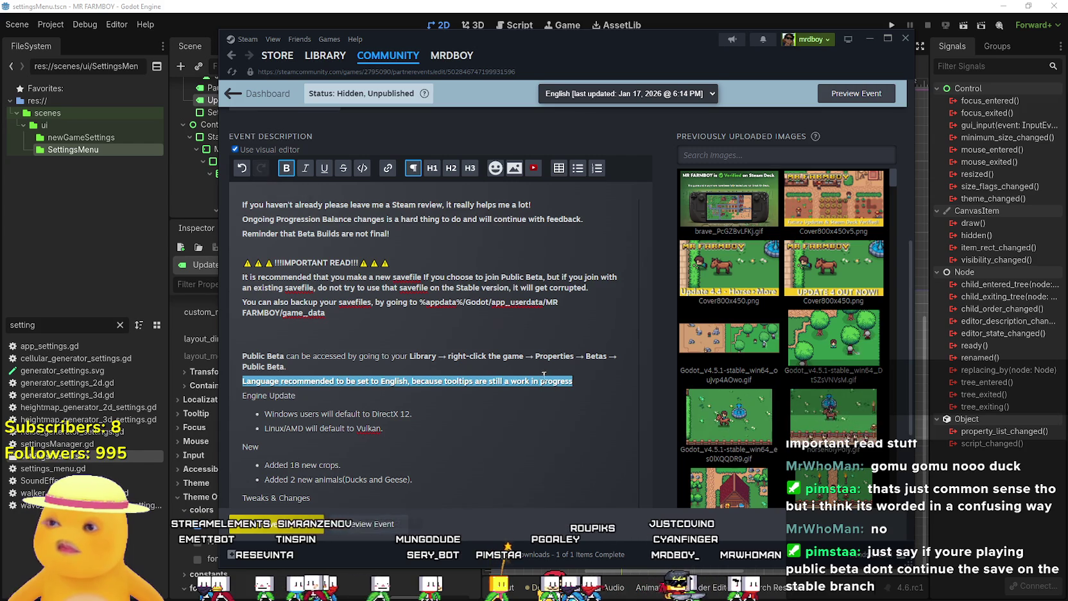
pyautogui.click(592, 385)
pyautogui.press('Return')
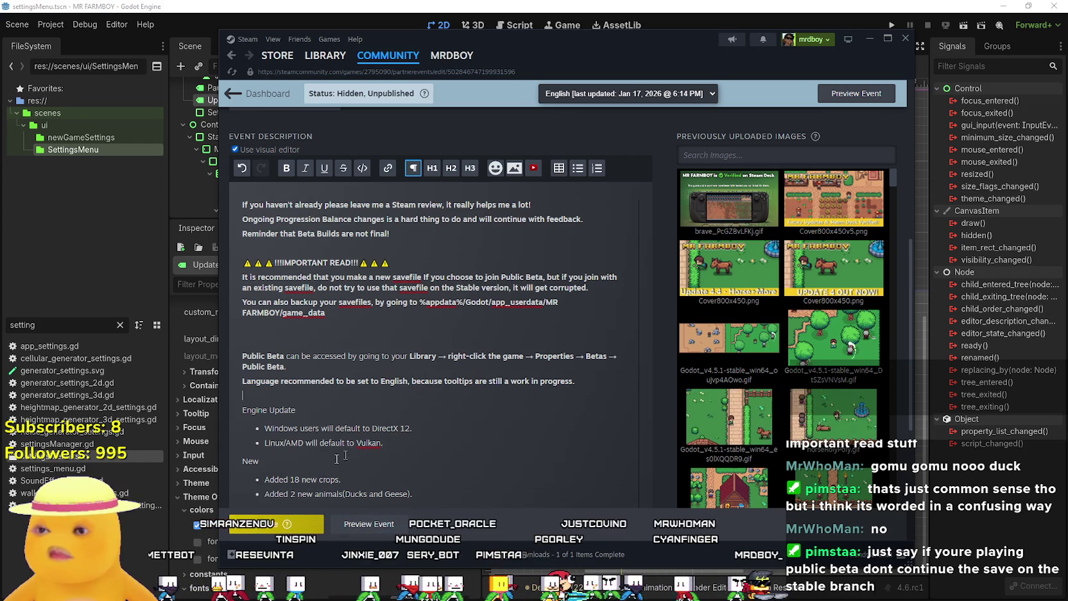
# Save the updated Public Beta event description and review it
pyautogui.click(267, 525)
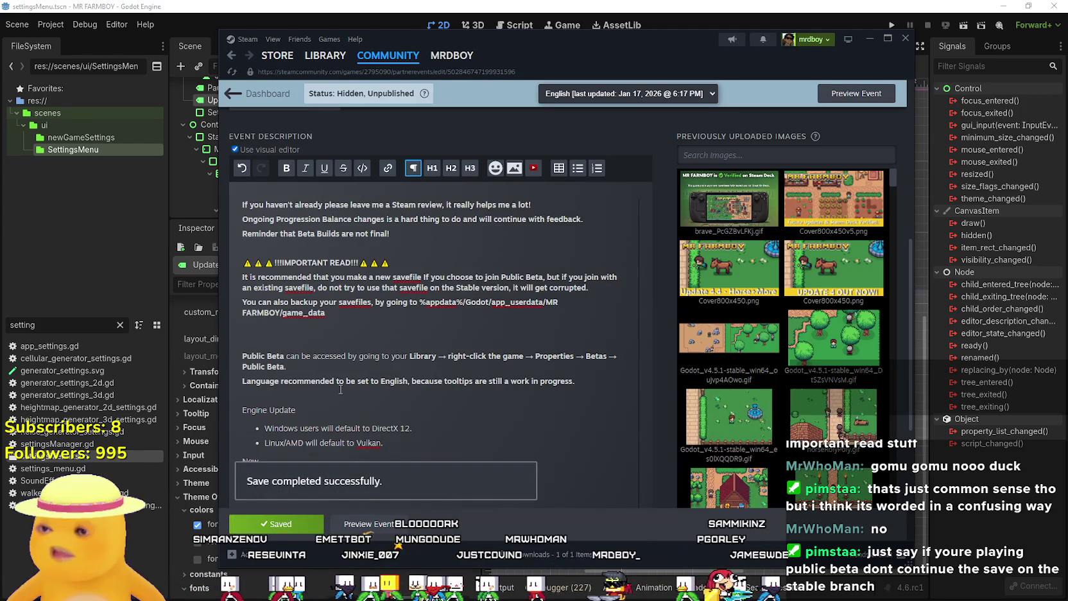
pyautogui.scroll(-3, 343, 390)
pyautogui.scroll(-1, 344, 387)
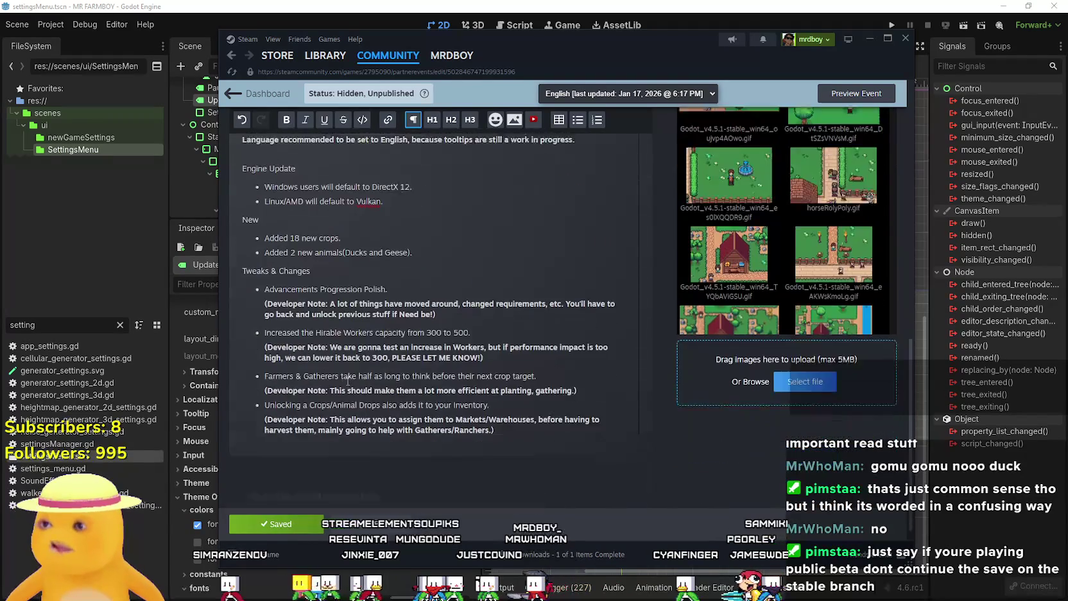
pyautogui.scroll(4, 346, 384)
pyautogui.scroll(2, 348, 381)
pyautogui.scroll(-5, 349, 382)
pyautogui.scroll(5, 348, 382)
pyautogui.scroll(4, 348, 382)
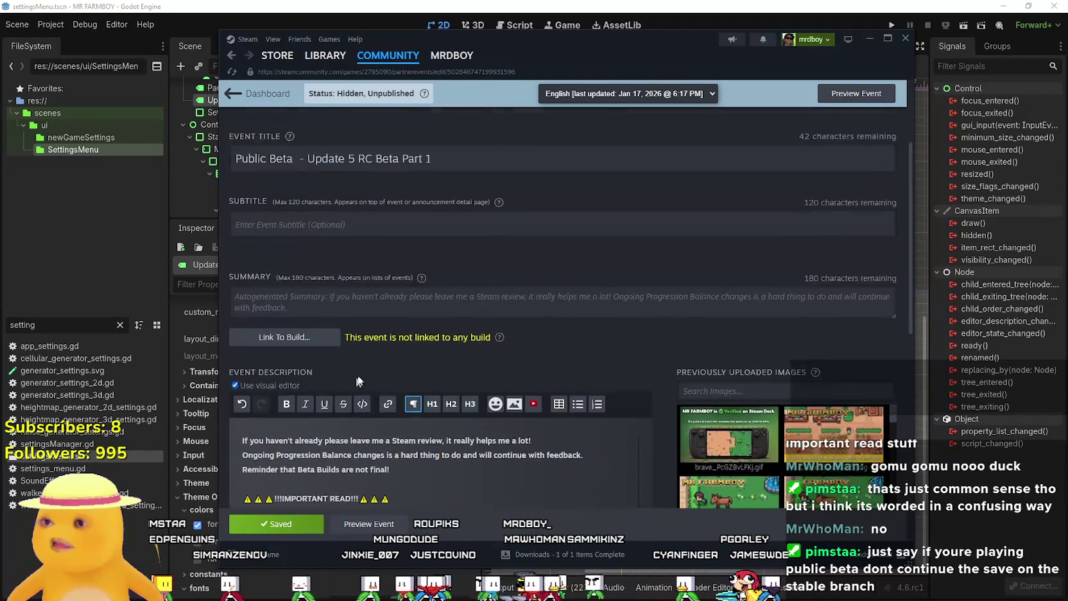
# Show the debugger's Monitors panel and clear the FileSystem filter
pyautogui.hotkey('alt', 'Tab')
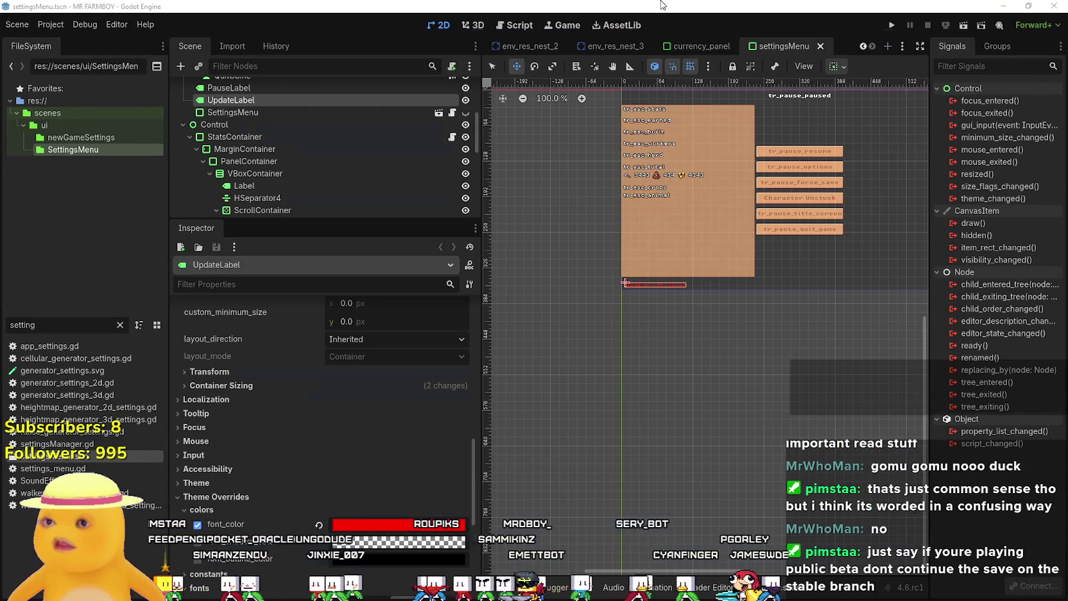
pyautogui.click(546, 587)
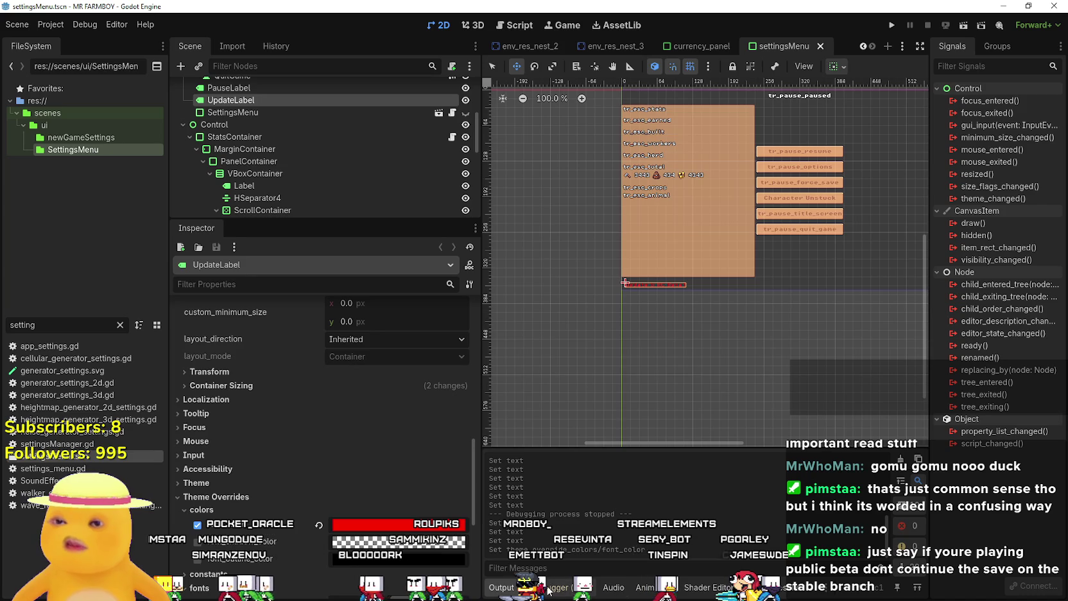
pyautogui.click(810, 361)
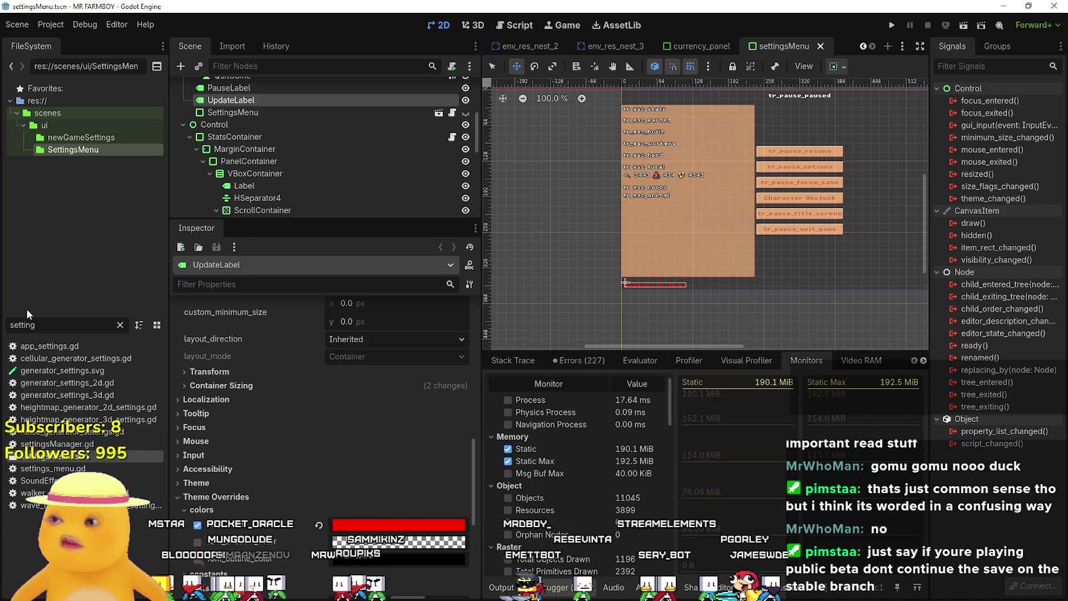
pyautogui.click(120, 325)
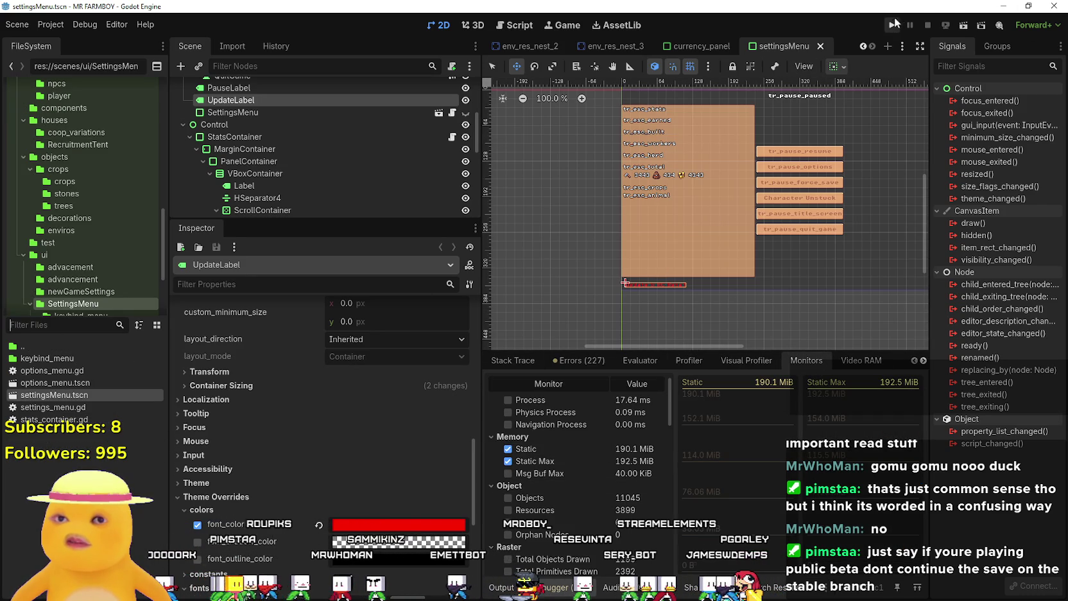
# Test-run the game twice, closing it each time, then focus the Filter Files box
pyautogui.press('F5')
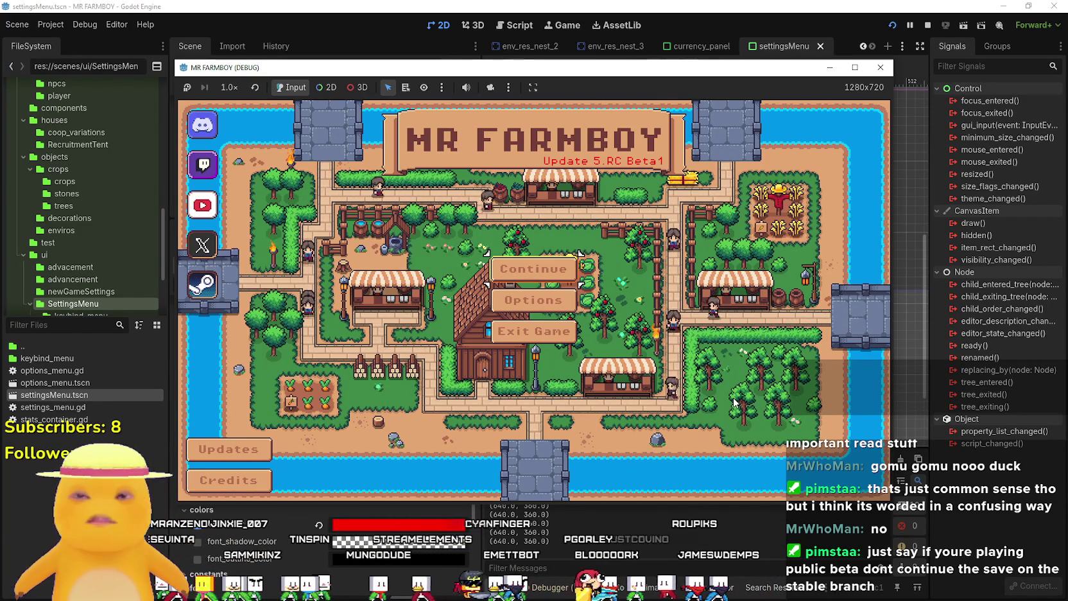
pyautogui.press('F8')
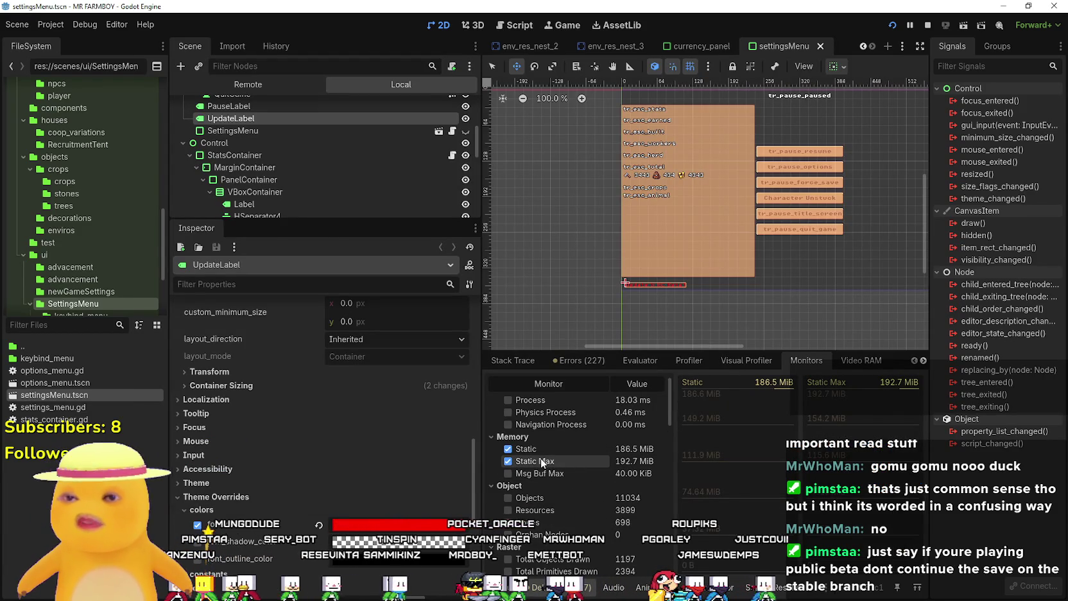
pyautogui.press('F5')
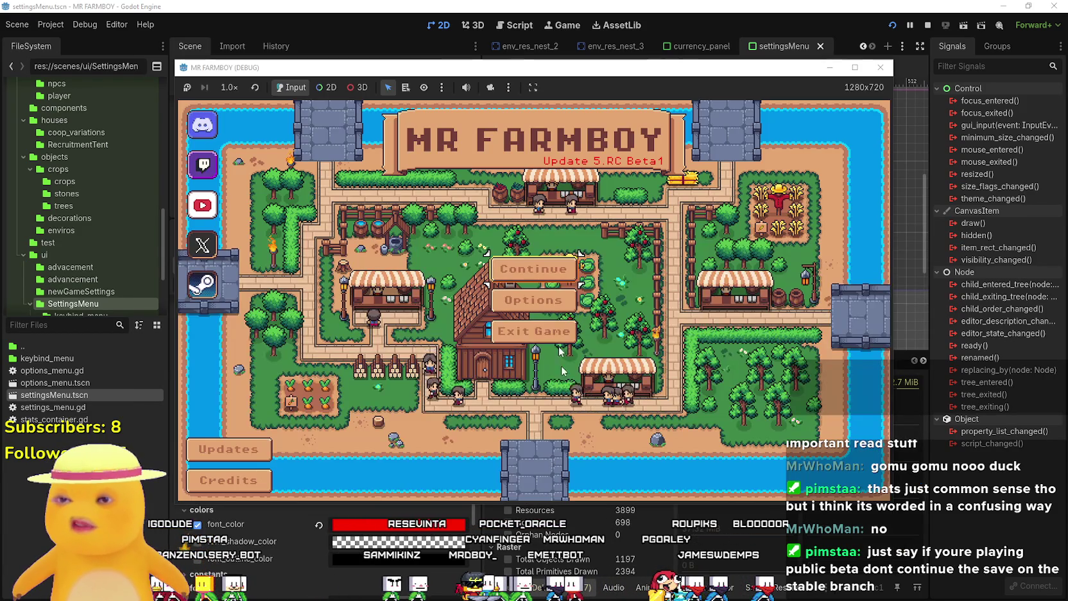
pyautogui.click(534, 331)
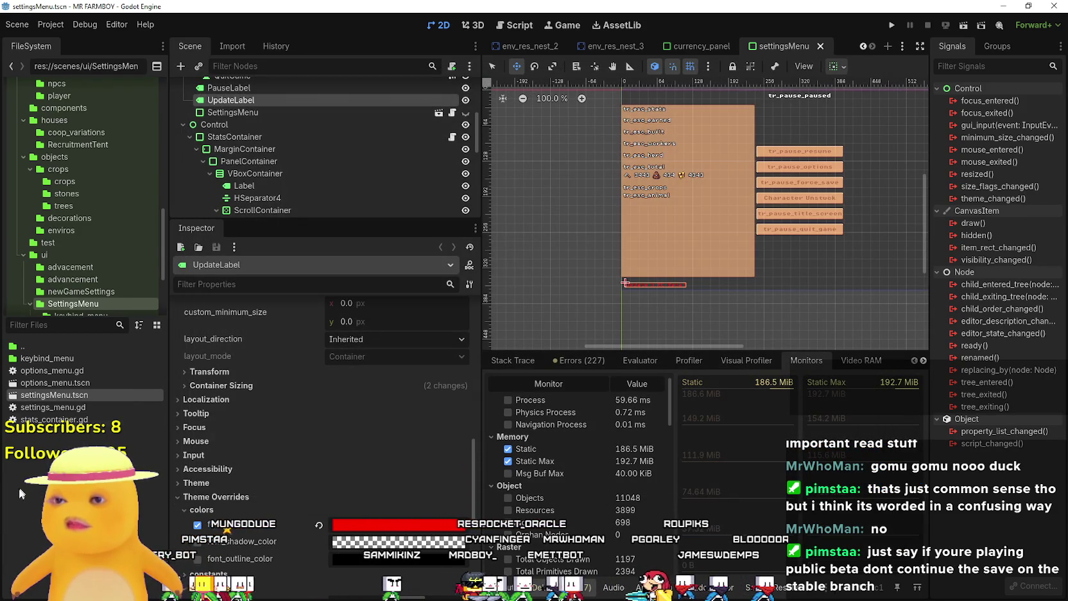
pyautogui.click(93, 325)
# Filter for 'prelo', open preloader_manager.tscn, select the ResourcePreloader and enlarge its resource list
pyautogui.write('prelo')
pyautogui.doubleClick(68, 346)
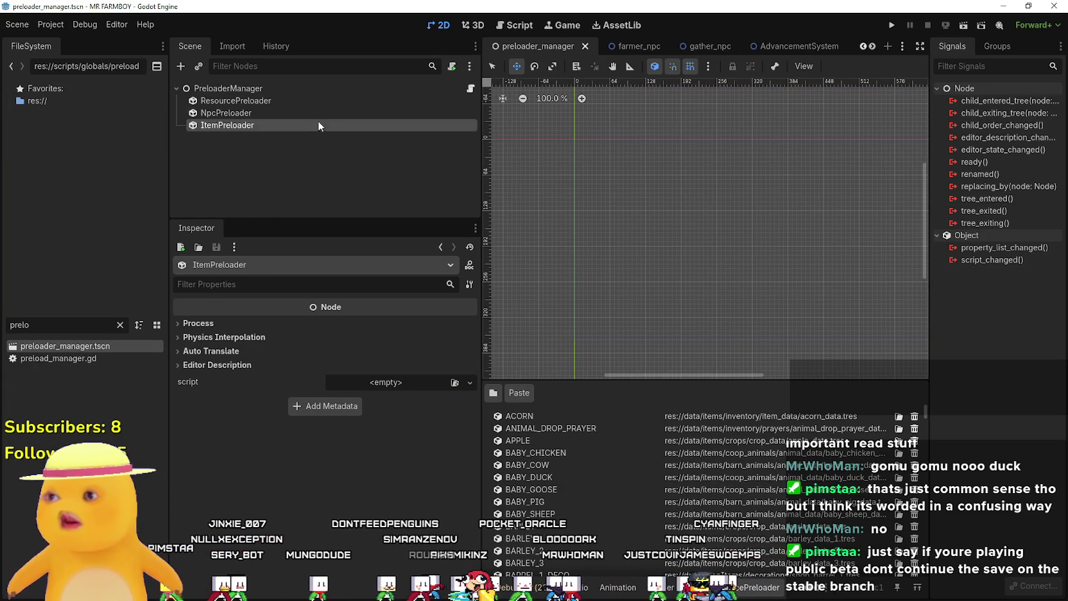
pyautogui.click(327, 101)
pyautogui.moveTo(593, 378); pyautogui.dragTo(593, 199)
pyautogui.scroll(-2, 611, 451)
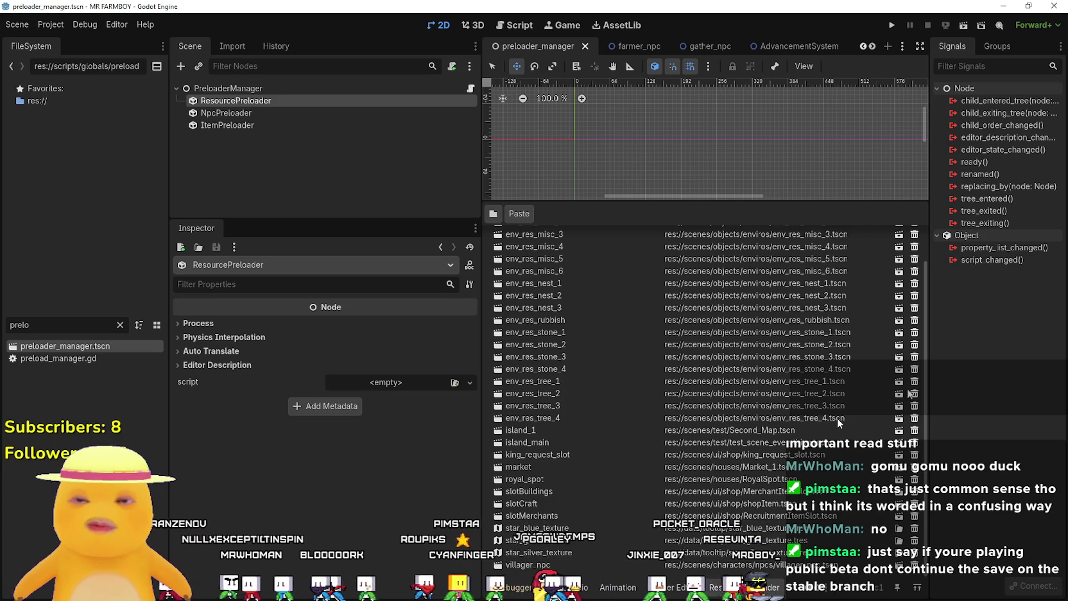
# Snip the resource rows, delete the island_1 entry, and run the project
pyautogui.press('super+shift+s')
pyautogui.moveTo(473, 412); pyautogui.dragTo(956, 466)
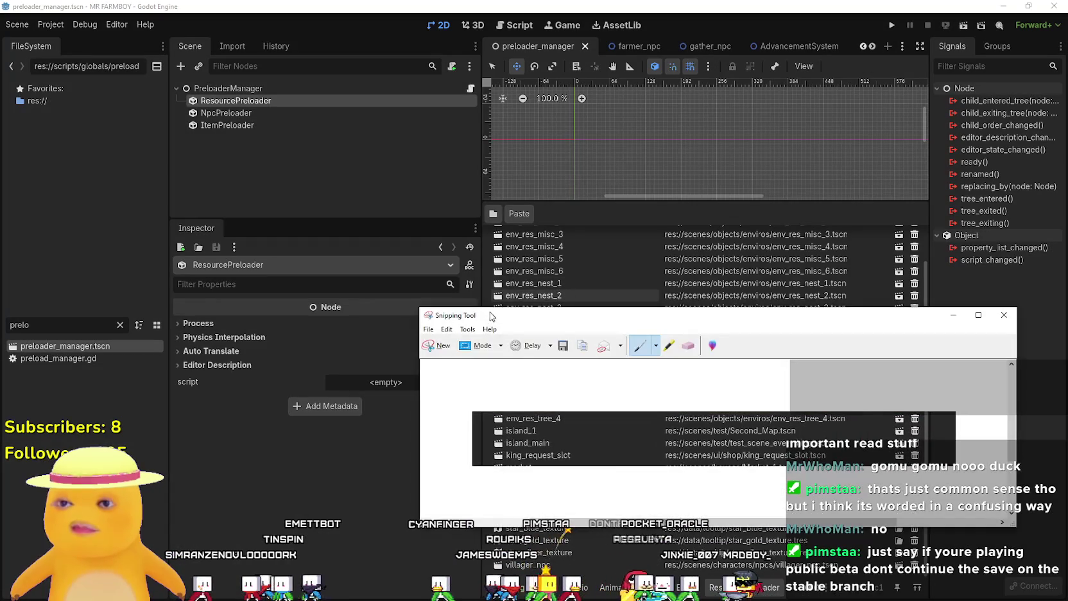
pyautogui.click(492, 302)
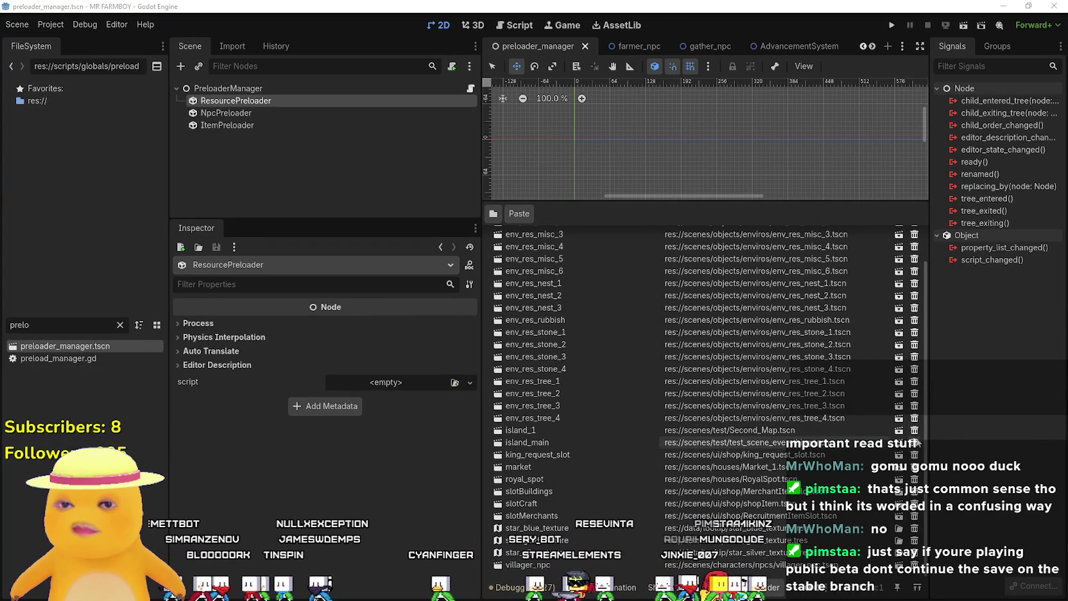
pyautogui.click(914, 430)
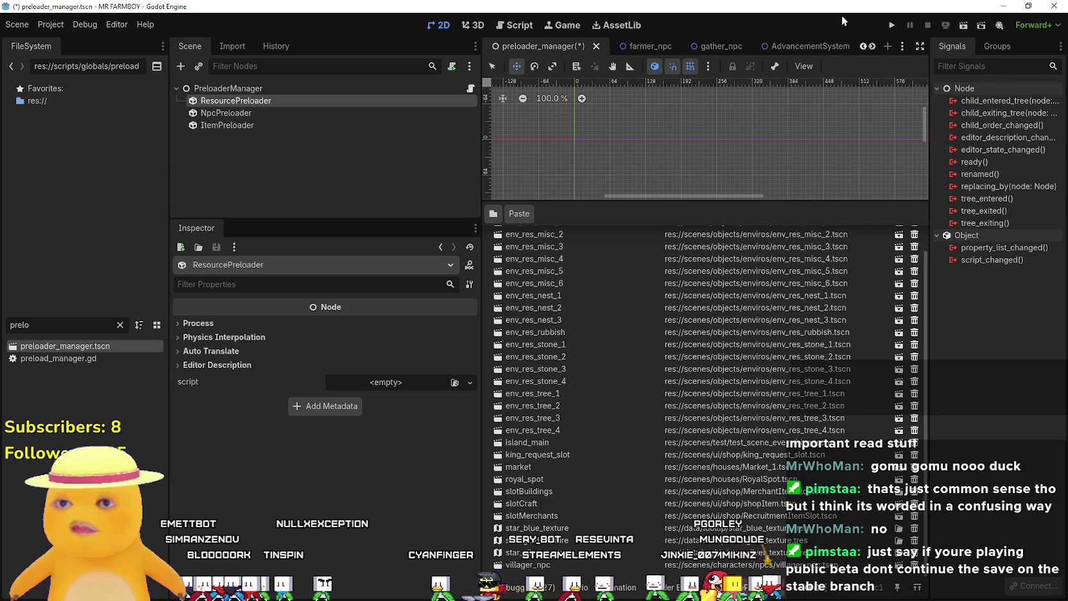
pyautogui.click(892, 26)
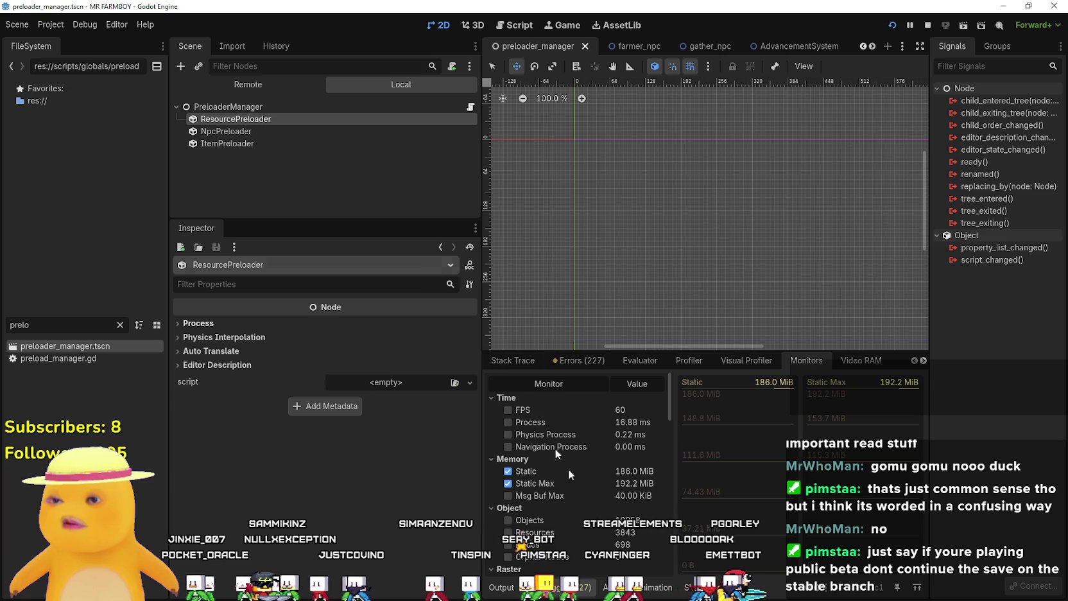
# Restore island_1 pointing to Second_Map.tscn, save preloader_manager.tscn, and stop the game
pyautogui.moveTo(489, 353); pyautogui.dragTo(565, 463)
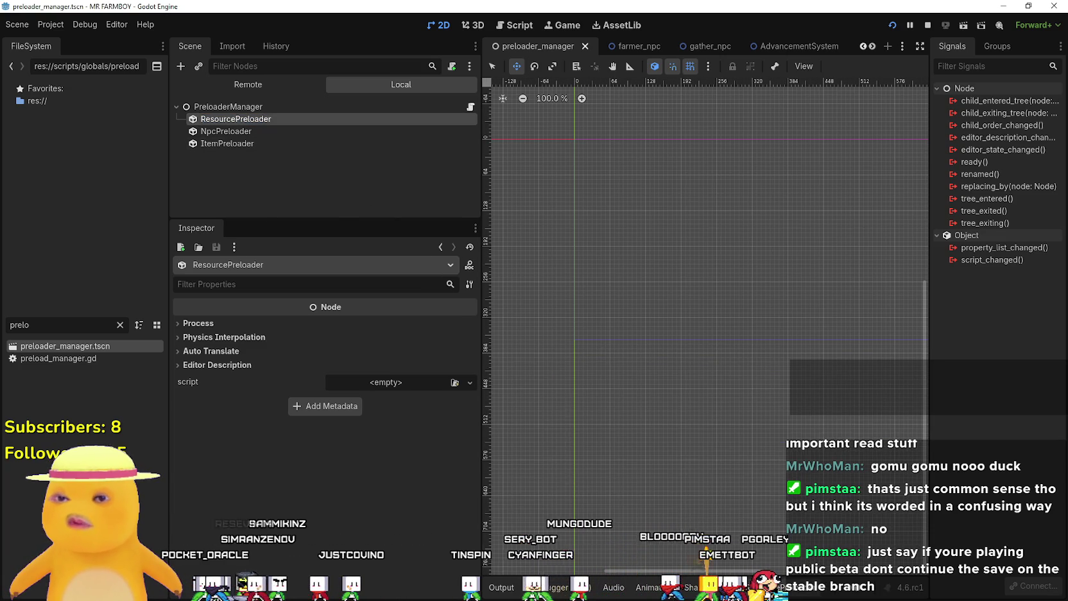
pyautogui.click(714, 587)
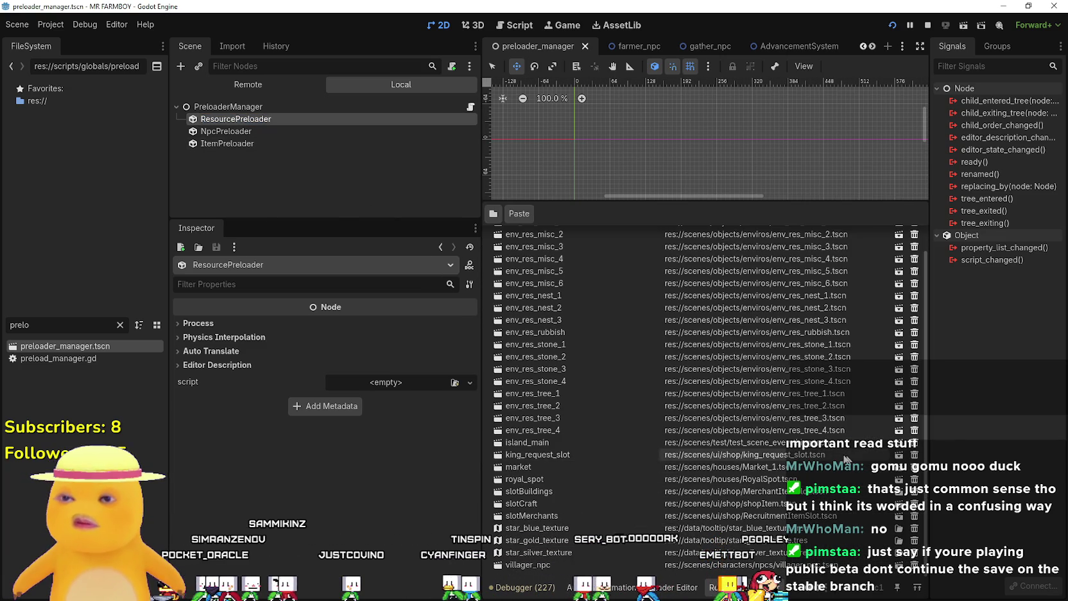
pyautogui.click(519, 213)
pyautogui.hotkey('ctrl', 's')
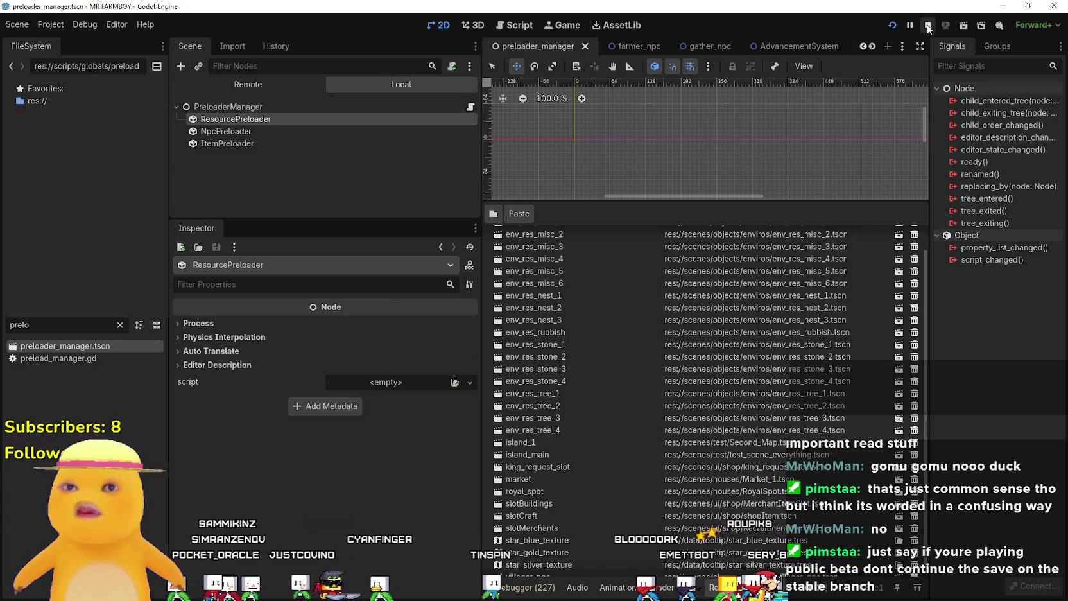
pyautogui.click(928, 27)
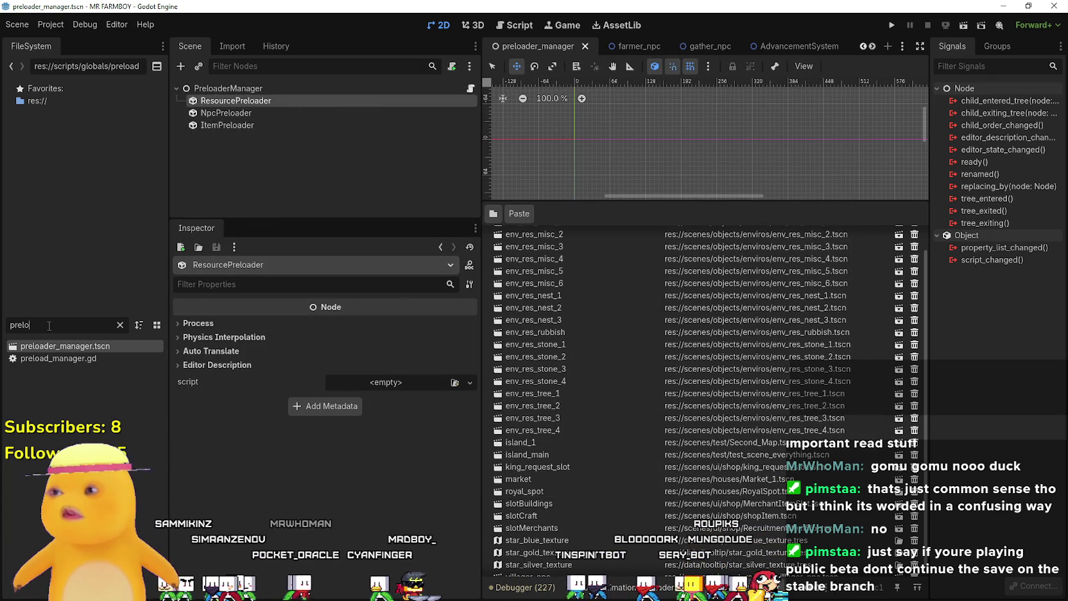
# Filter files for 'main_m' and open main_menu.tscn
pyautogui.hotkey('ctrl', 'a')
pyautogui.write('main')
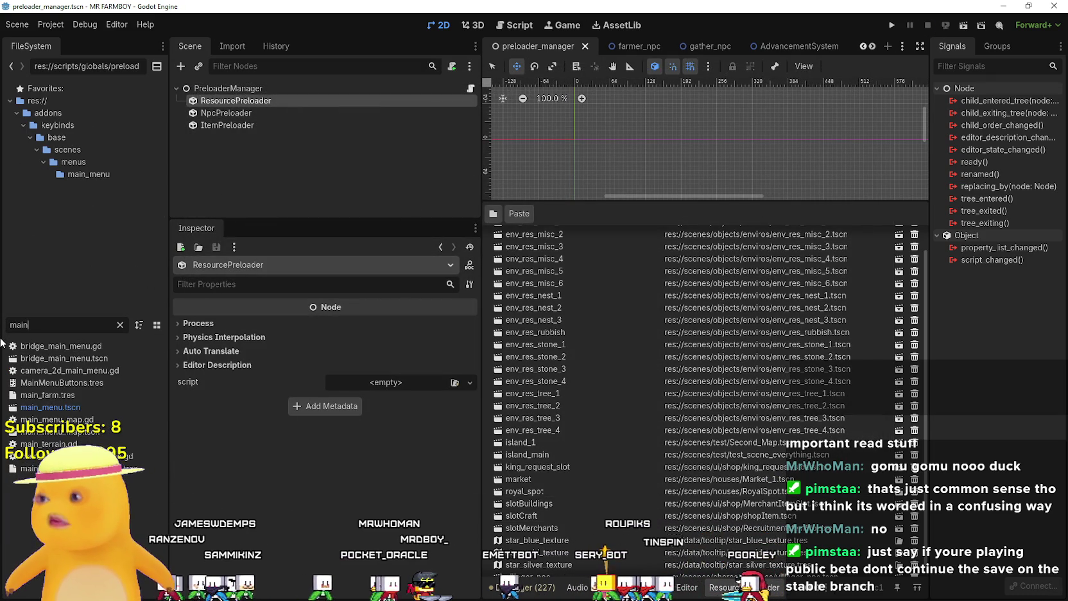
pyautogui.write('_m')
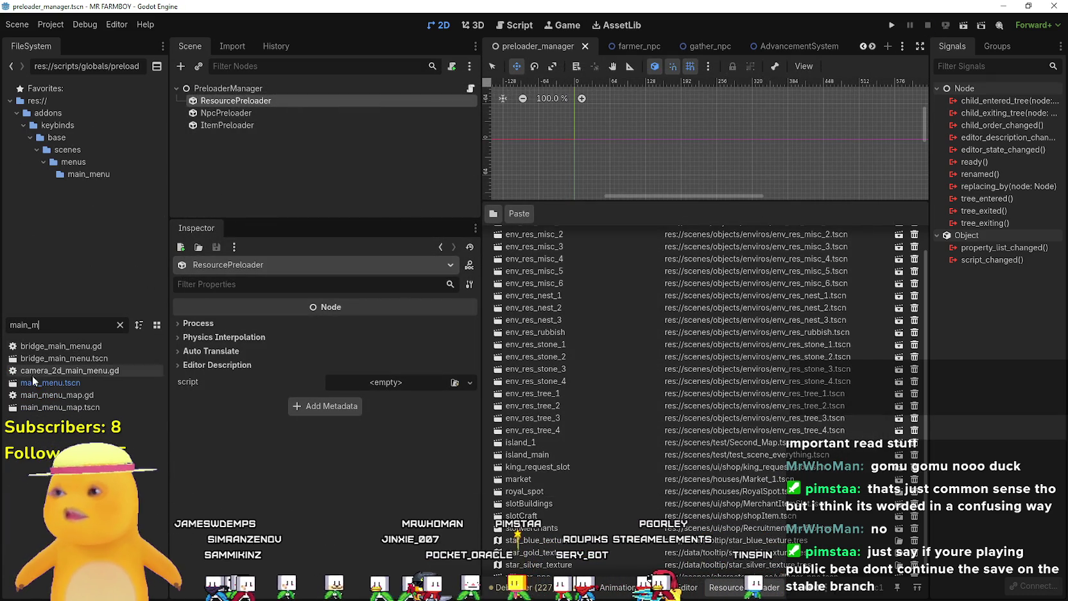
pyautogui.doubleClick(30, 382)
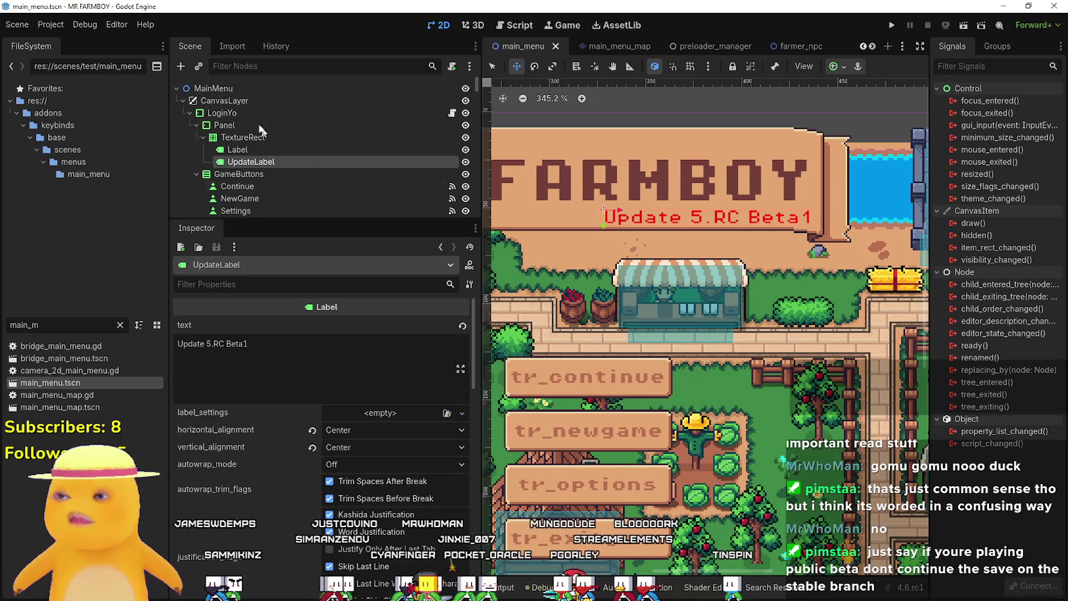
pyautogui.scroll(-3, 375, 163)
pyautogui.moveTo(477, 92); pyautogui.dragTo(476, 213)
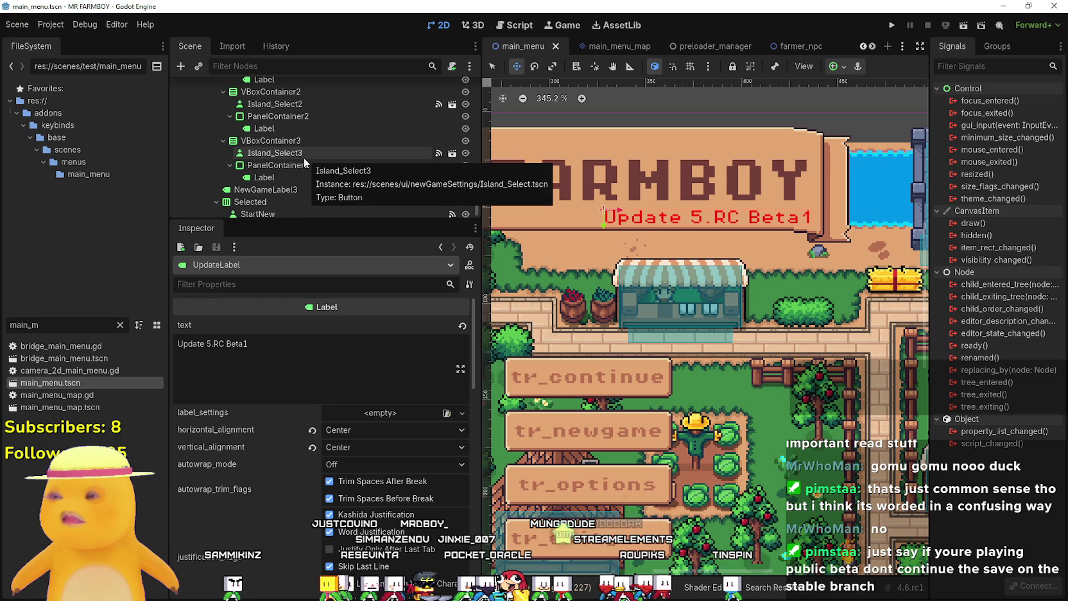
# Hide VBoxContainer3 and VBoxContainer2, save main_menu.tscn, and run the game
pyautogui.click(308, 141)
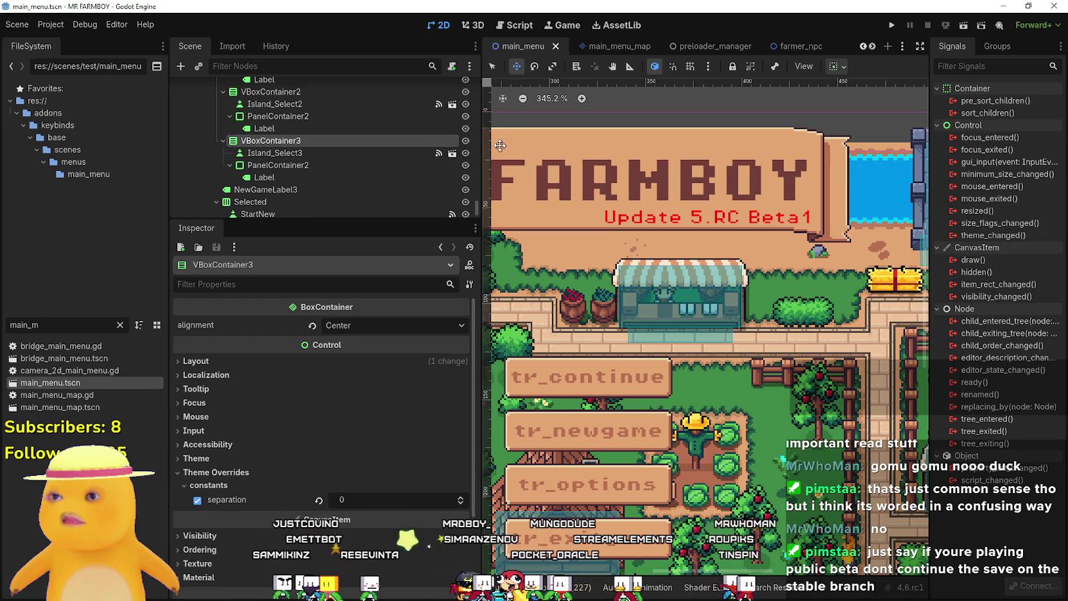
pyautogui.click(466, 140)
pyautogui.scroll(1, 379, 138)
pyautogui.click(466, 108)
pyautogui.scroll(3, 341, 192)
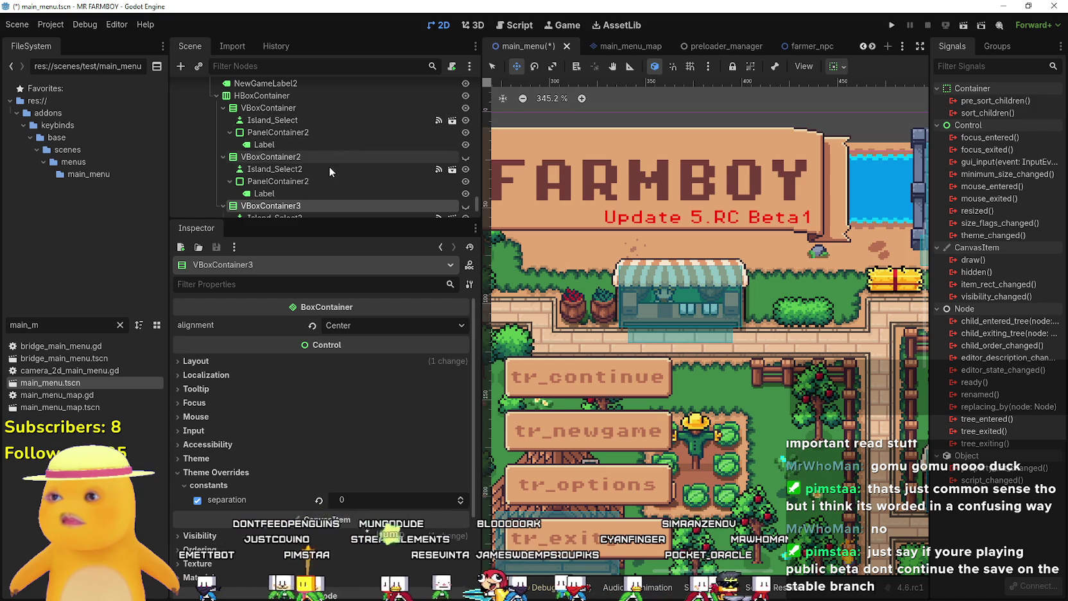
pyautogui.hotkey('ctrl', 's')
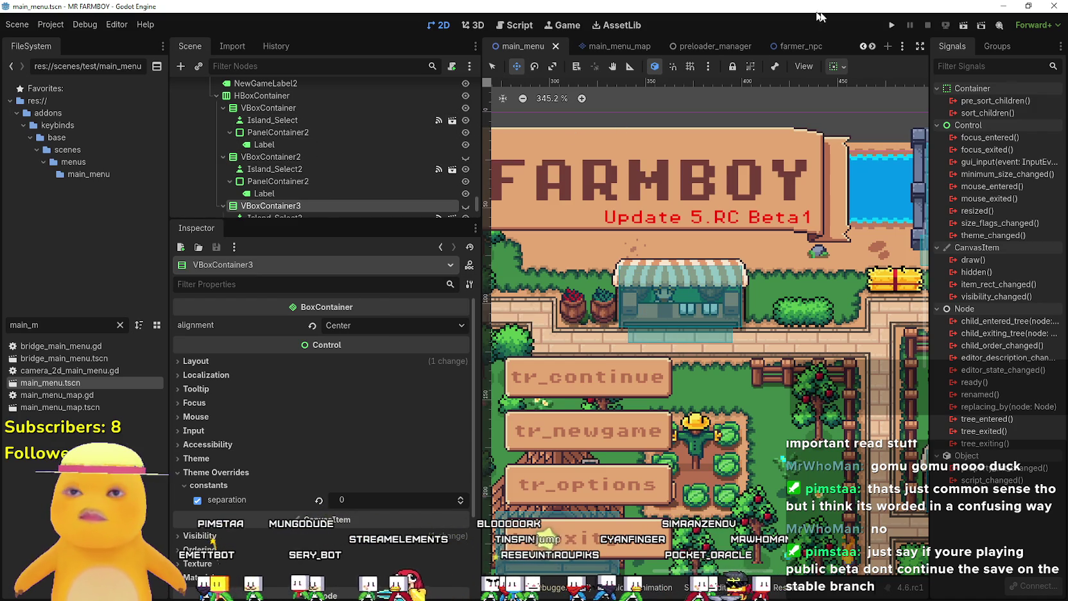
pyautogui.click(894, 27)
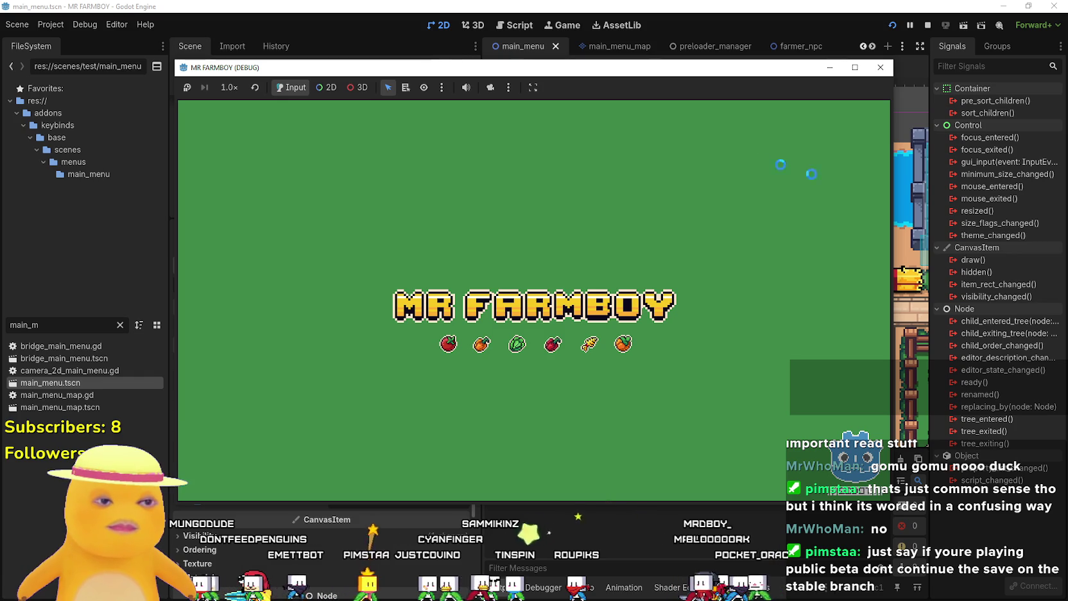
# Create a Balanced Economy save on King's Task in a maximized game window and begin farming
pyautogui.click(881, 66)
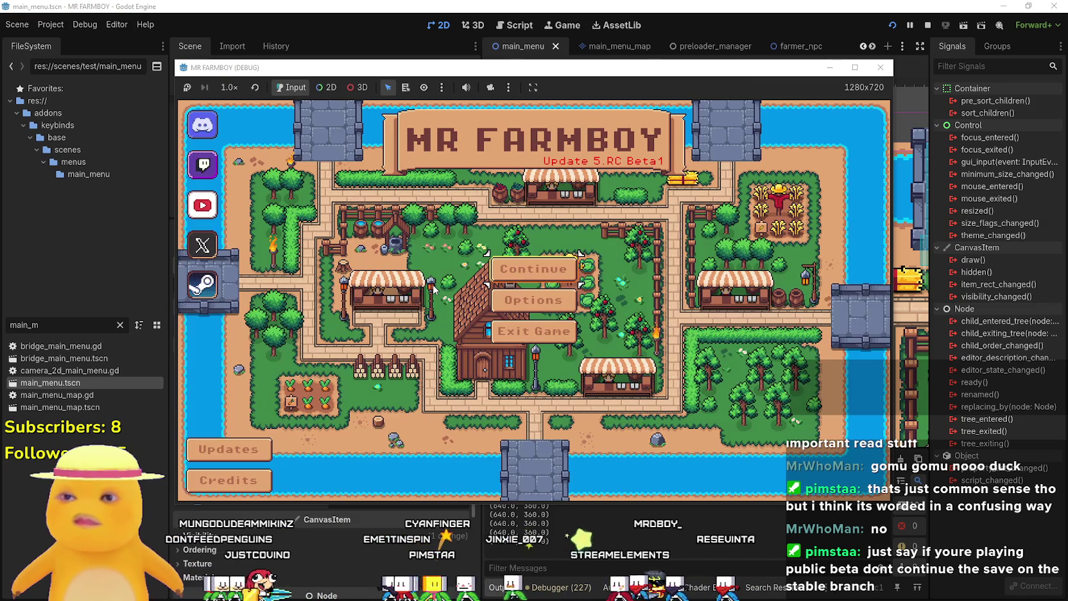
pyautogui.click(524, 268)
pyautogui.click(533, 374)
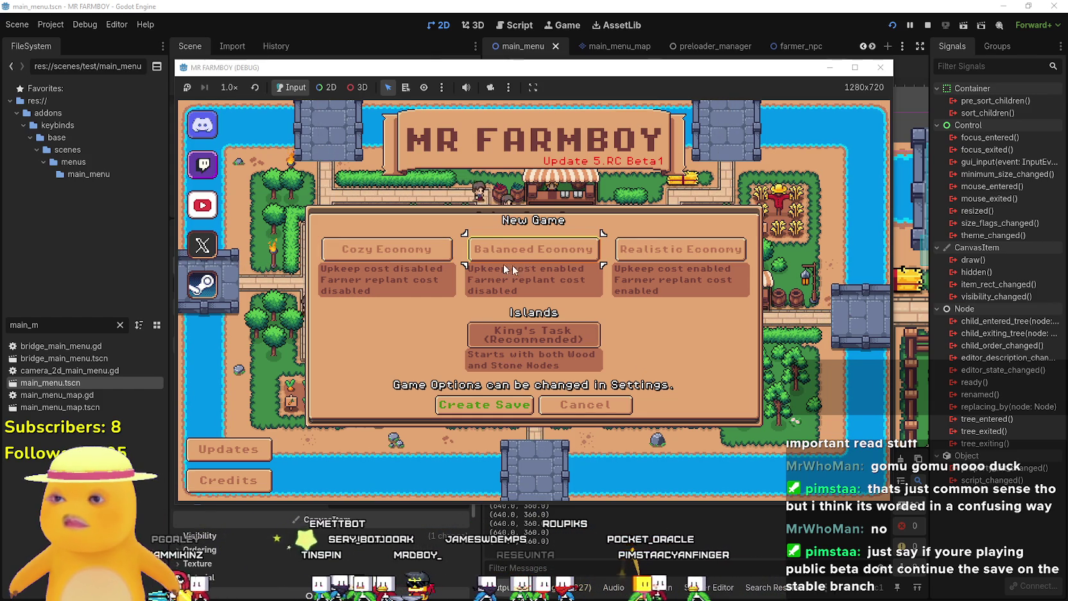
pyautogui.click(531, 257)
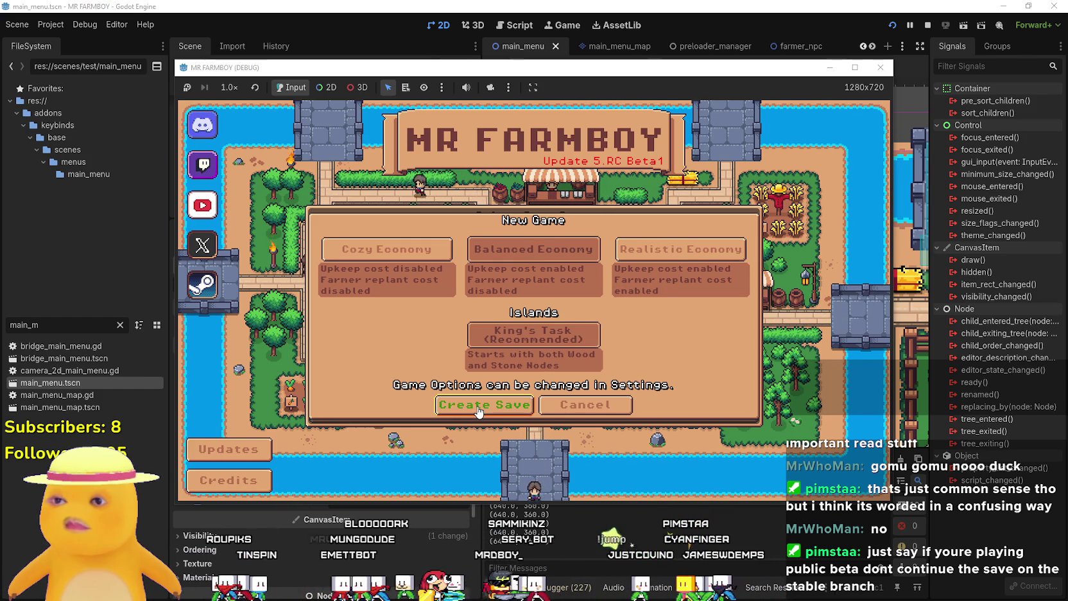
pyautogui.click(855, 67)
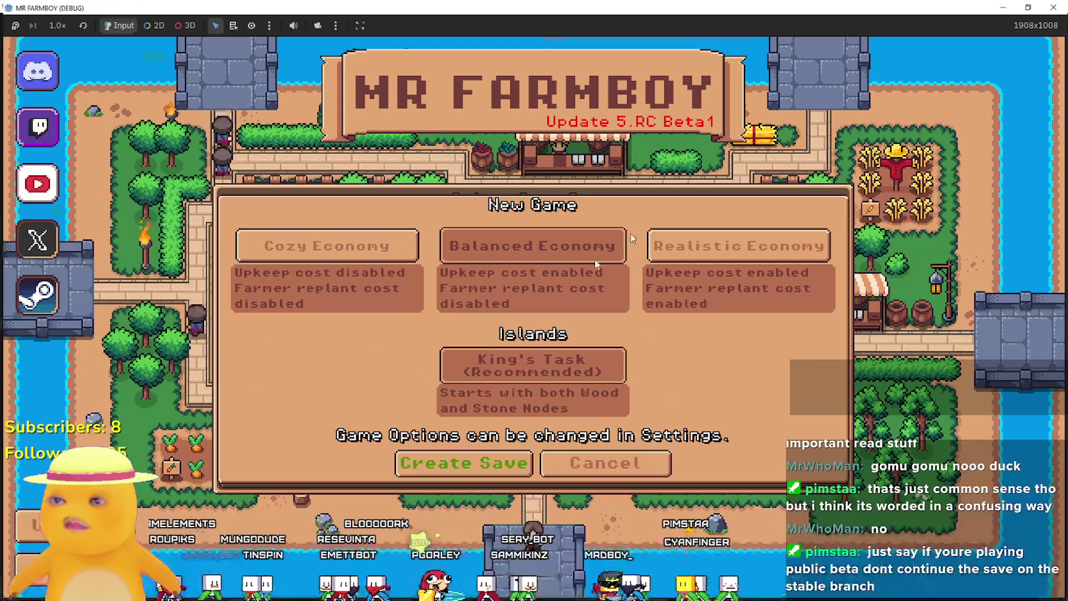
pyautogui.click(443, 469)
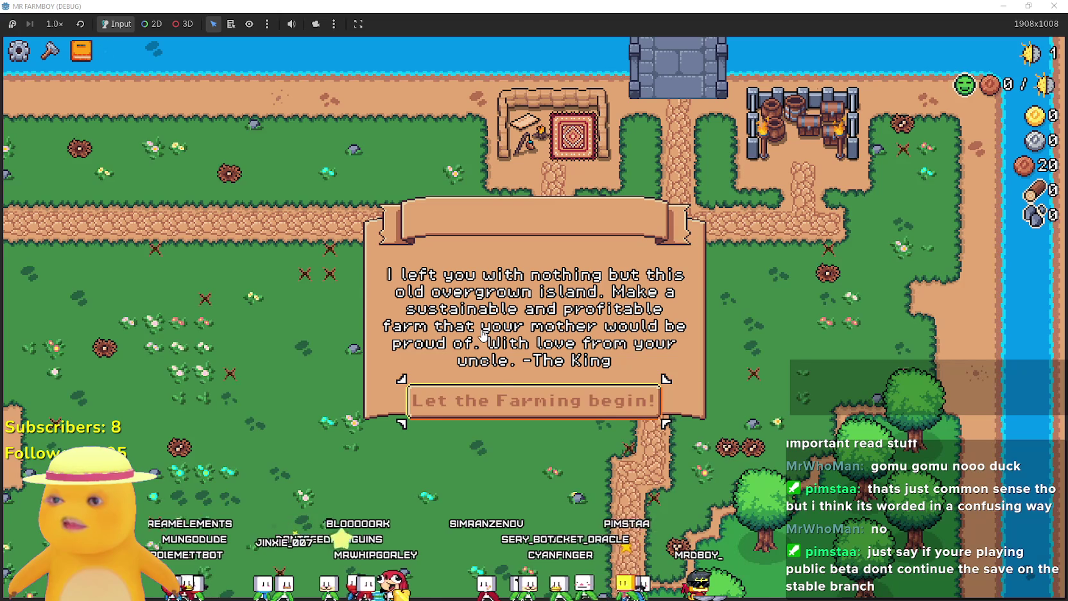
pyautogui.click(522, 408)
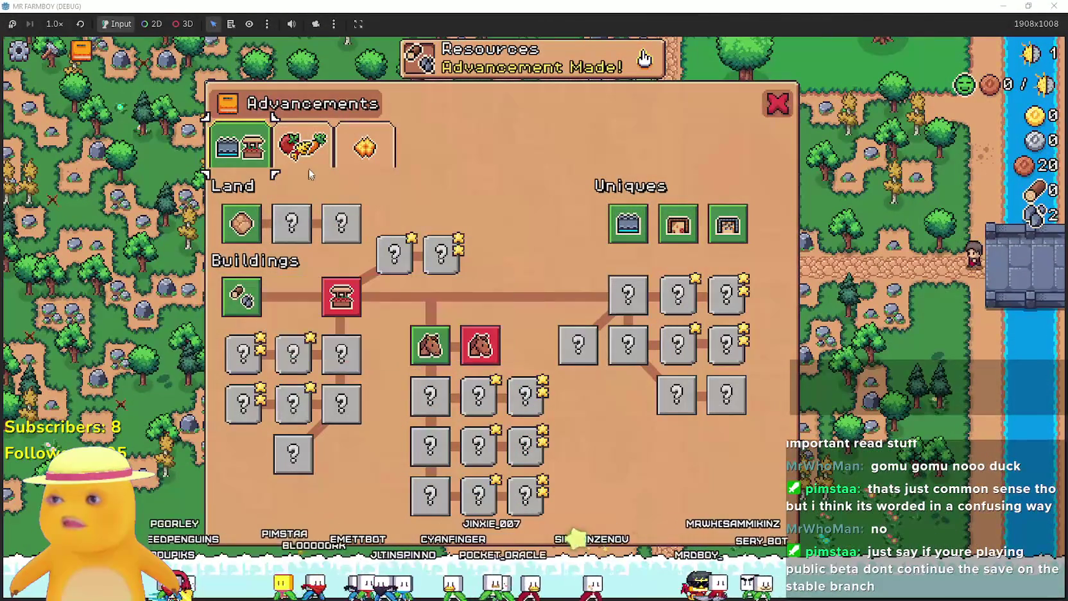
# Cycle the Advancements categories, open the Horse Stable, and view Land and Buildings advancements
pyautogui.press('e')
pyautogui.press('e')
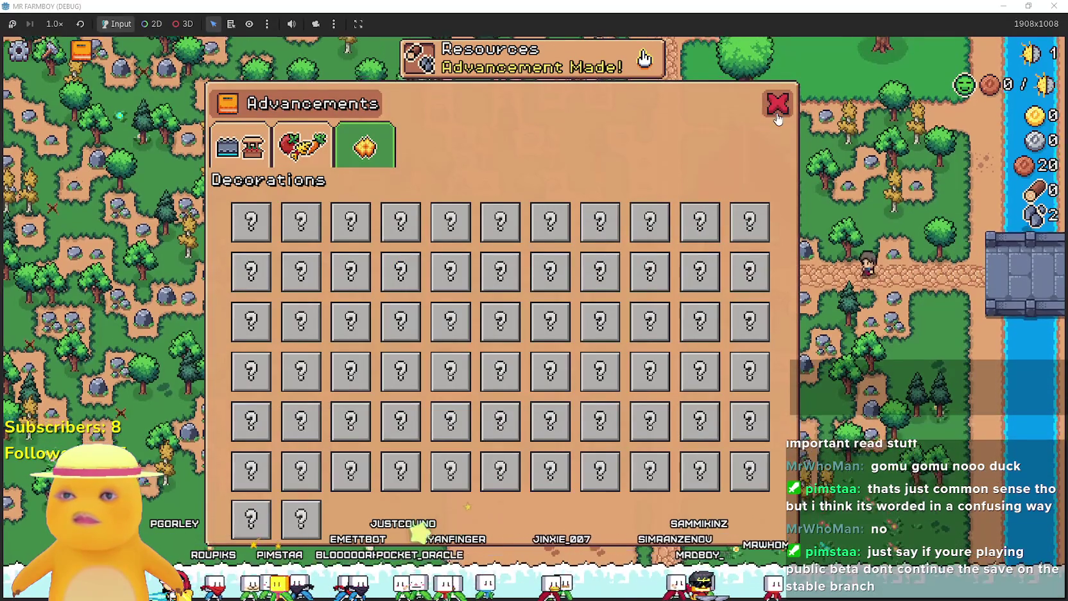
pyautogui.click(778, 102)
pyautogui.click(699, 339)
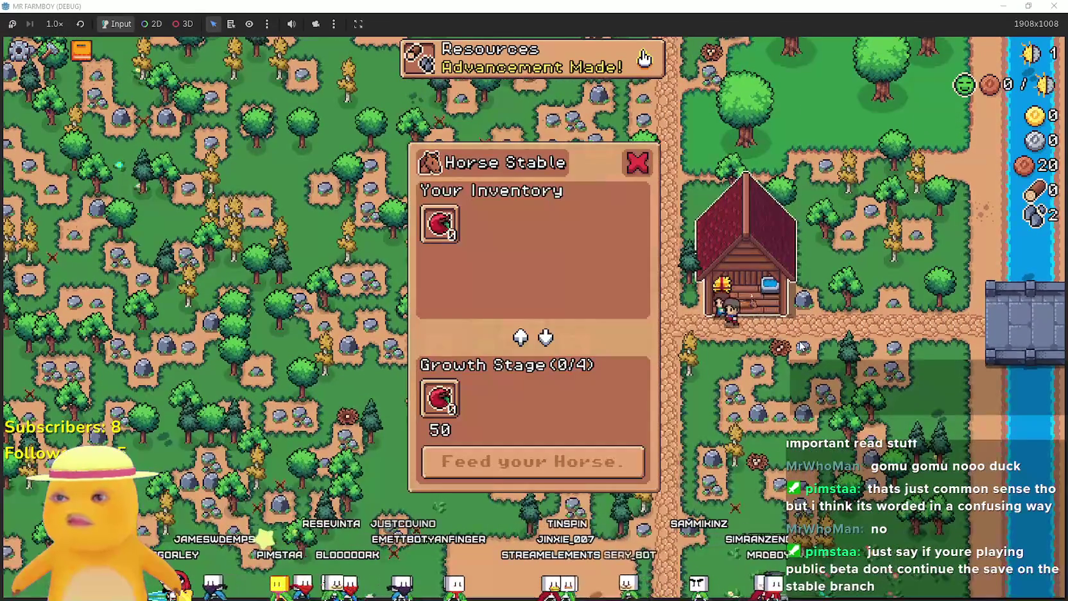
pyautogui.press('Tab')
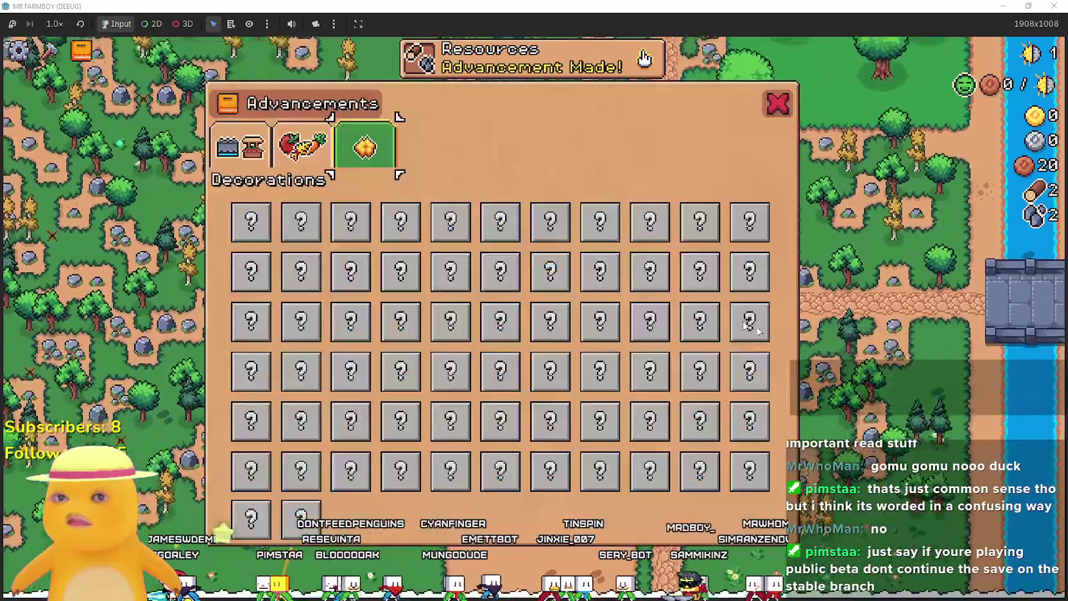
pyautogui.press('e')
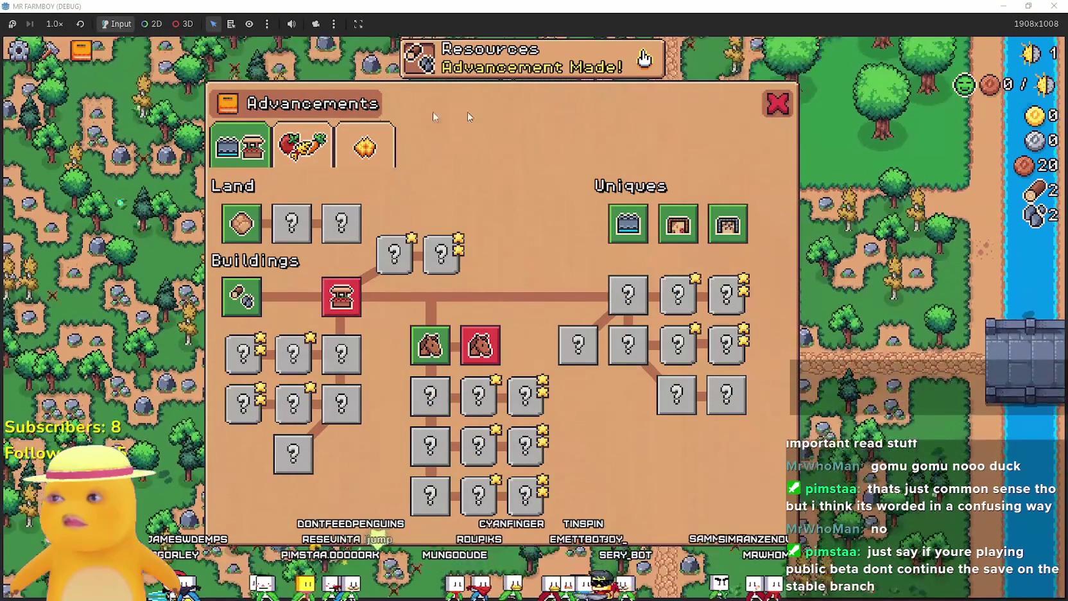
pyautogui.press('Escape')
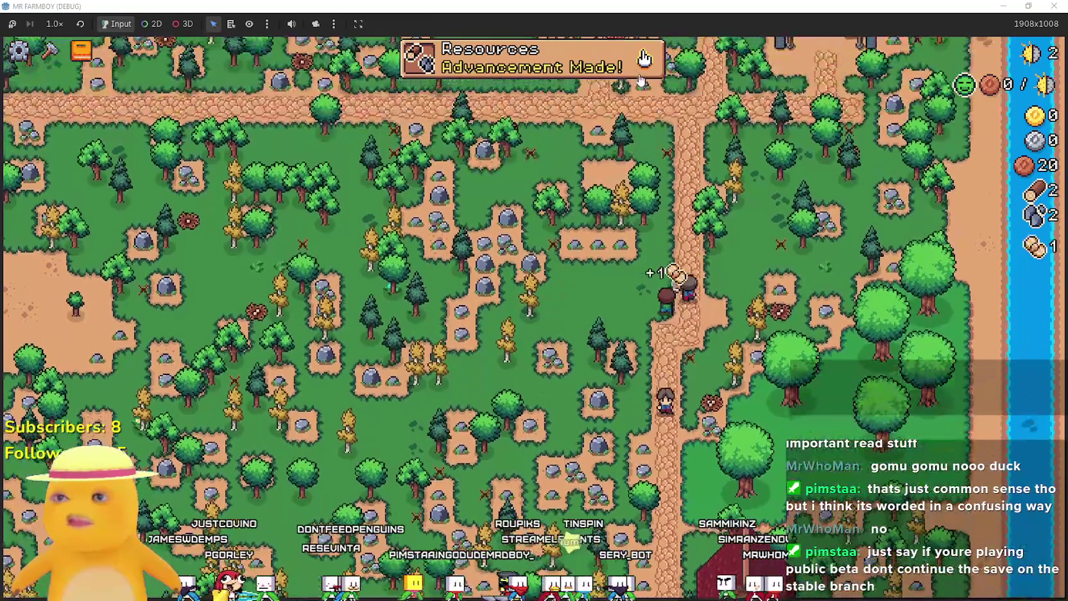
# View the Crops, Land and Trees advancements, then restore the game to a 1280x720 window
pyautogui.click(644, 58)
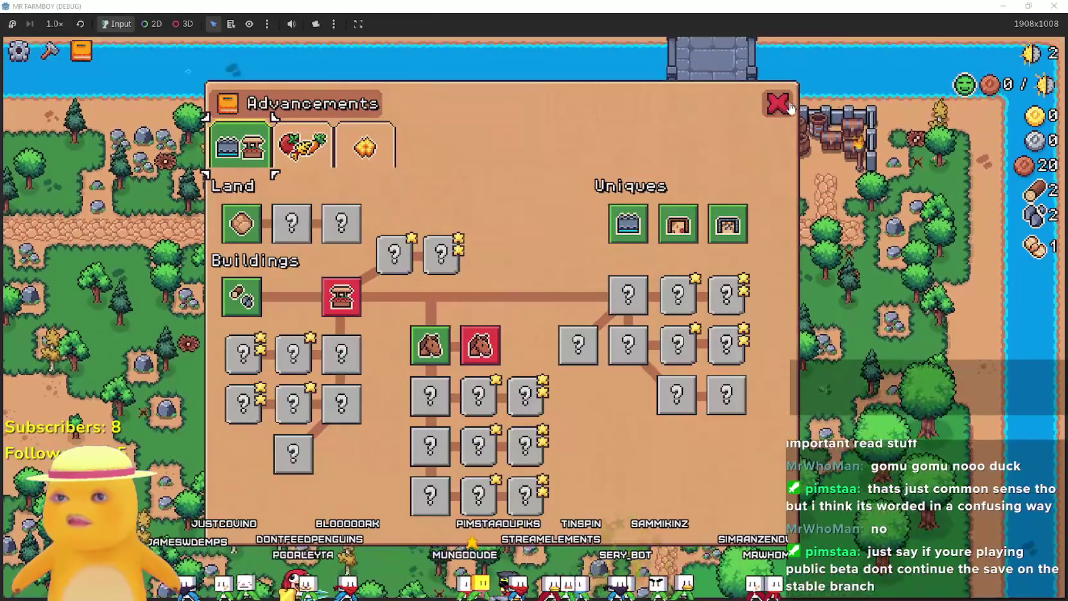
pyautogui.press('Escape')
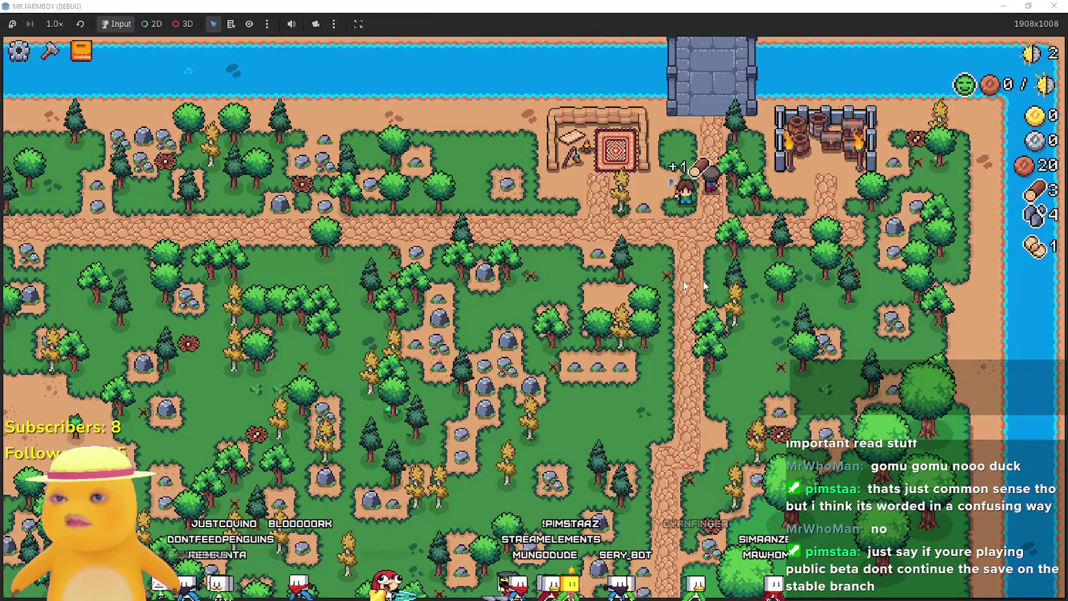
pyautogui.press('Tab')
pyautogui.press('e')
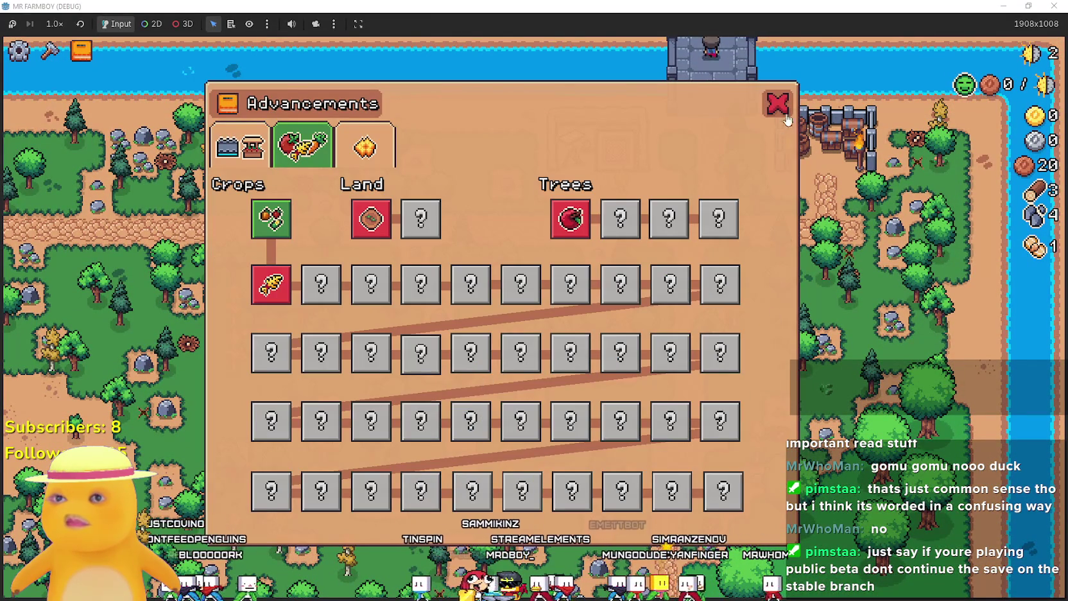
pyautogui.press('Escape')
pyautogui.scroll(-5, 664, 280)
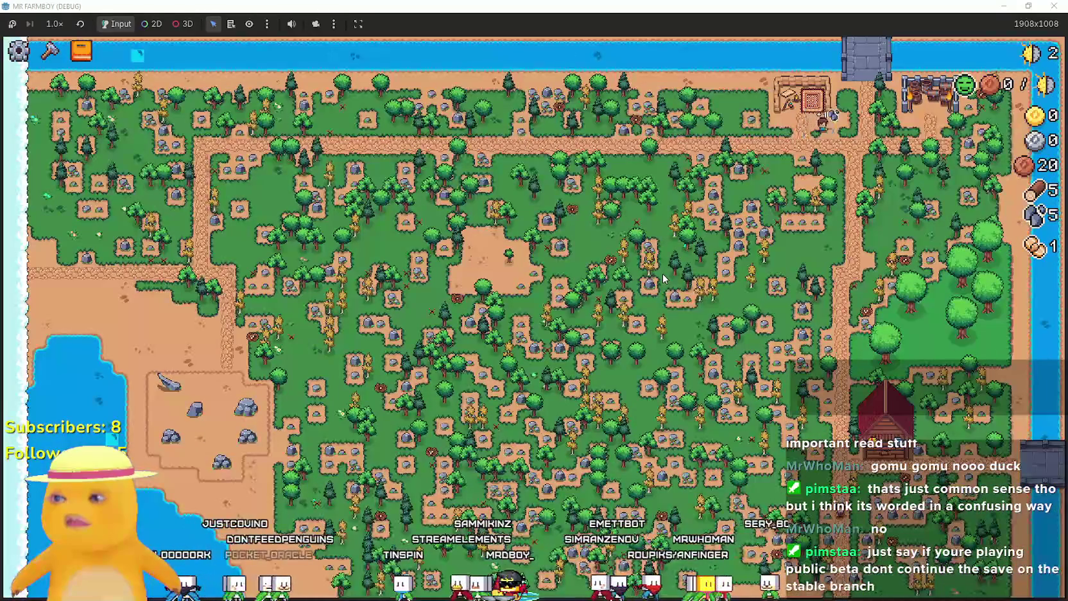
pyautogui.scroll(5, 665, 279)
pyautogui.moveTo(577, 5); pyautogui.dragTo(576, 51)
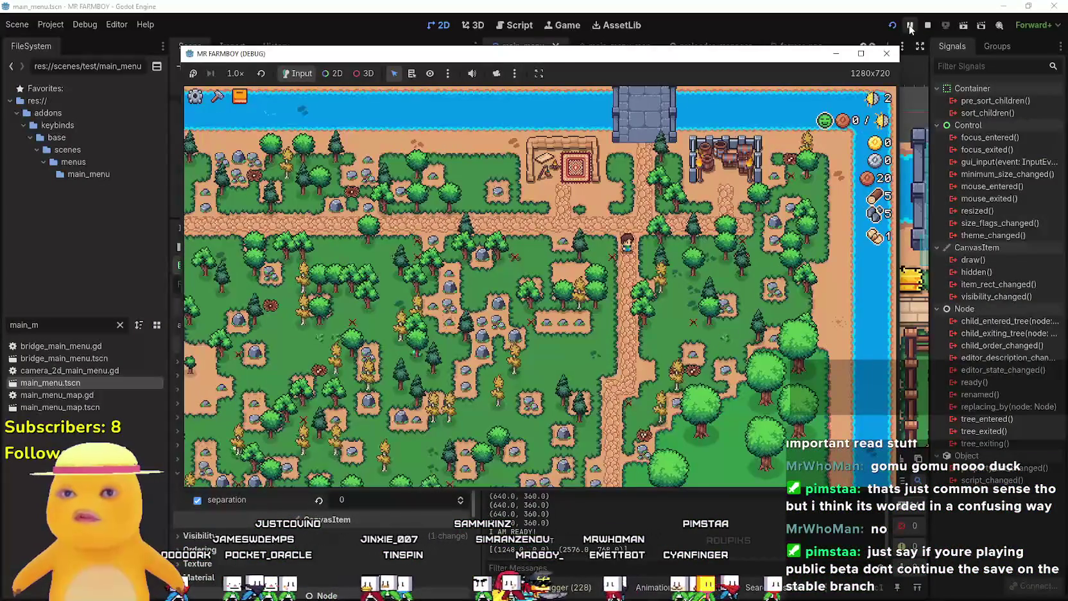
# Stop the game and open Tiles/terrainSet.png in Aseprite
pyautogui.click(928, 25)
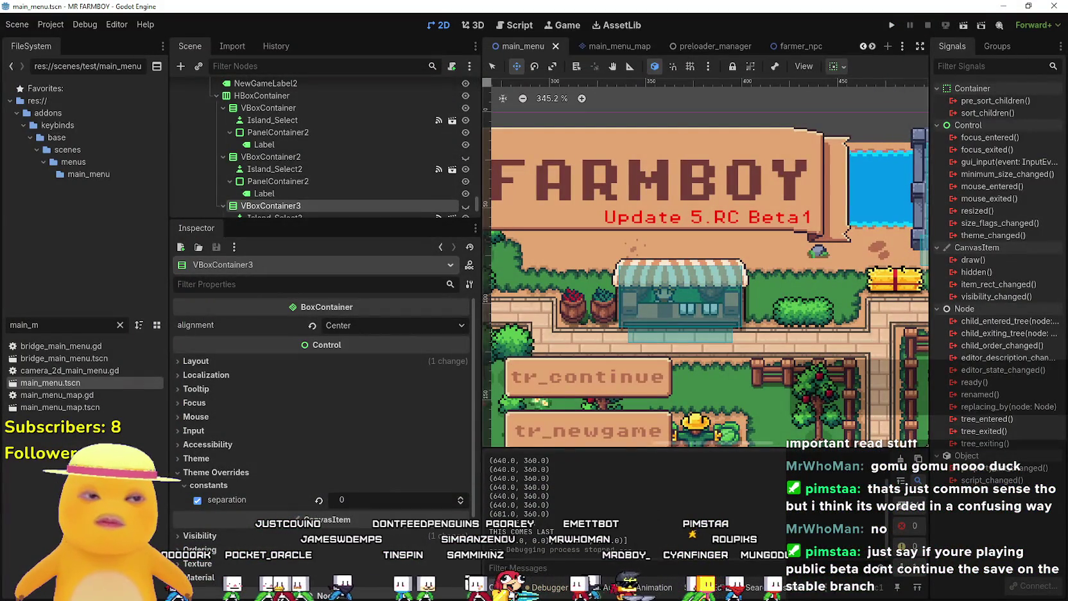
pyautogui.moveTo(1067, 51); pyautogui.dragTo(87, 51)
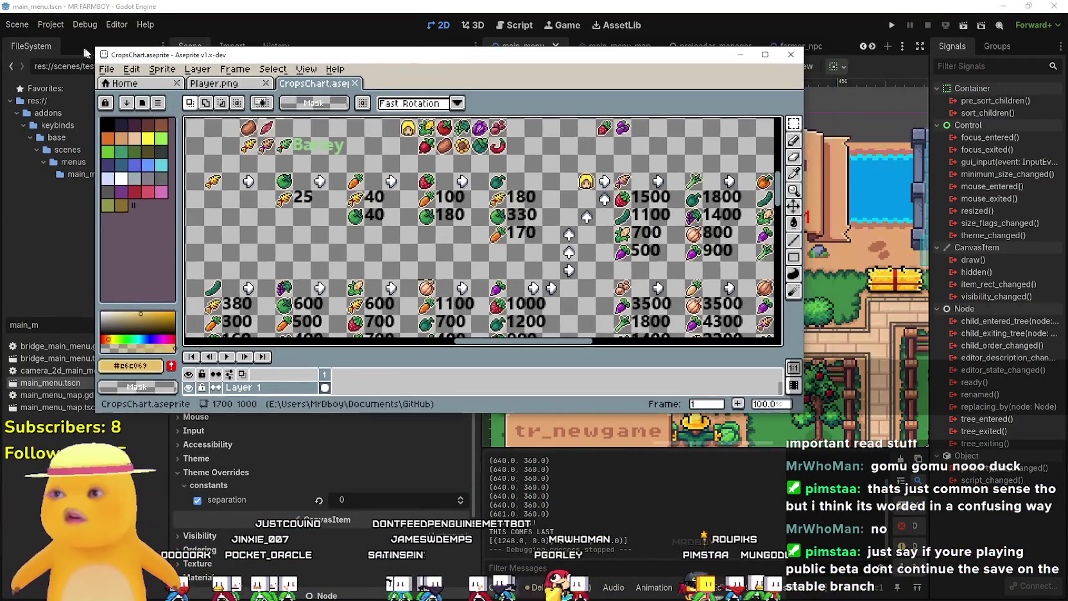
pyautogui.click(116, 77)
pyautogui.click(117, 90)
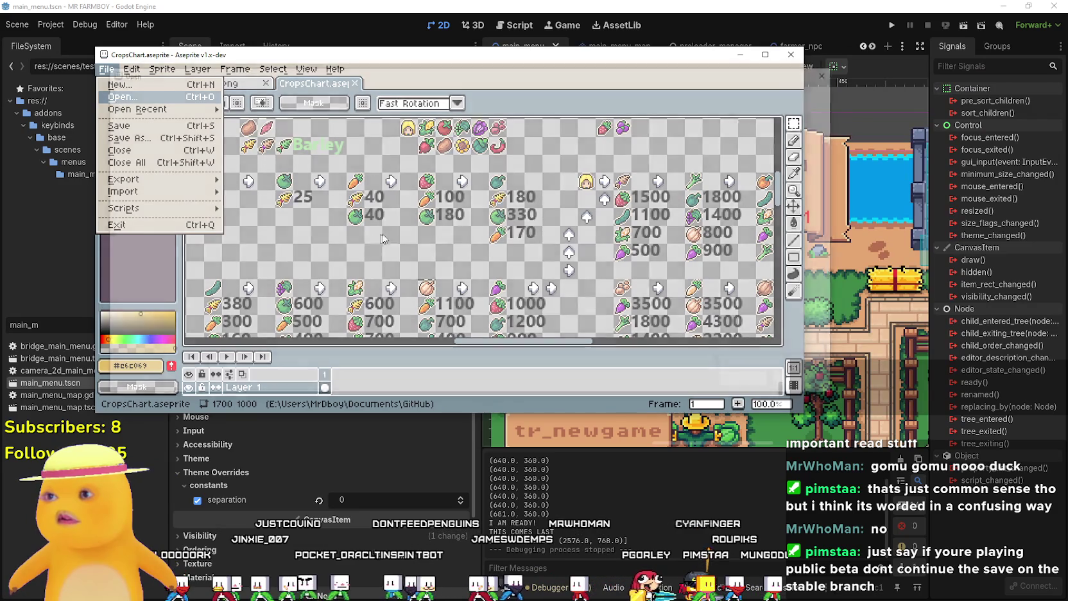
pyautogui.click(569, 90)
pyautogui.doubleClick(273, 161)
pyautogui.doubleClick(270, 144)
# Fill the selected water band with sampled #0095e9 blue and save terrainSet.png
pyautogui.scroll(-3, 453, 246)
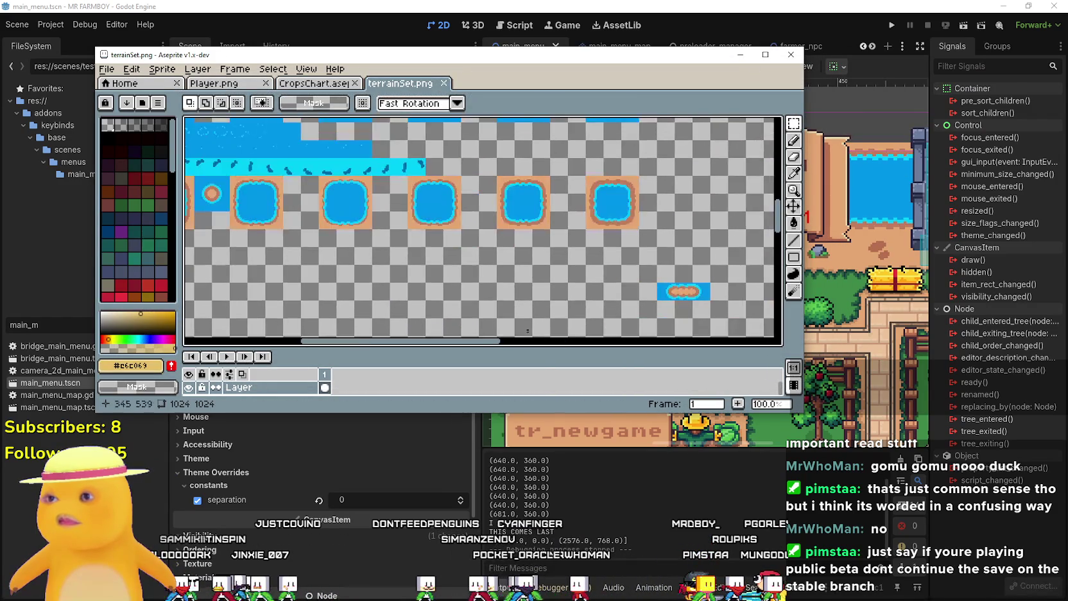
pyautogui.scroll(4, 335, 284)
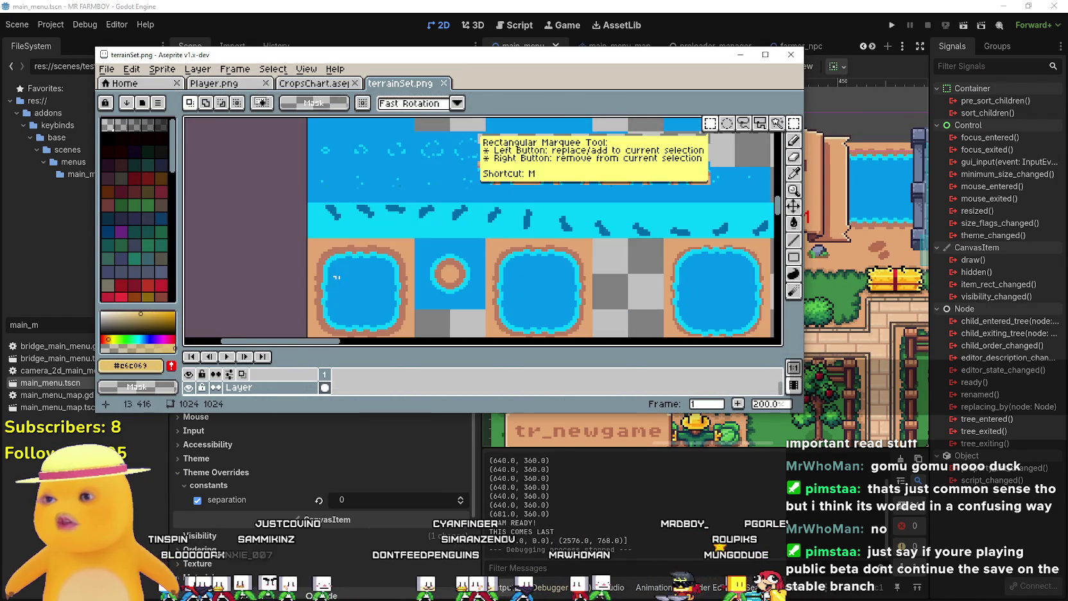
pyautogui.moveTo(339, 230); pyautogui.dragTo(297, 248)
pyautogui.moveTo(420, 257); pyautogui.dragTo(713, 251)
pyautogui.press('i')
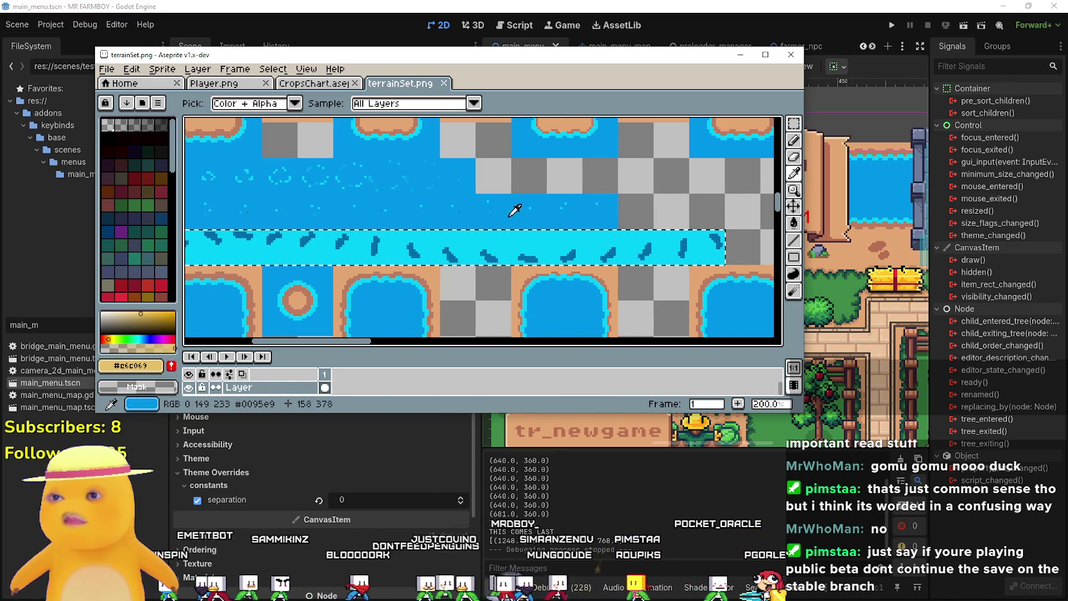
pyautogui.click(508, 210)
pyautogui.click(797, 222)
pyautogui.click(600, 244)
pyautogui.scroll(-1, 600, 240)
pyautogui.hotkey('ctrl', 's')
pyautogui.hotkey('alt', 'Tab')
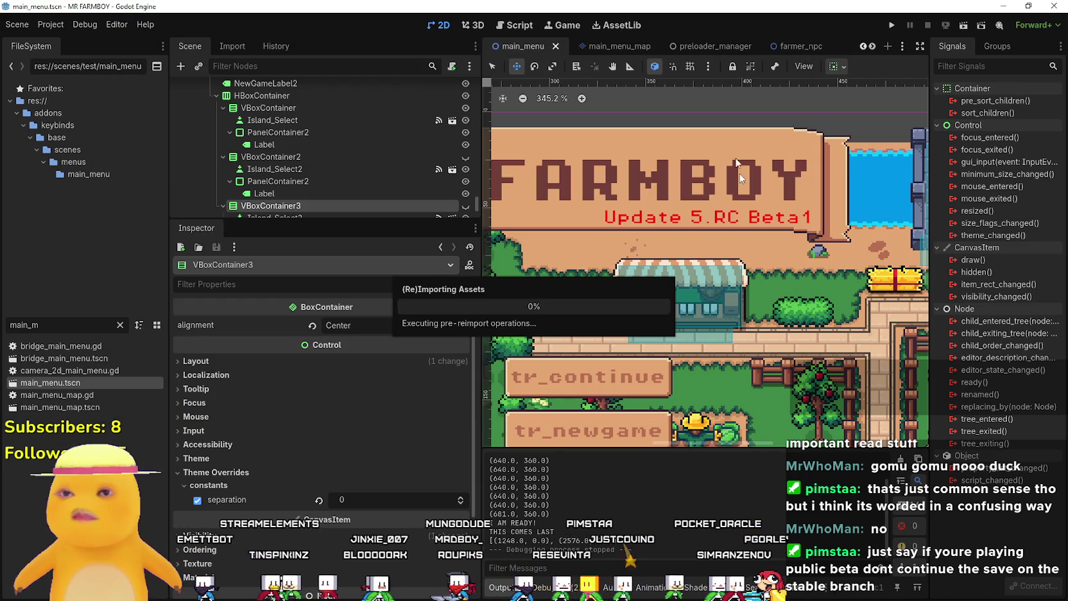
# Filter files for 'advance' and open AdvancementSystem.tscn with its advancement_button.gd script
pyautogui.click(119, 325)
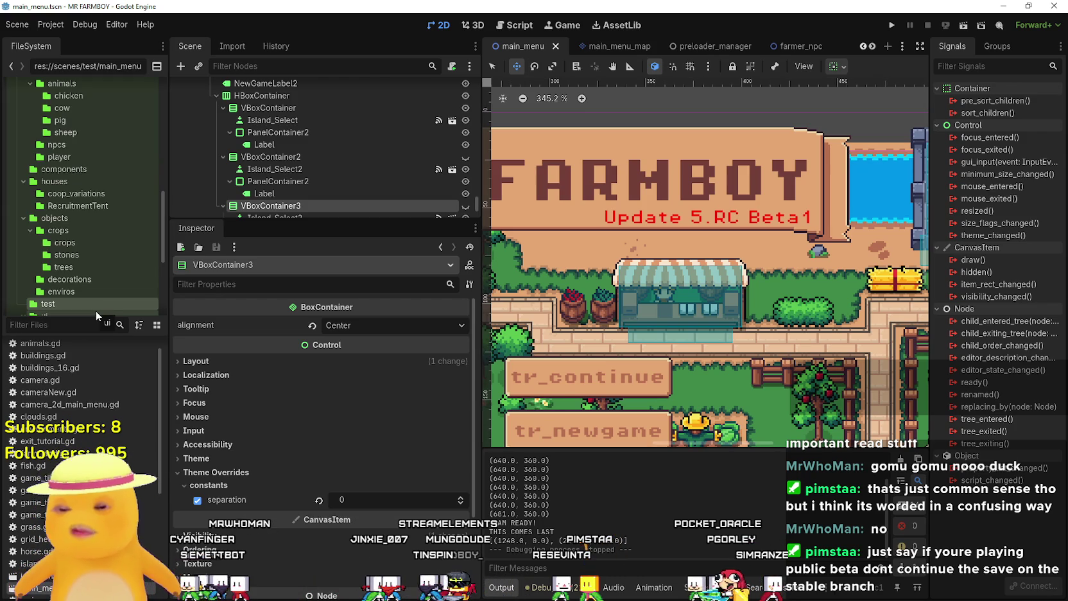
pyautogui.write('advance')
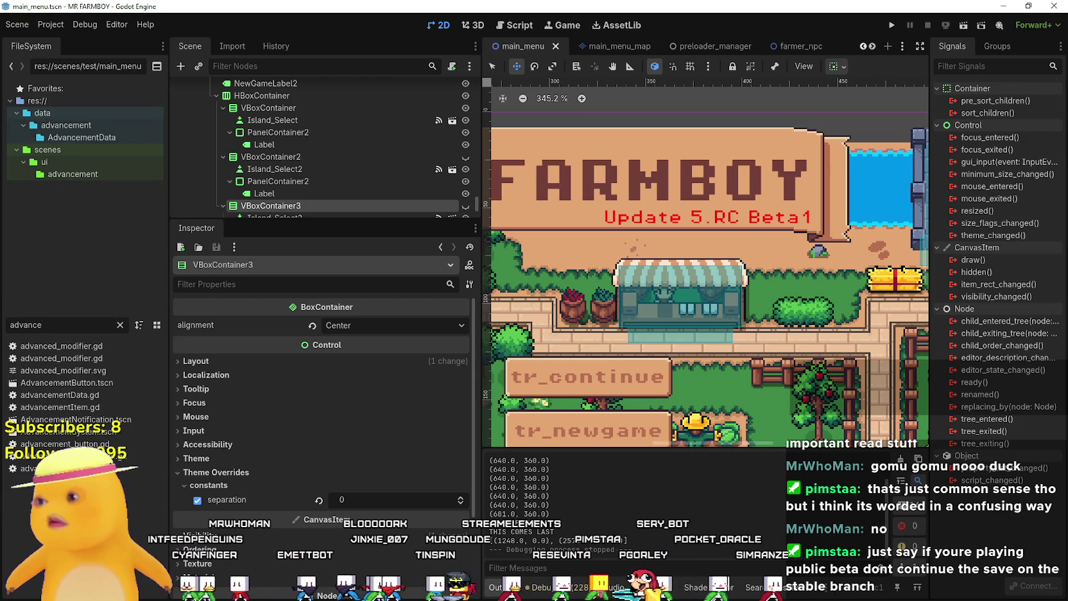
pyautogui.doubleClick(57, 432)
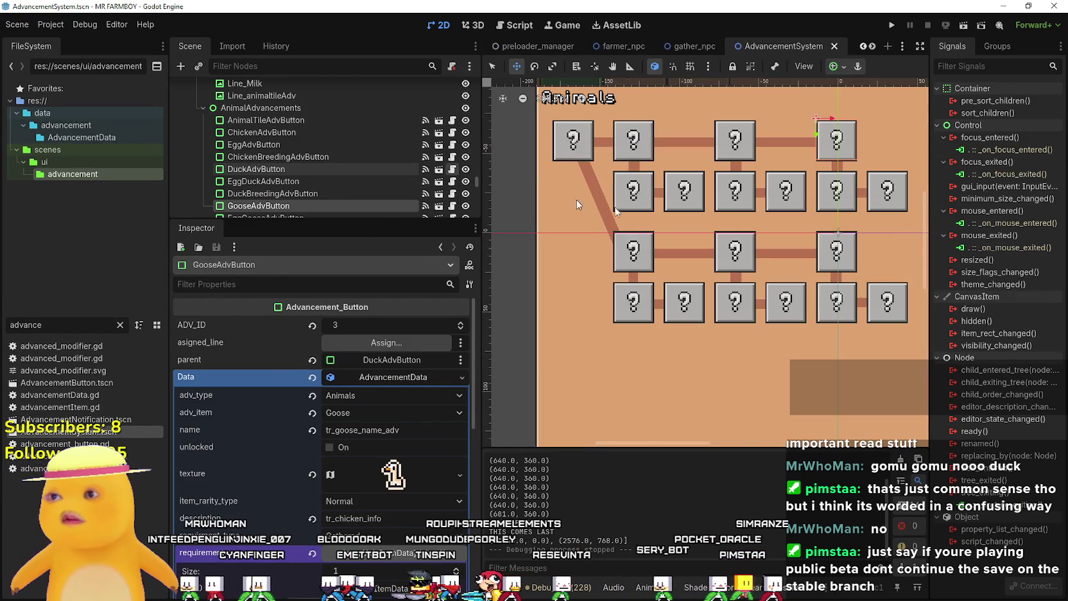
pyautogui.click(452, 169)
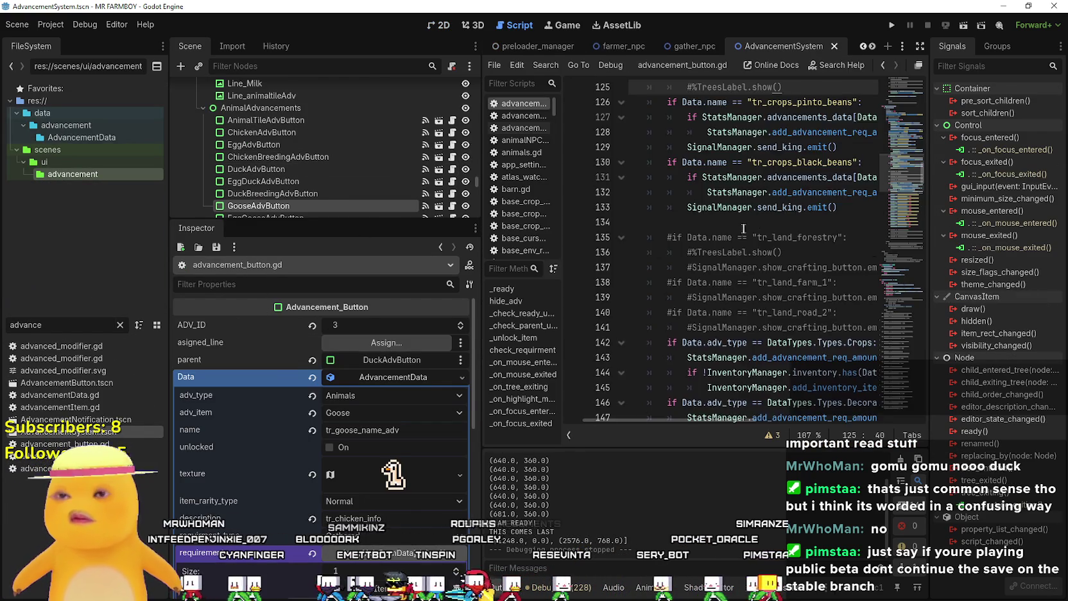
# Widen the script editor to read the forester, gatherer and miner unlock checks
pyautogui.moveTo(481, 230); pyautogui.dragTo(337, 230)
pyautogui.scroll(-3, 787, 257)
pyautogui.scroll(-3, 816, 267)
pyautogui.scroll(6, 810, 270)
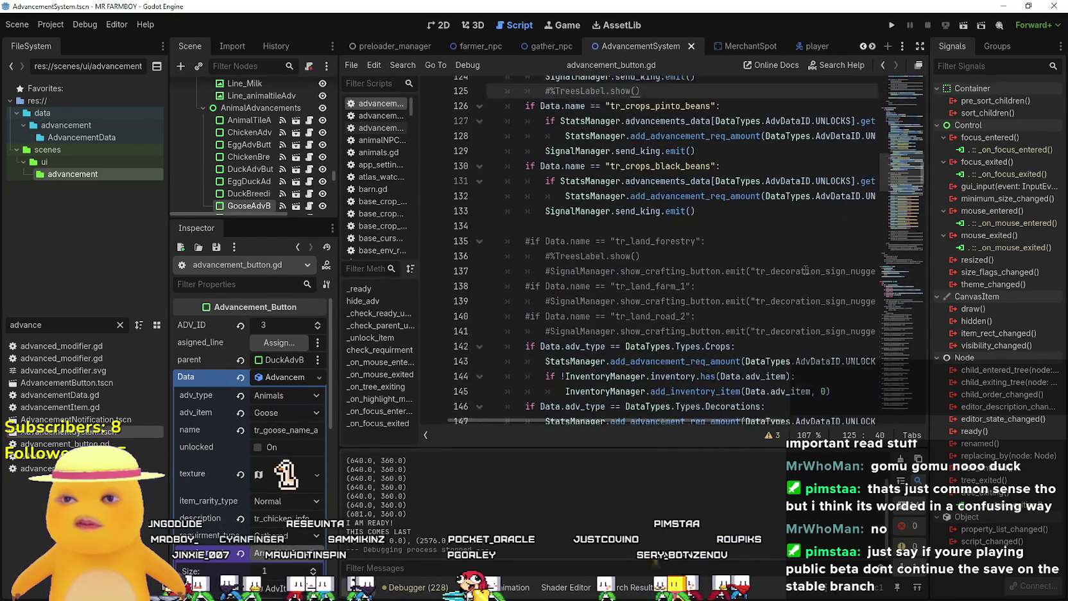
pyautogui.scroll(5, 806, 269)
pyautogui.scroll(-7, 732, 283)
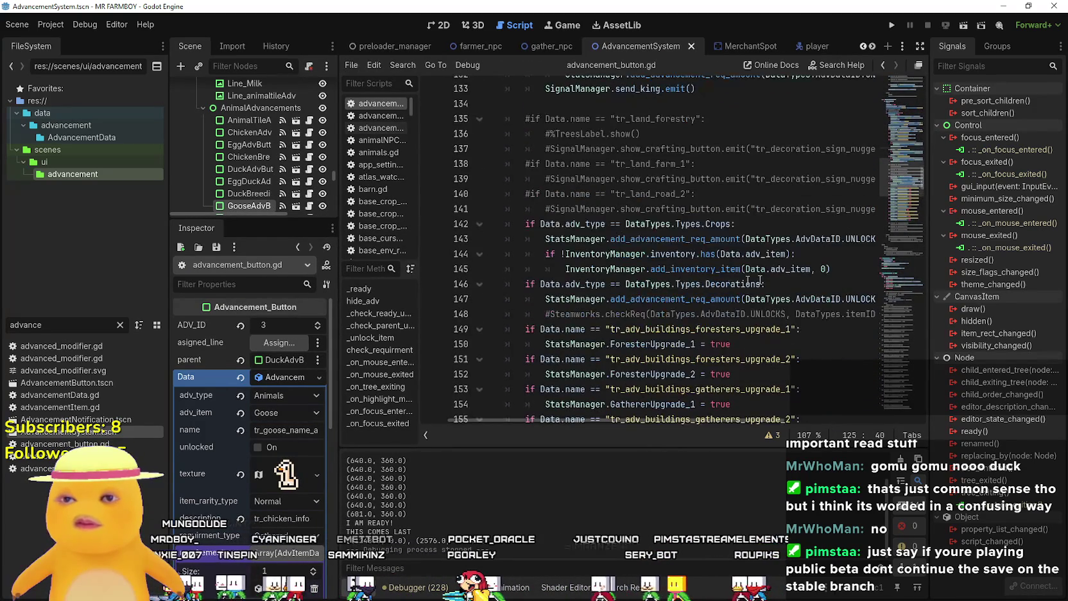
pyautogui.moveTo(652, 421)
pyautogui.mouseDown()
pyautogui.moveTo(808, 421)
pyautogui.moveTo(576, 397)
pyautogui.moveTo(679, 402)
pyautogui.mouseUp()
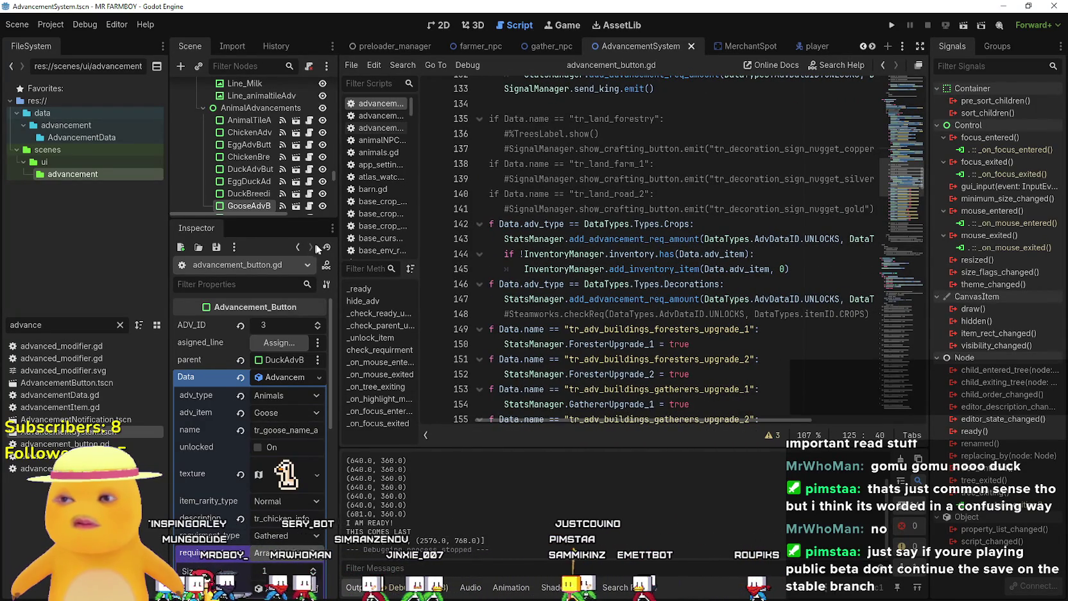
pyautogui.moveTo(336, 246); pyautogui.dragTo(260, 246)
pyautogui.scroll(-7, 550, 294)
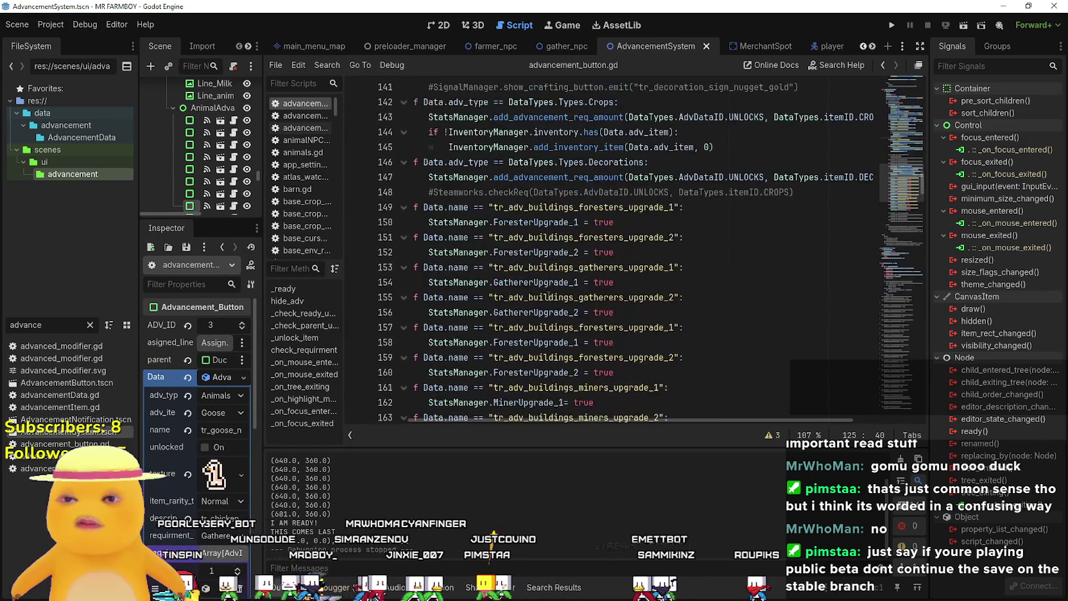
# Inspect line 145's inventory call and the Crops-or-Animals condition on lines 114–115
pyautogui.scroll(8, 550, 295)
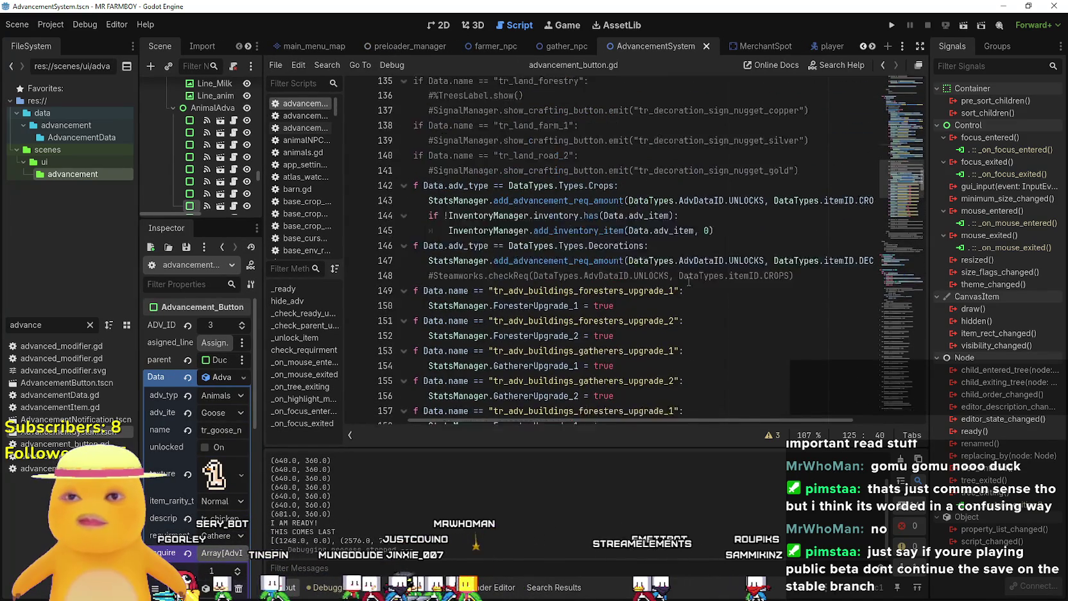
pyautogui.click(705, 303)
pyautogui.scroll(2, 706, 302)
pyautogui.scroll(-3, 707, 303)
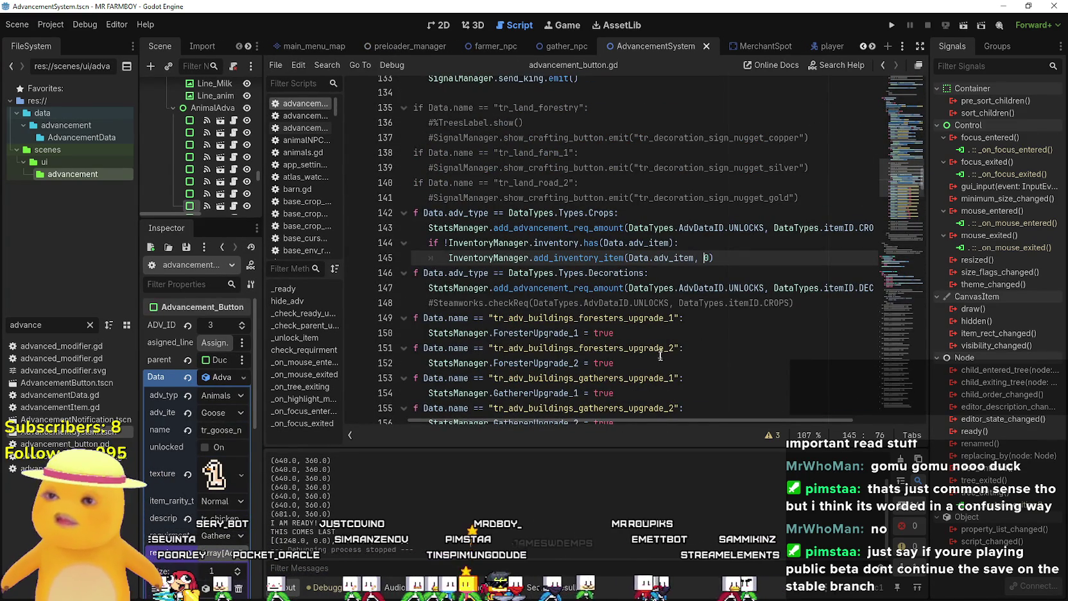
pyautogui.hscroll(-3, 736, 425)
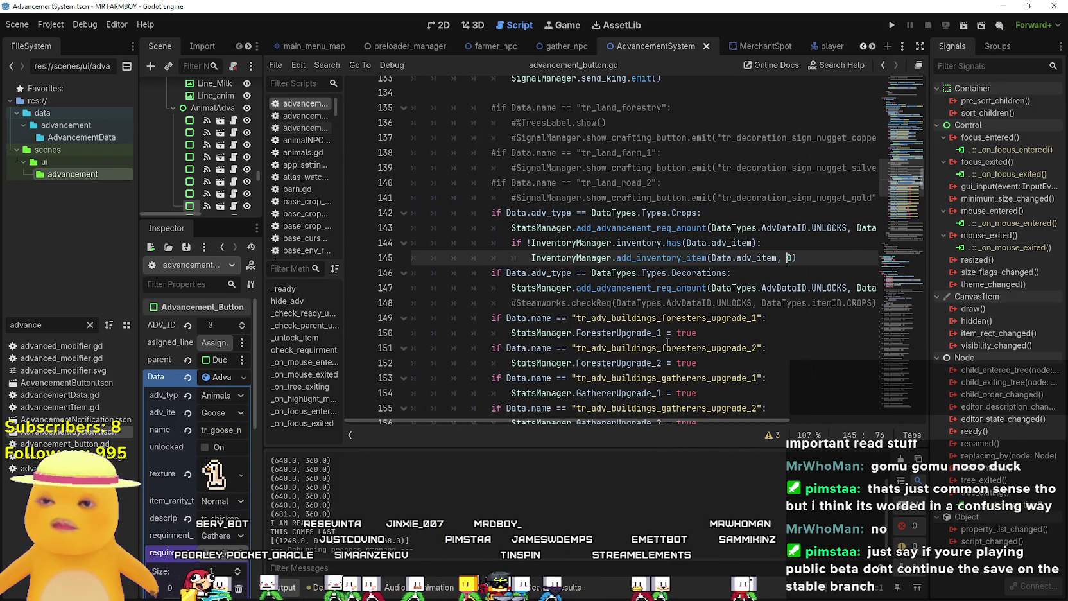
pyautogui.scroll(9, 669, 340)
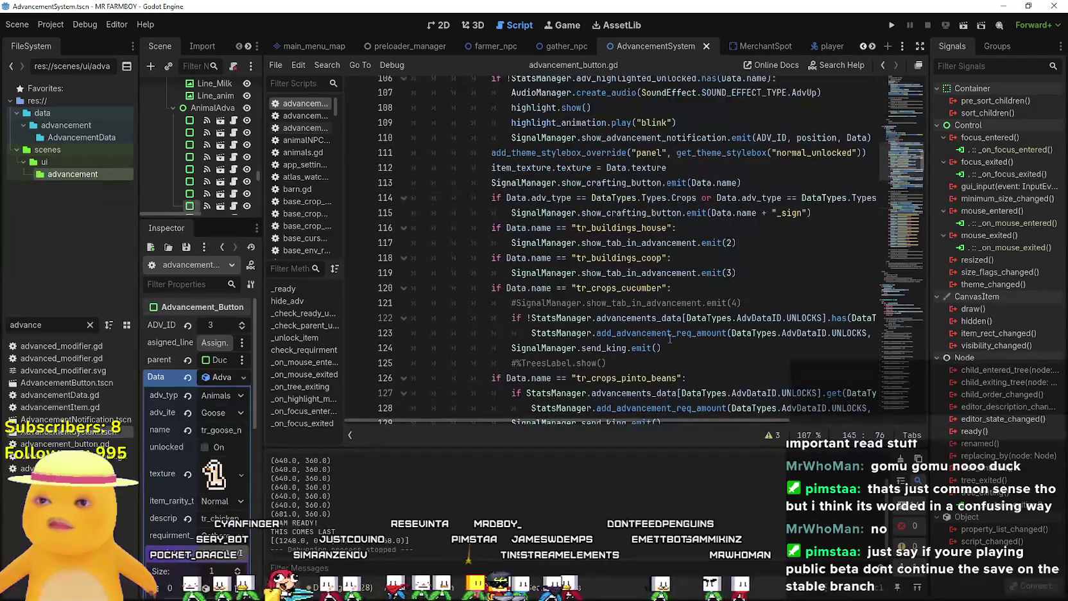
pyautogui.scroll(1, 669, 339)
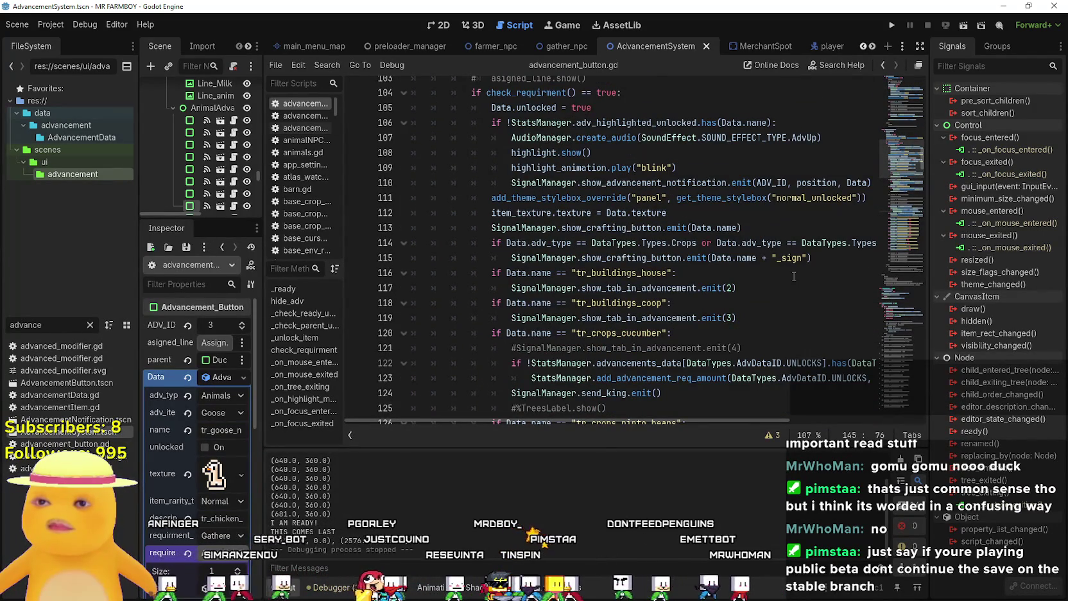
pyautogui.click(819, 258)
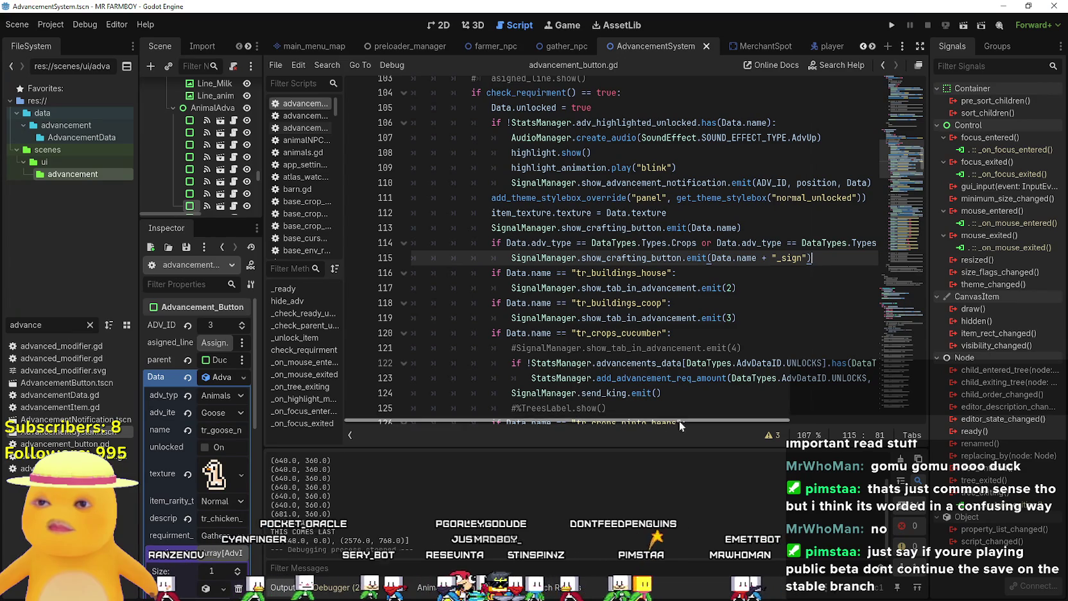
pyautogui.moveTo(682, 420); pyautogui.dragTo(750, 424)
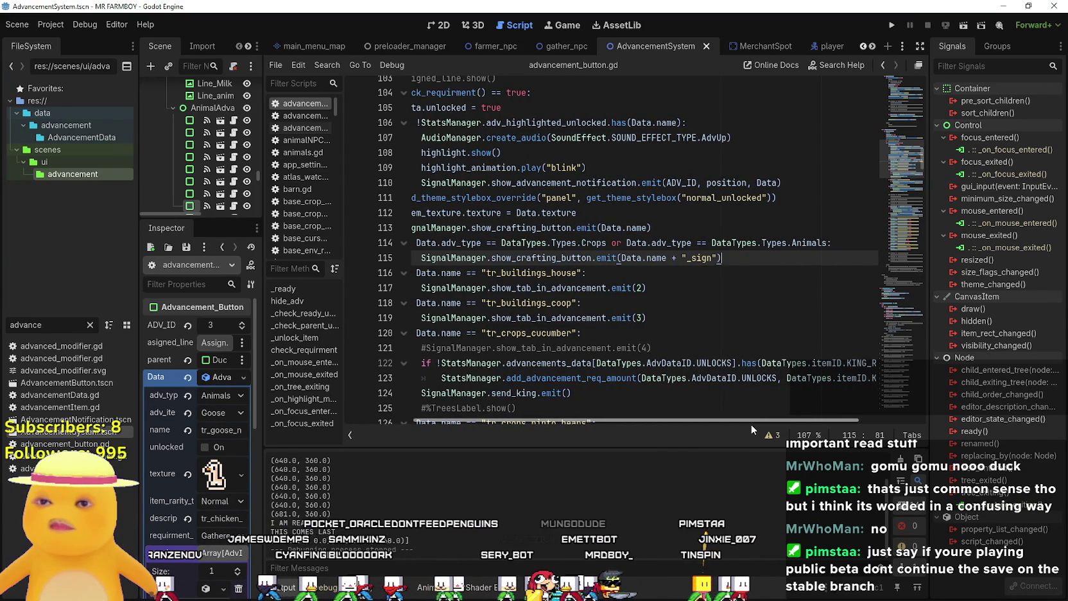
pyautogui.moveTo(751, 424); pyautogui.dragTo(701, 423)
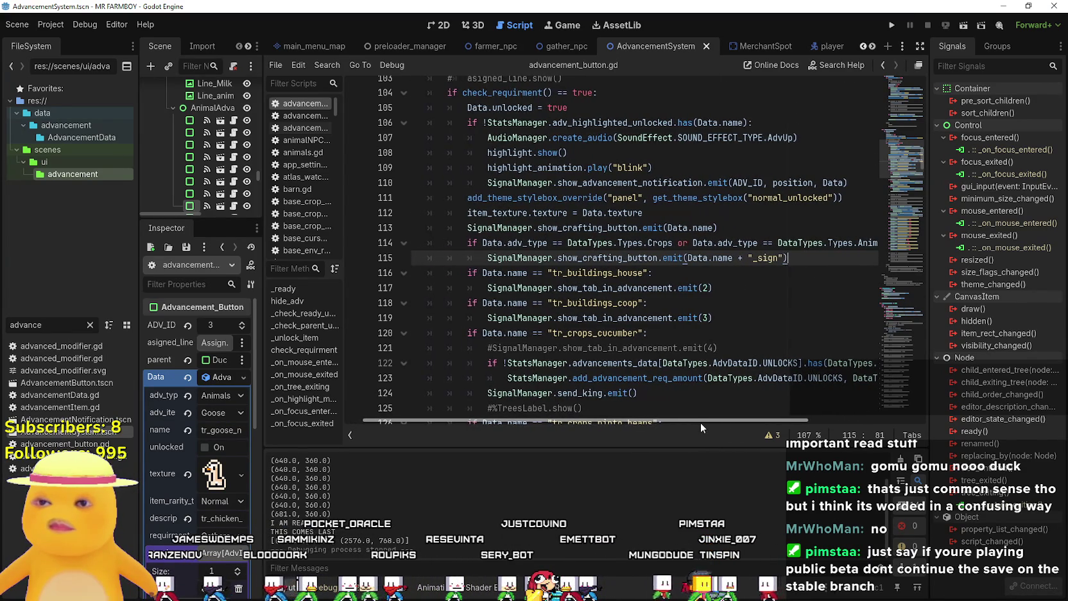
pyautogui.click(810, 272)
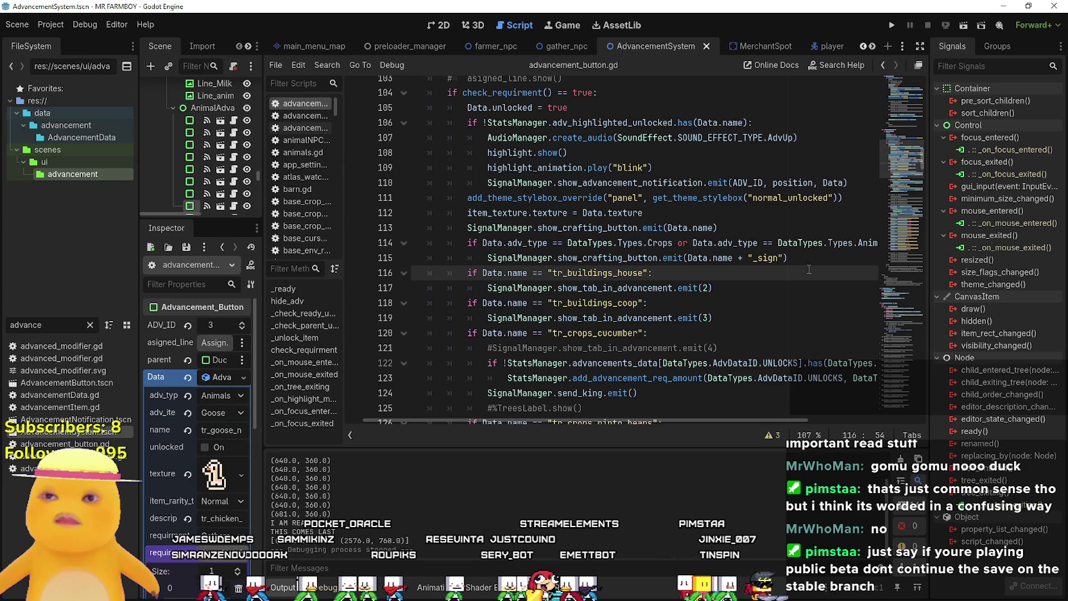
pyautogui.click(808, 264)
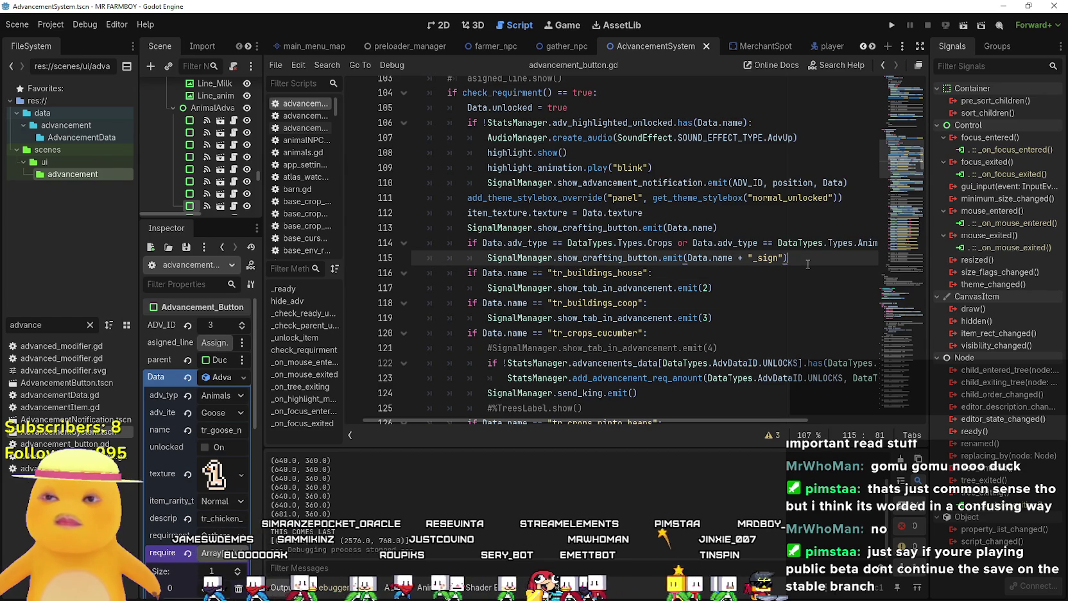
pyautogui.moveTo(804, 264); pyautogui.dragTo(475, 247)
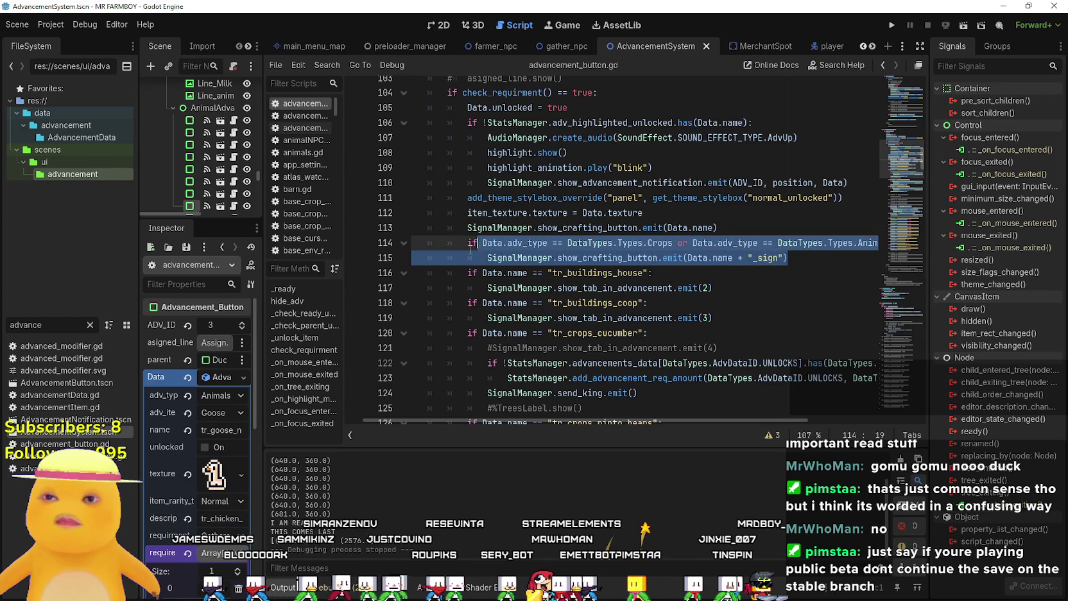
pyautogui.click(820, 244)
pyautogui.scroll(-7, 758, 295)
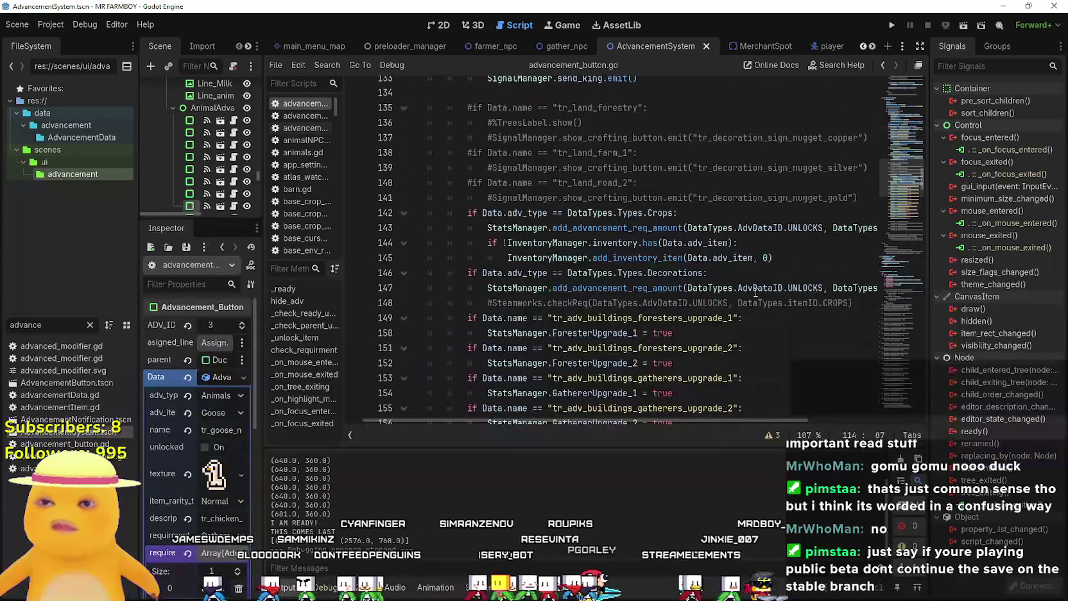
# Comment out the old Crops-only inventory check lines with Ctrl+K
pyautogui.moveTo(777, 257); pyautogui.dragTo(401, 243)
pyautogui.hotkey('ctrl', 'c')
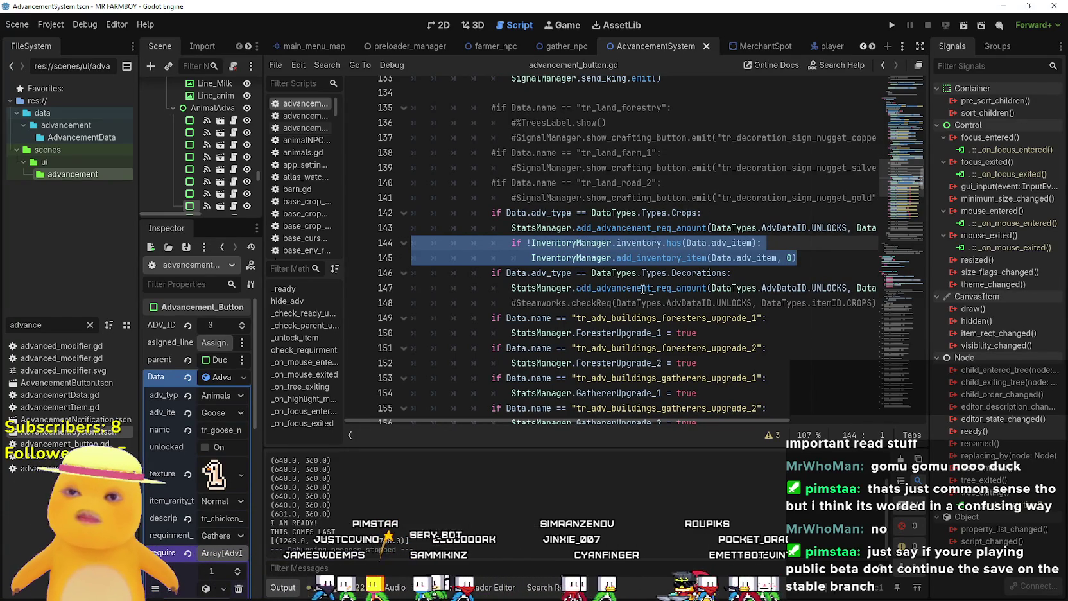
pyautogui.hotkey('ctrl', 'k')
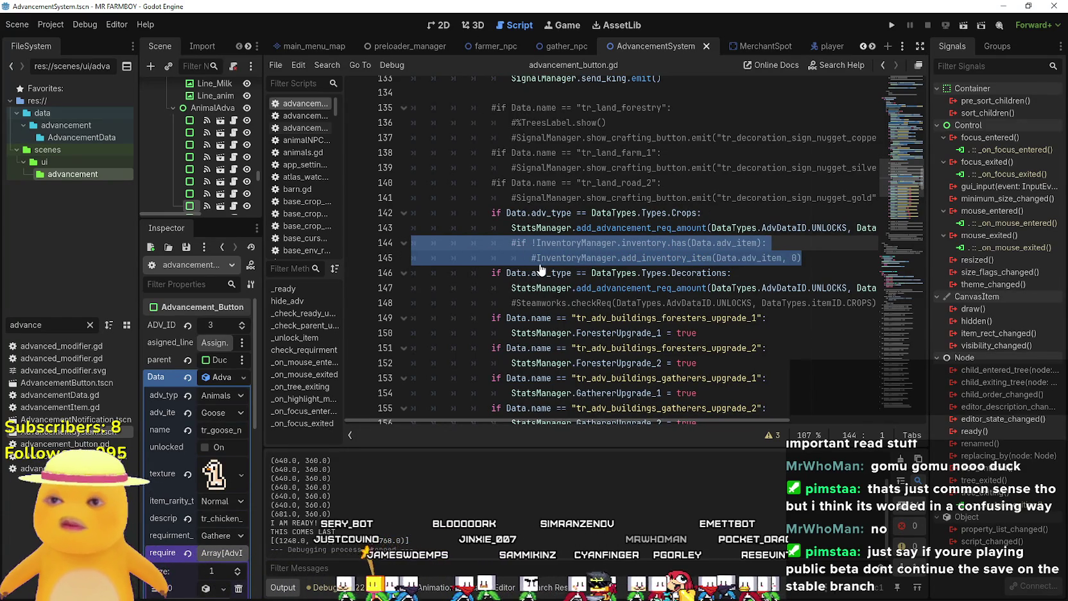
pyautogui.scroll(10, 573, 266)
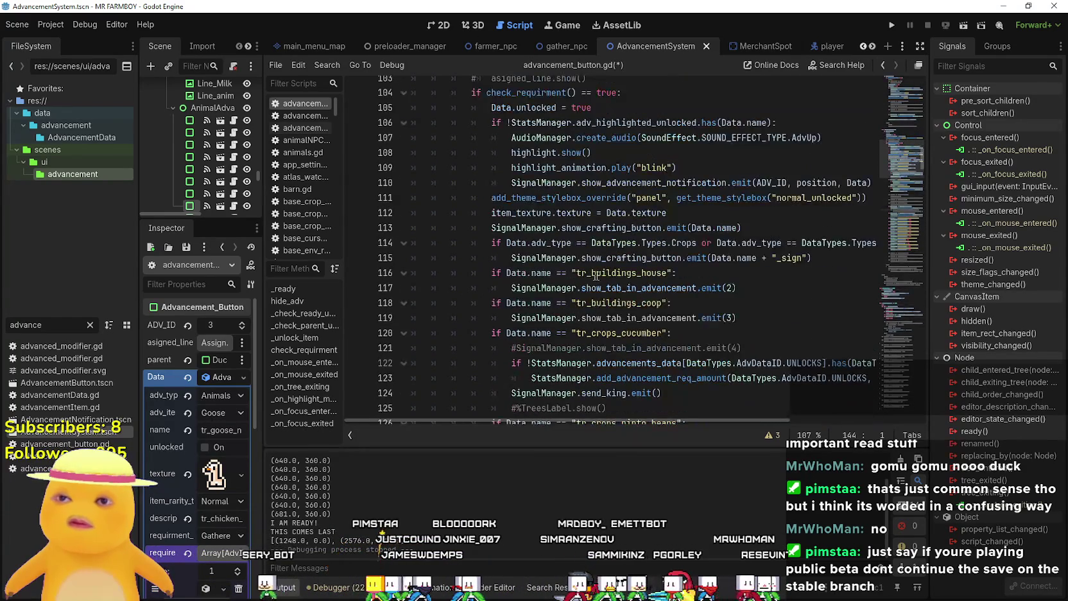
pyautogui.scroll(1, 720, 221)
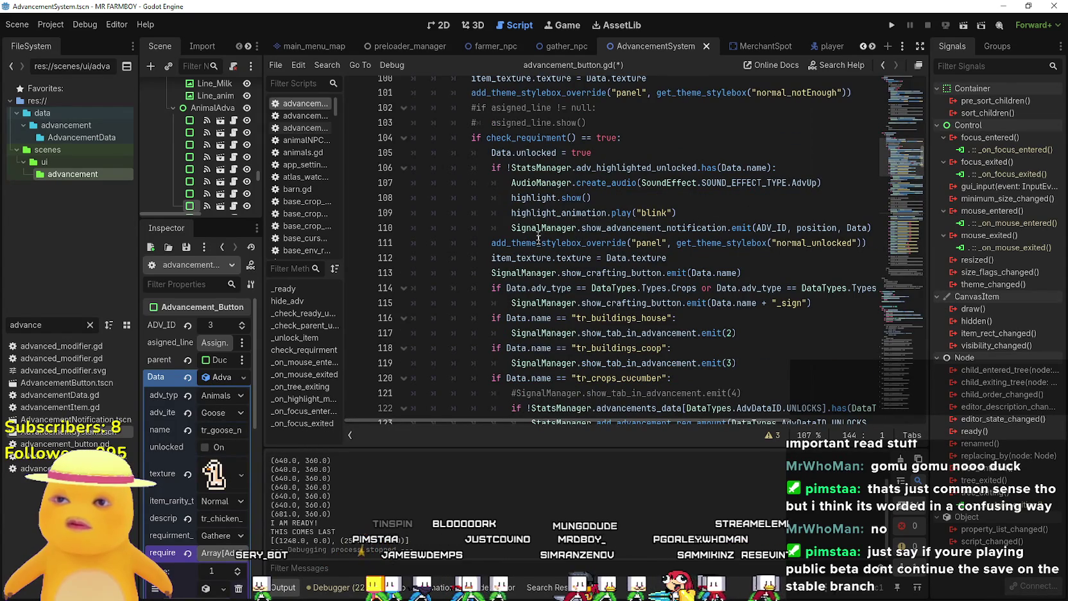
pyautogui.scroll(1, 538, 228)
pyautogui.scroll(-2, 512, 309)
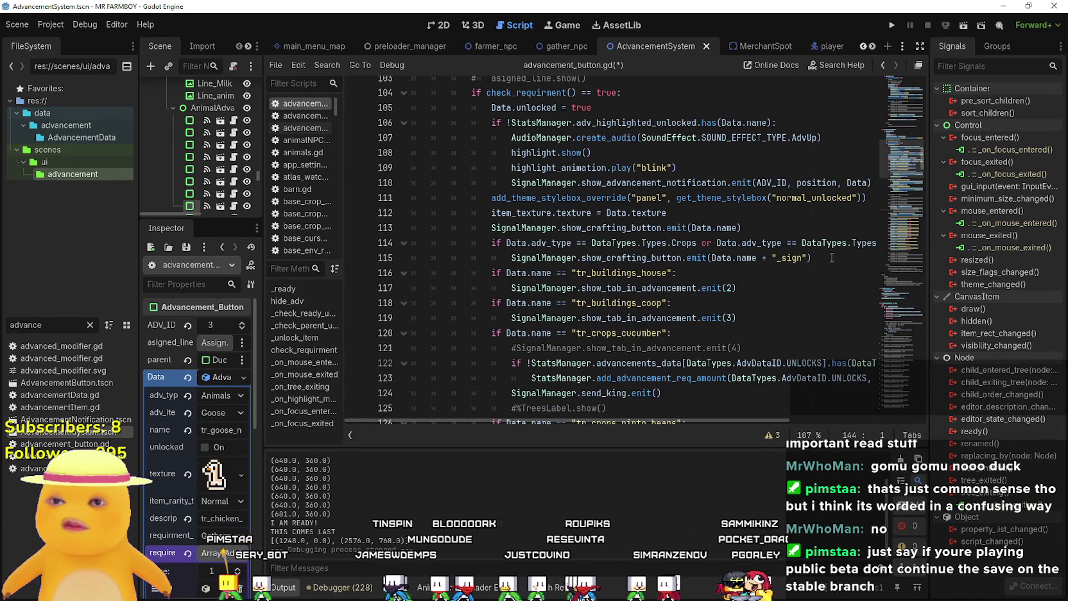
# Paste the inventory check below line 115's show_crafting_button call and save
pyautogui.click(831, 258)
pyautogui.press('Return')
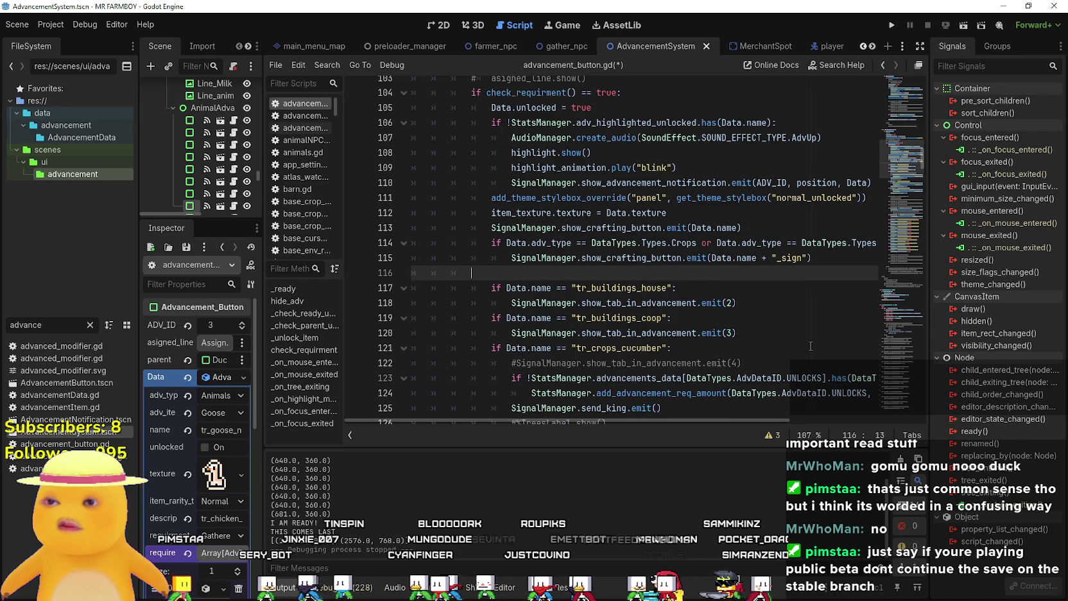
pyautogui.hotkey('ctrl', 'v')
pyautogui.hotkey('ctrl', 's')
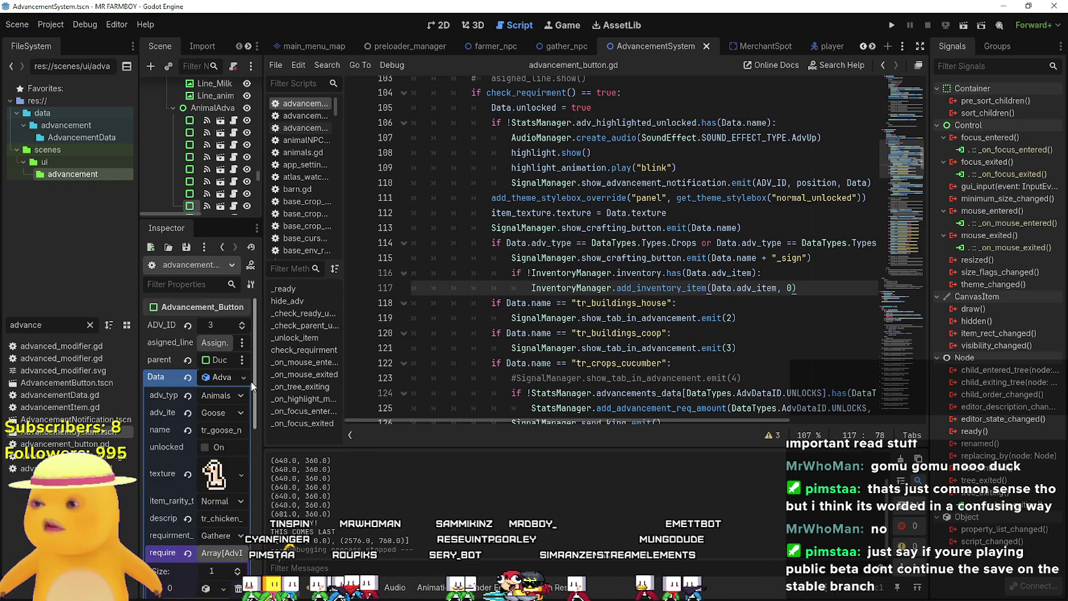
pyautogui.moveTo(262, 380)
pyautogui.mouseDown()
pyautogui.moveTo(366, 395)
pyautogui.moveTo(372, 402)
pyautogui.moveTo(342, 408)
pyautogui.moveTo(374, 411)
pyautogui.mouseUp()
pyautogui.click(309, 499)
# Inspect the ChickenAdvButton, EggAdvButton and ChickenBreedingAdvButton nodes' settings in the Inspector
pyautogui.click(310, 499)
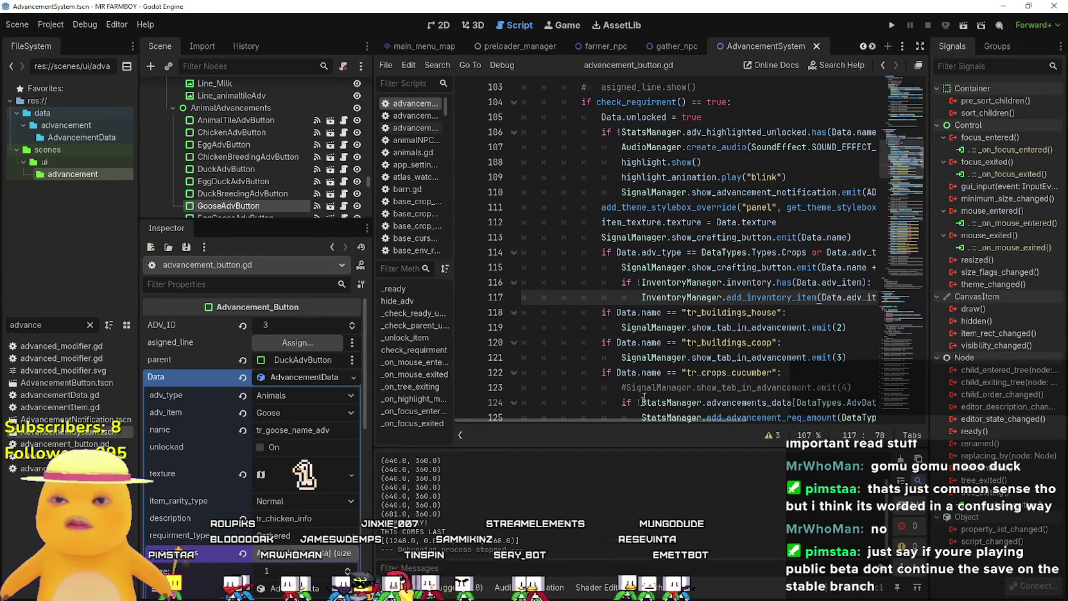
pyautogui.moveTo(630, 417)
pyautogui.mouseDown()
pyautogui.moveTo(806, 428)
pyautogui.moveTo(575, 432)
pyautogui.mouseUp()
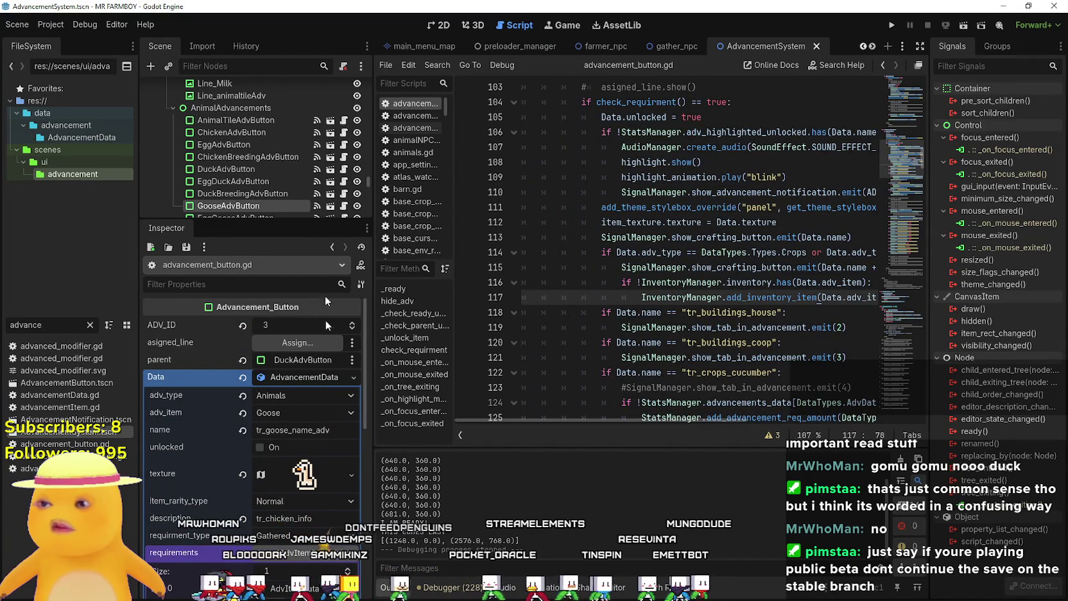
pyautogui.scroll(-2, 275, 174)
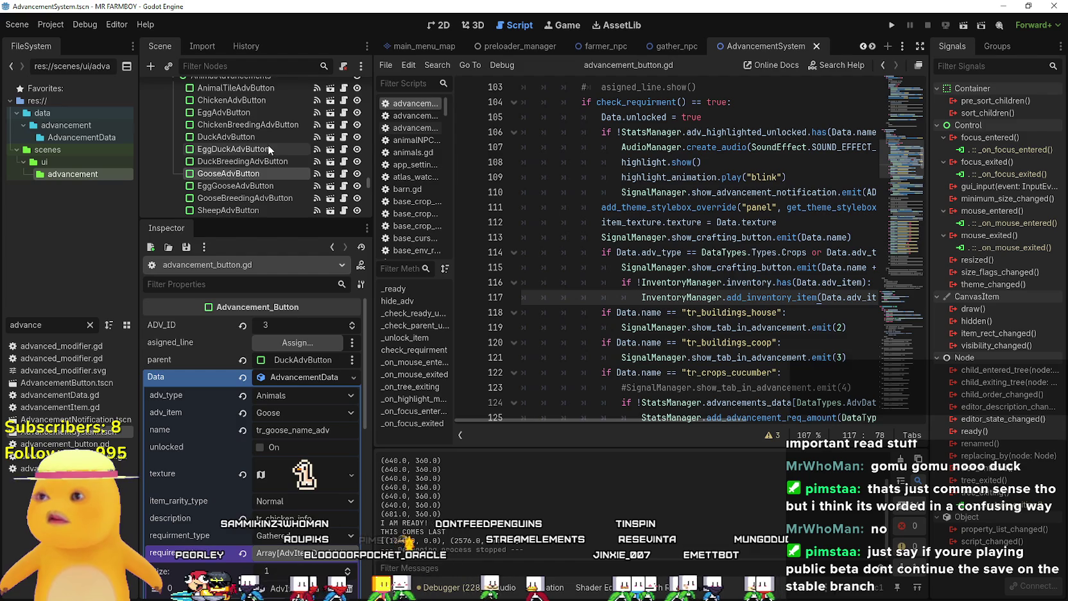
pyautogui.scroll(1, 262, 128)
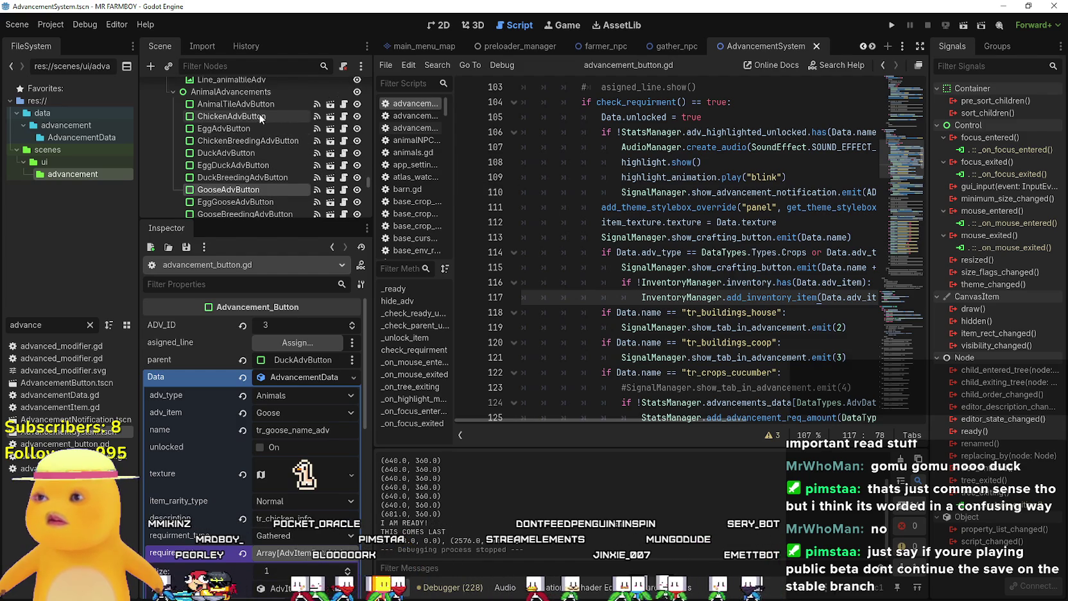
pyautogui.click(243, 116)
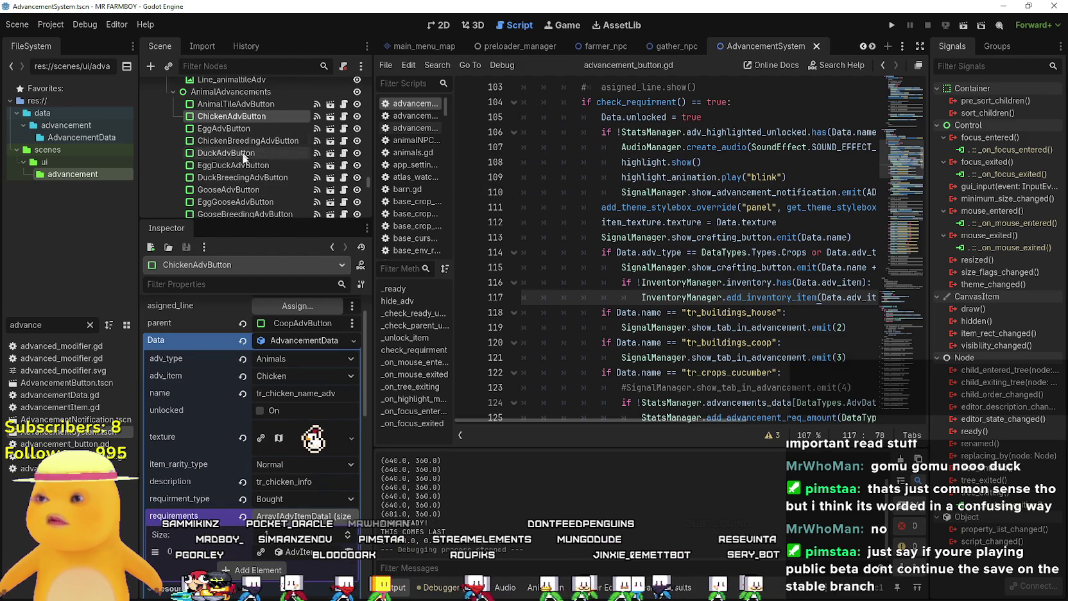
pyautogui.click(252, 129)
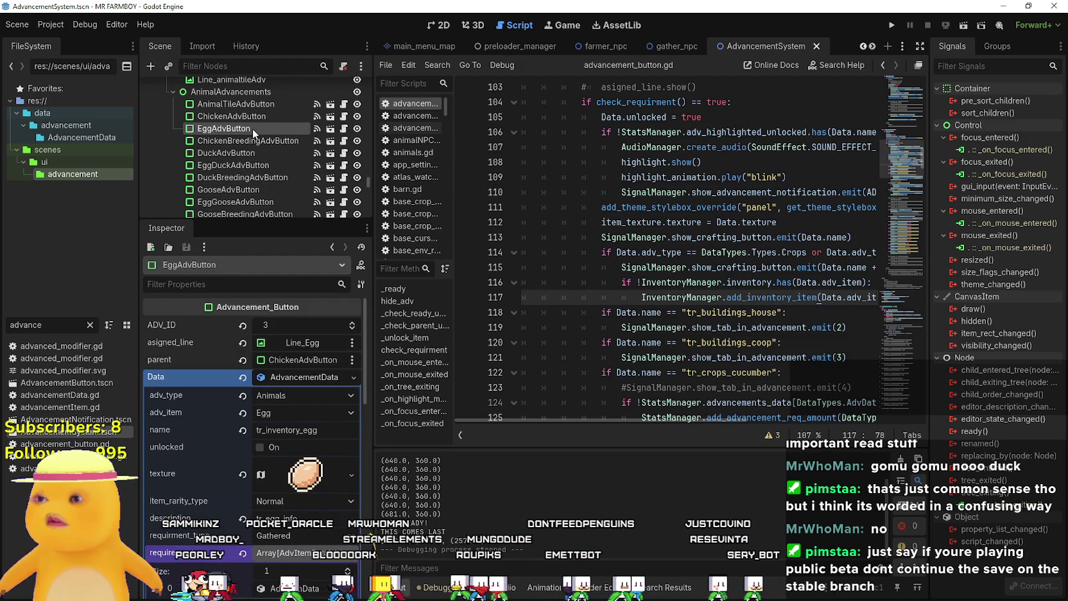
pyautogui.click(259, 142)
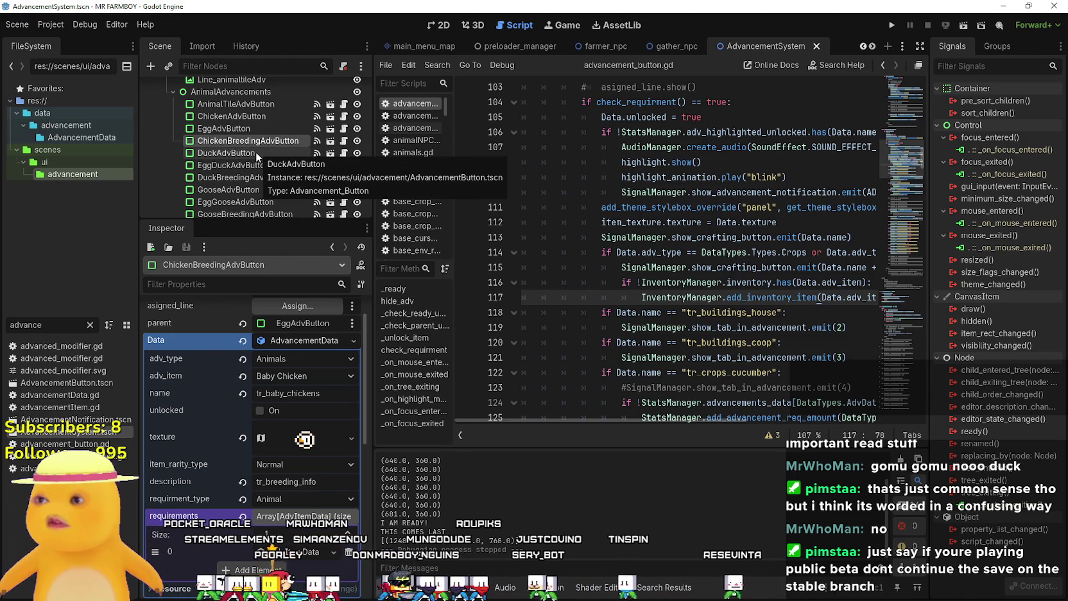
# Inspect the DuckAdvButton, EggDuckAdvButton and DuckBreedingAdvButton nodes, then save the AdvancementSystem scene
pyautogui.click(256, 152)
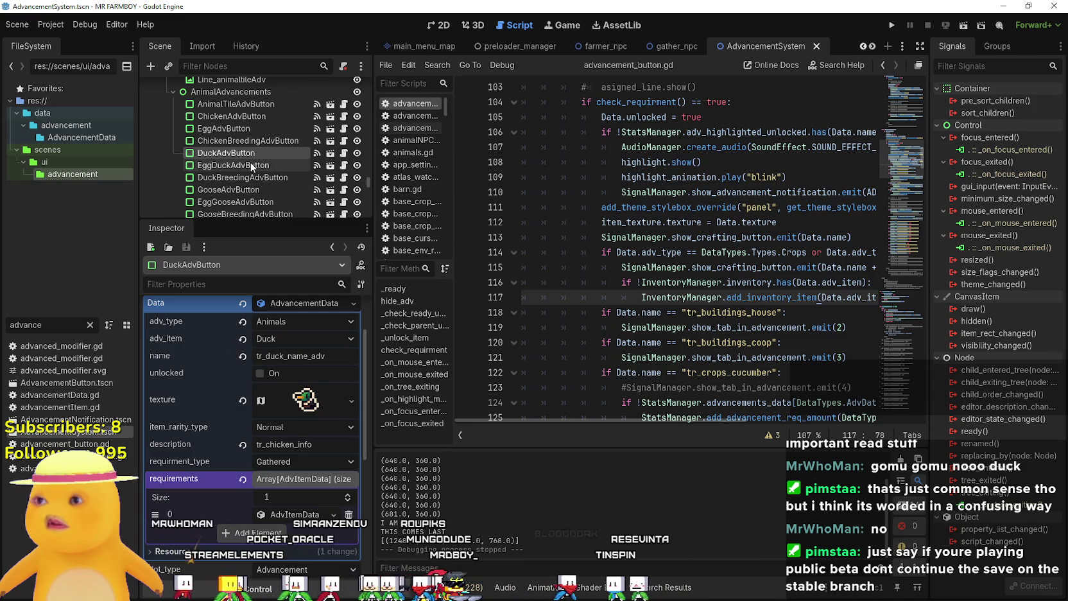
pyautogui.click(254, 165)
pyautogui.click(253, 179)
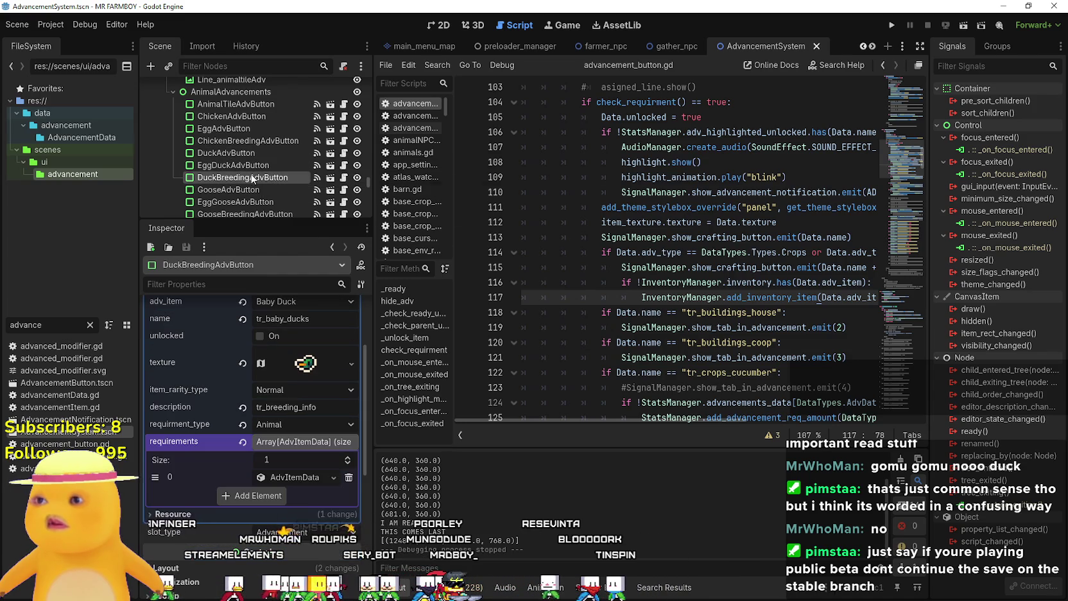
pyautogui.click(778, 239)
pyautogui.hotkey('ctrl', 's')
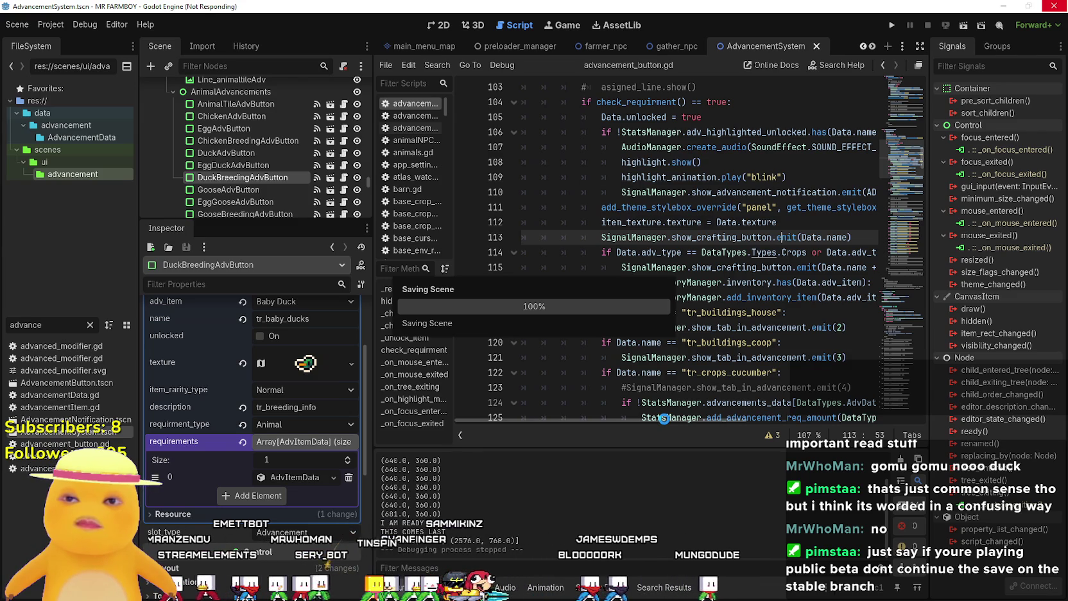
# Check adv_item on line 116, save the AdvancementSystem scene and run MR FARMBOY in debug mode
pyautogui.moveTo(669, 421); pyautogui.dragTo(720, 426)
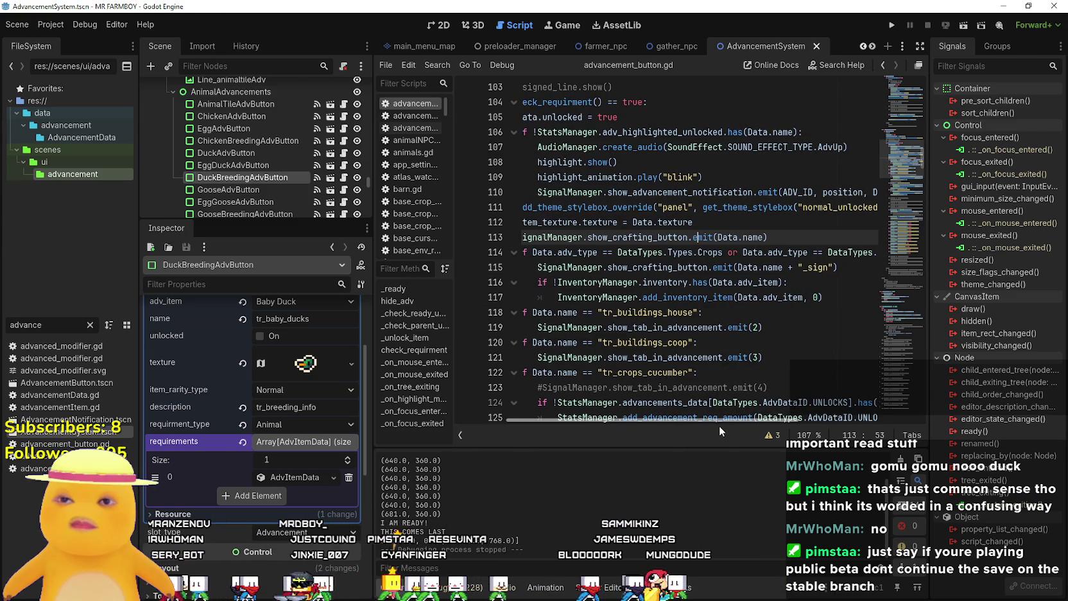
pyautogui.doubleClick(764, 282)
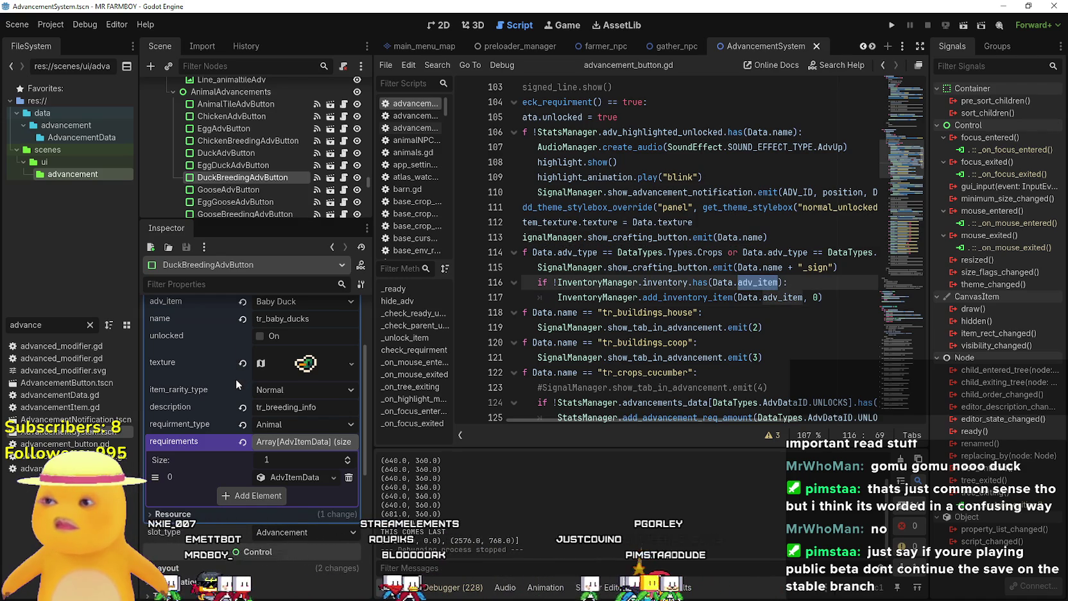
pyautogui.hscroll(-3, 706, 422)
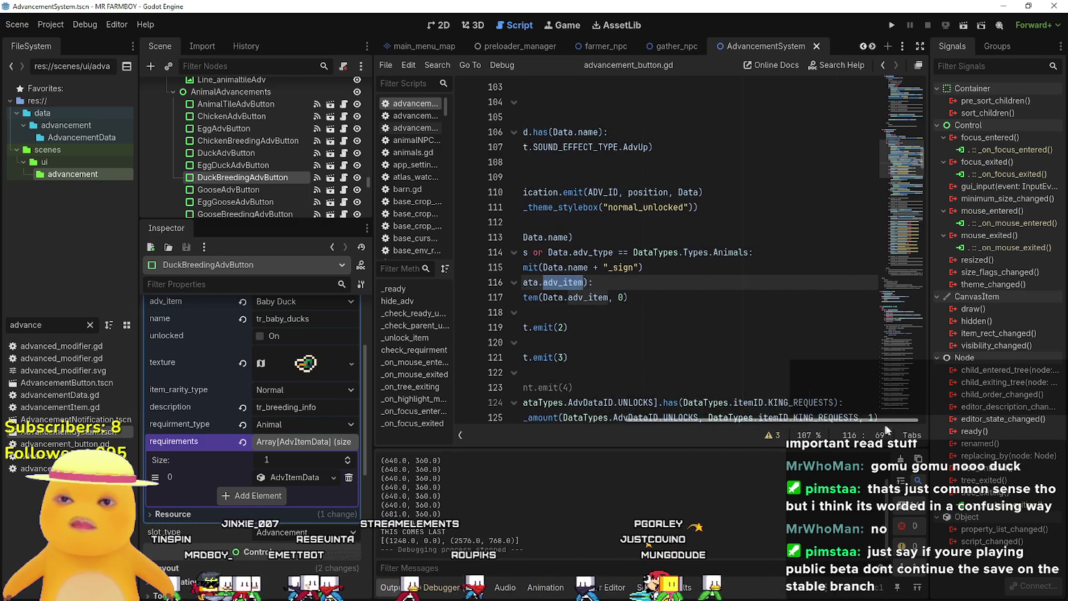
pyautogui.click(618, 287)
pyautogui.hotkey('ctrl', 's')
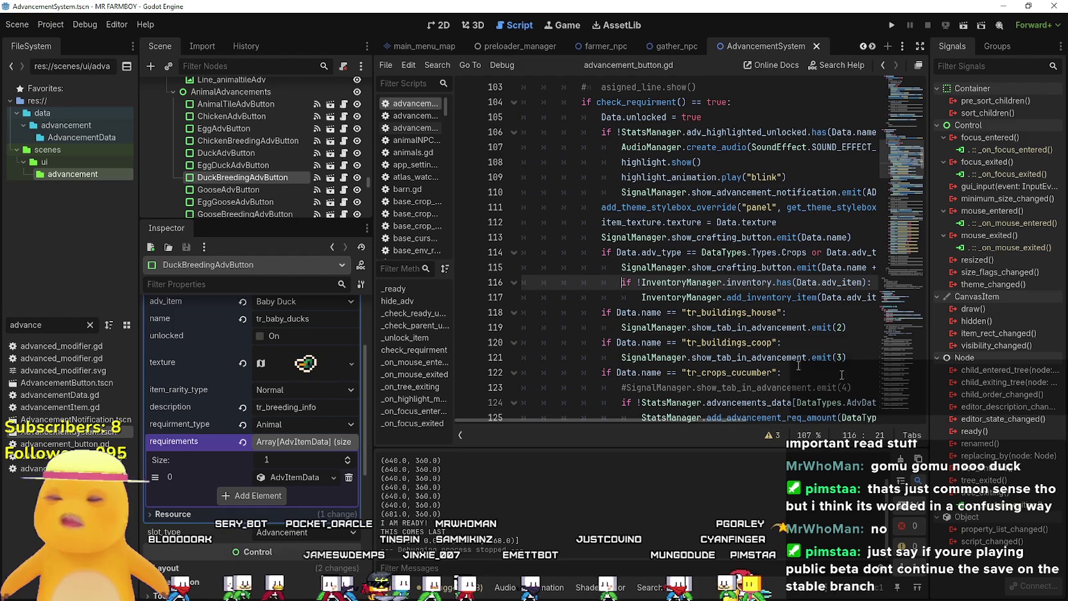
pyautogui.click(892, 25)
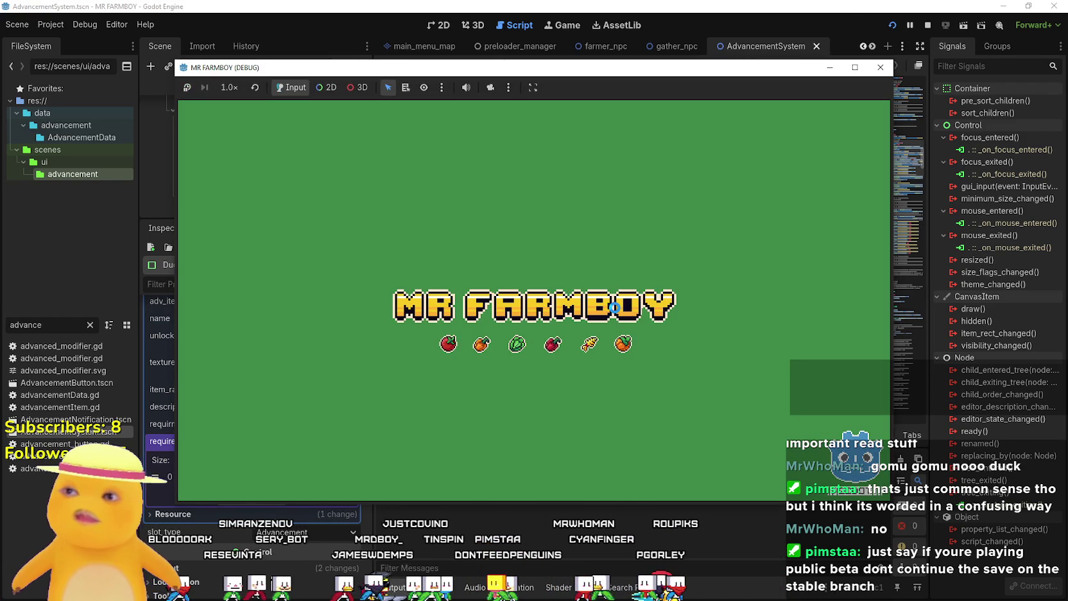
# Create a new save on the King's Task island and start farming
pyautogui.press('F8')
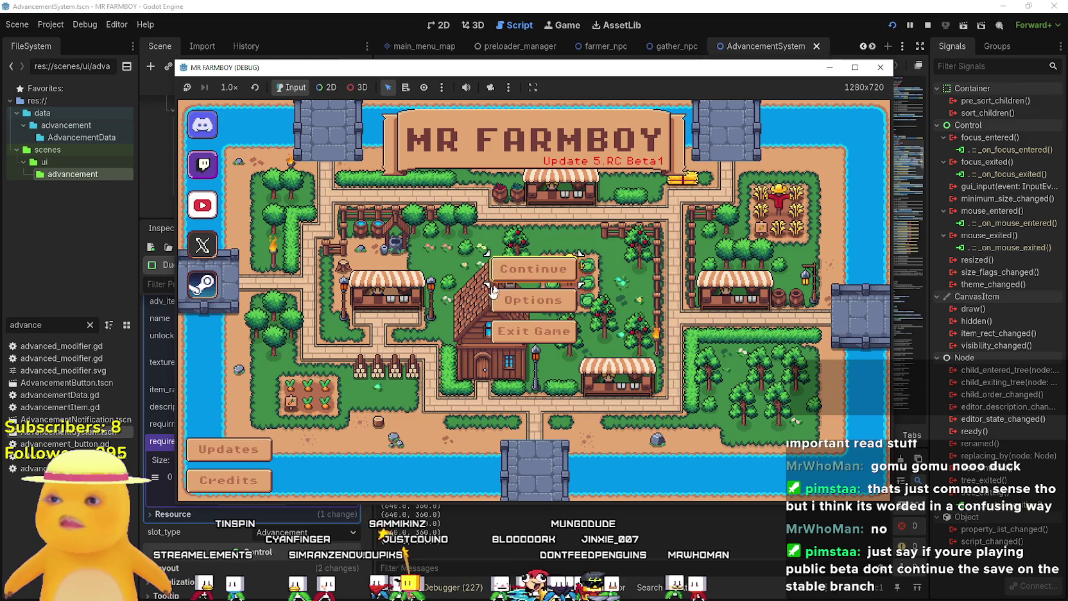
pyautogui.click(560, 298)
pyautogui.scroll(-1, 552, 299)
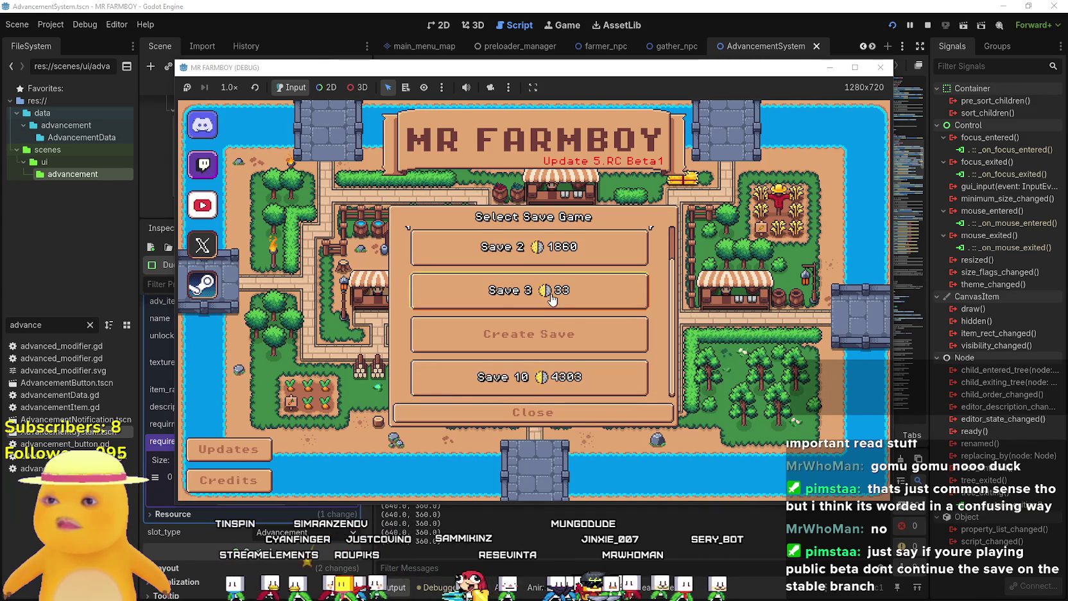
pyautogui.click(548, 337)
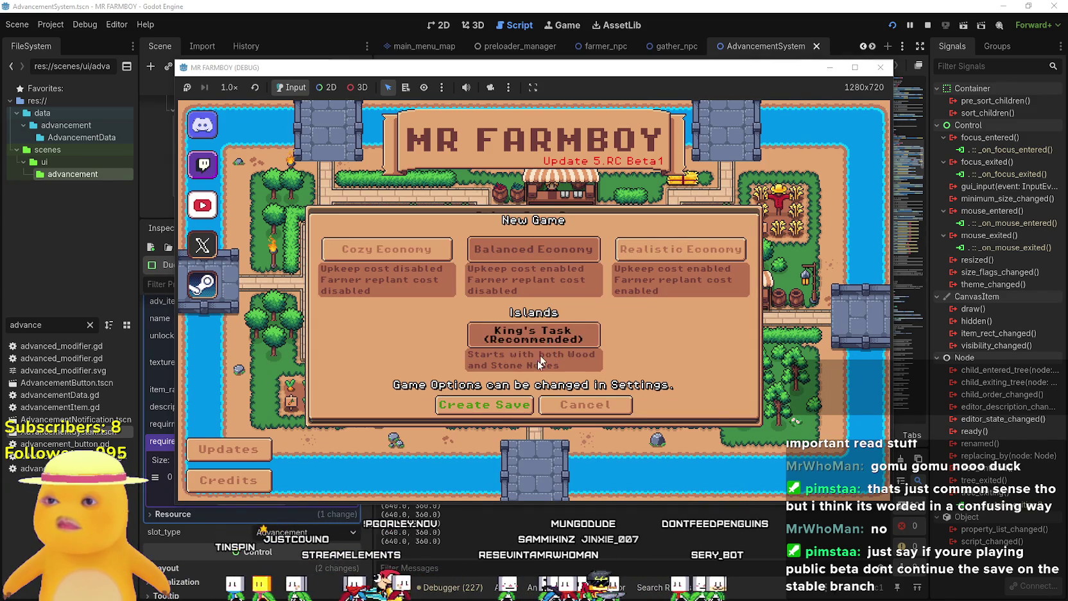
pyautogui.click(546, 345)
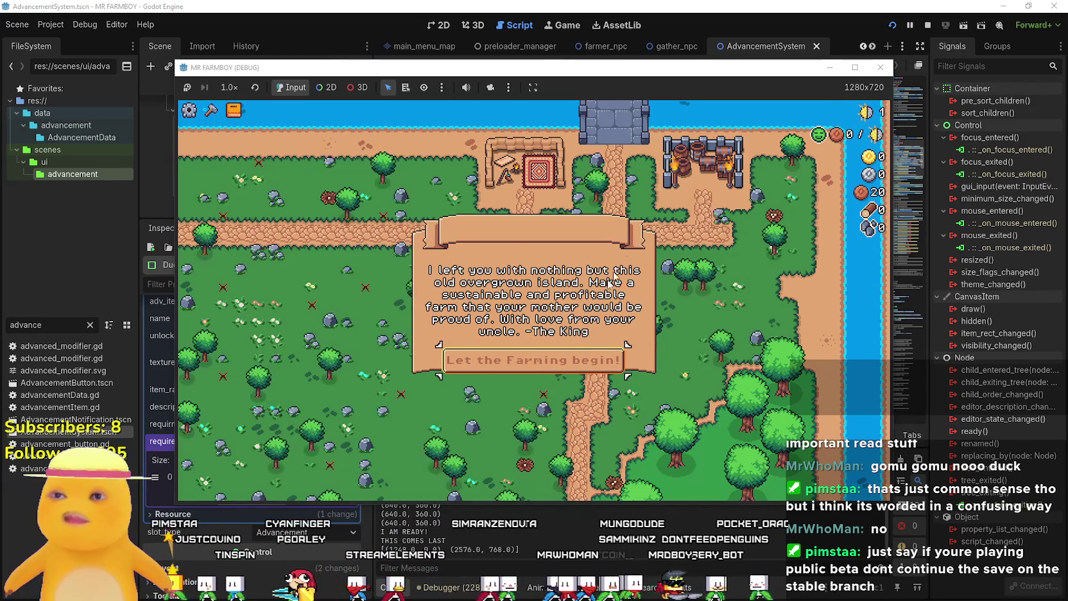
pyautogui.click(571, 360)
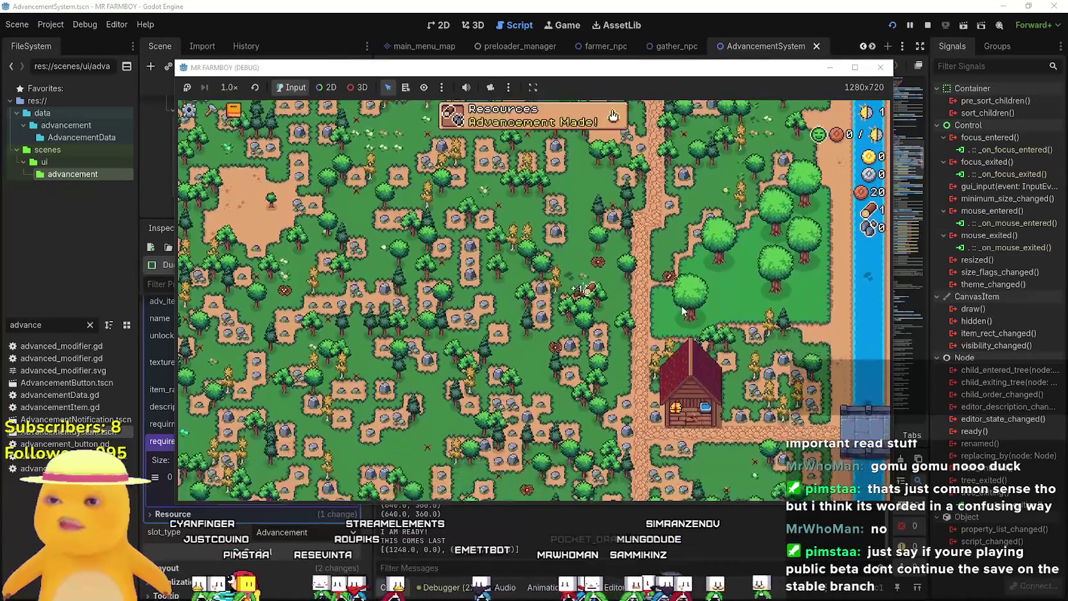
# Look over the Advancements panel from the notification, close it, and stop the game with F8
pyautogui.click(613, 116)
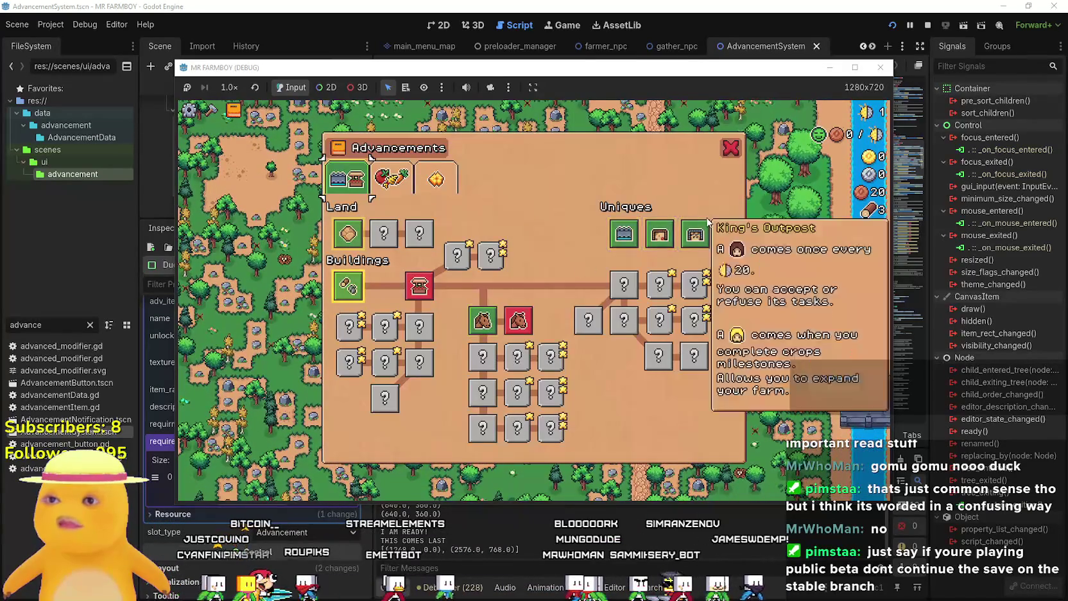
pyautogui.moveTo(348, 235)
pyautogui.click(731, 148)
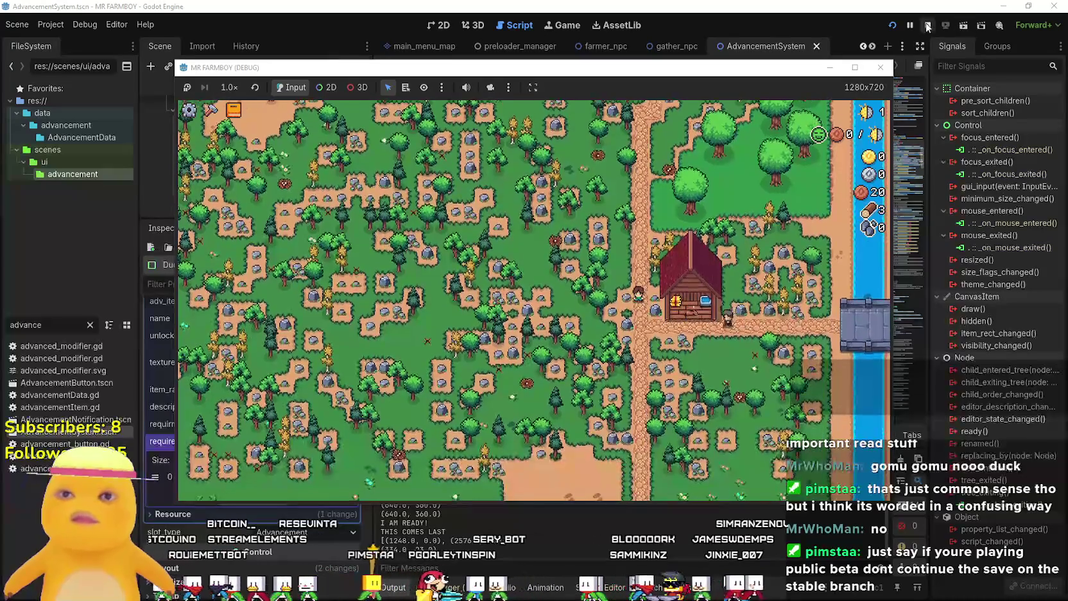
pyautogui.press('F8')
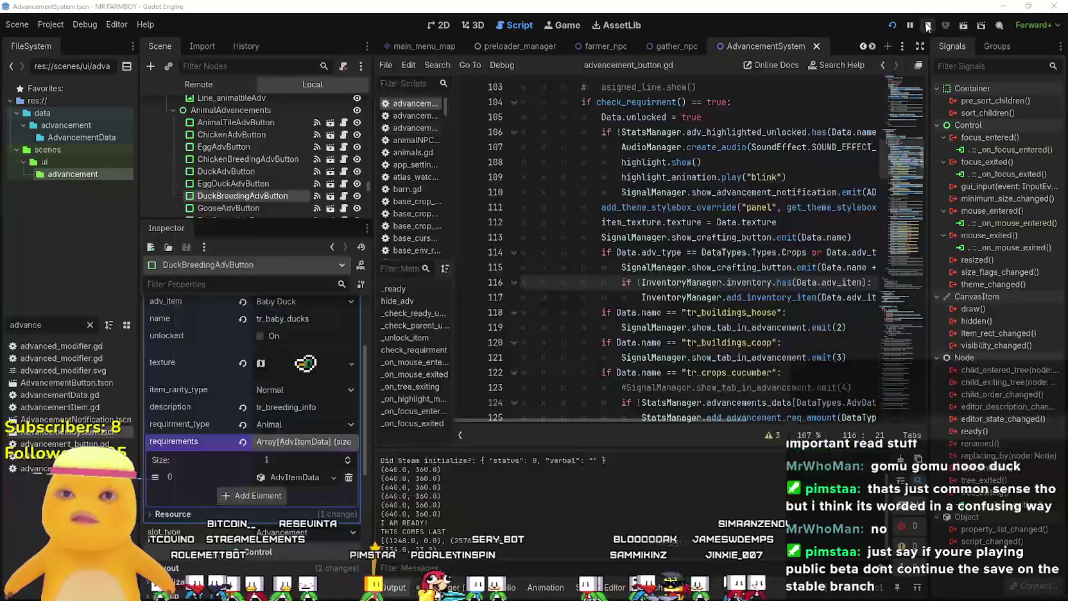
# Open Project > Export on the Windows Desktop preset and download the missing 4.6.rc1 export templates
pyautogui.click(50, 24)
pyautogui.click(73, 88)
pyautogui.click(552, 204)
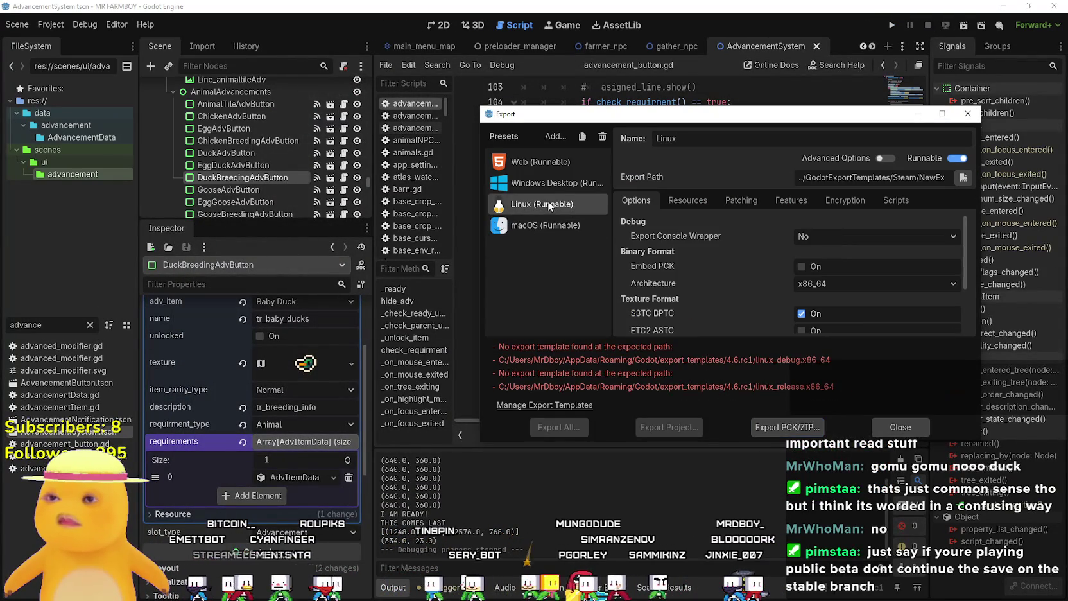
pyautogui.click(555, 187)
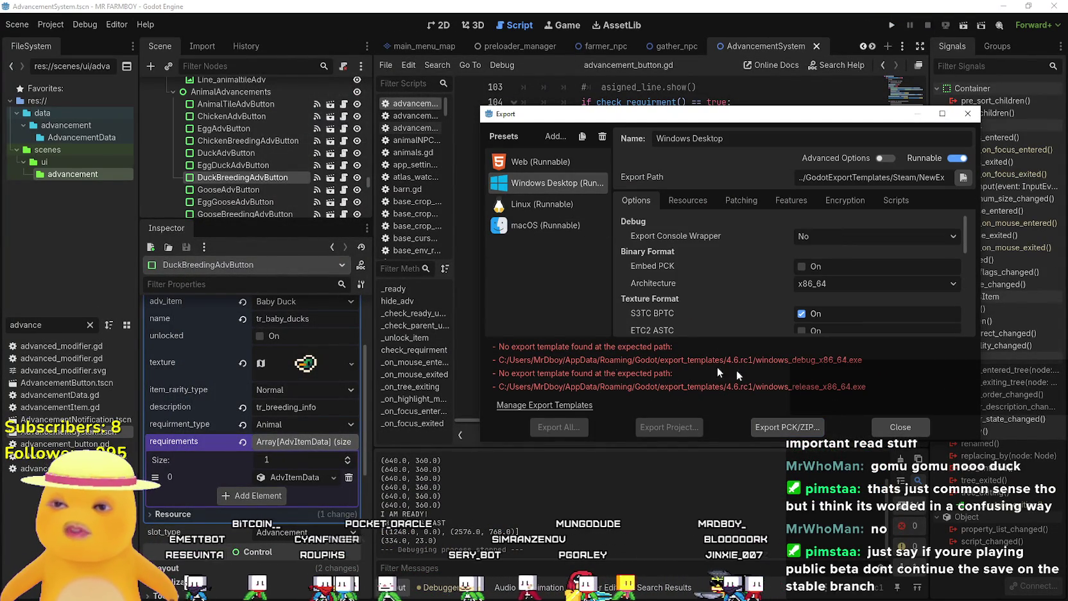
pyautogui.click(556, 404)
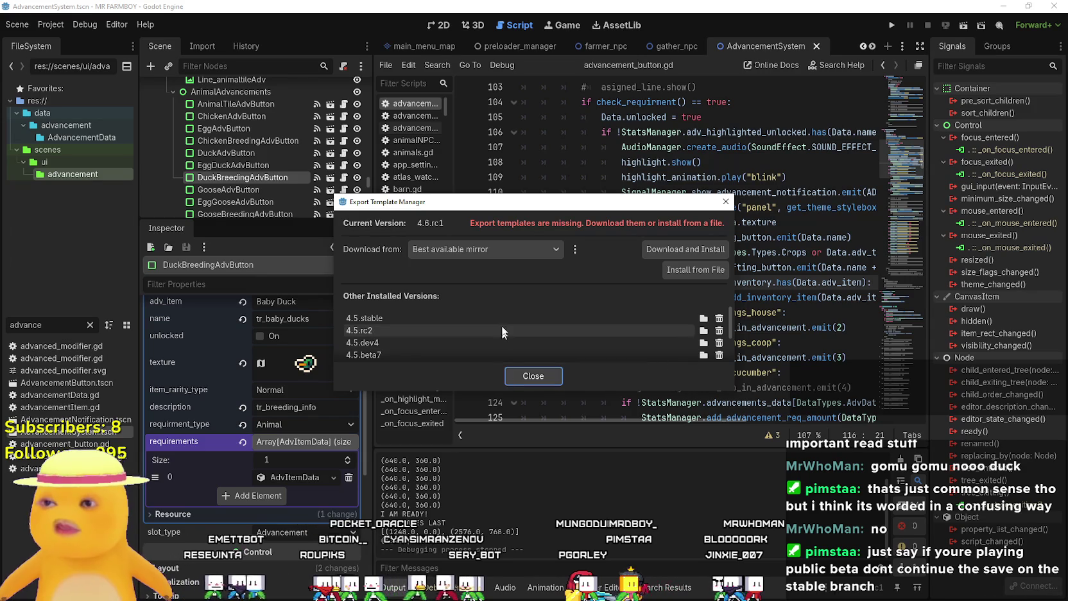
pyautogui.click(679, 253)
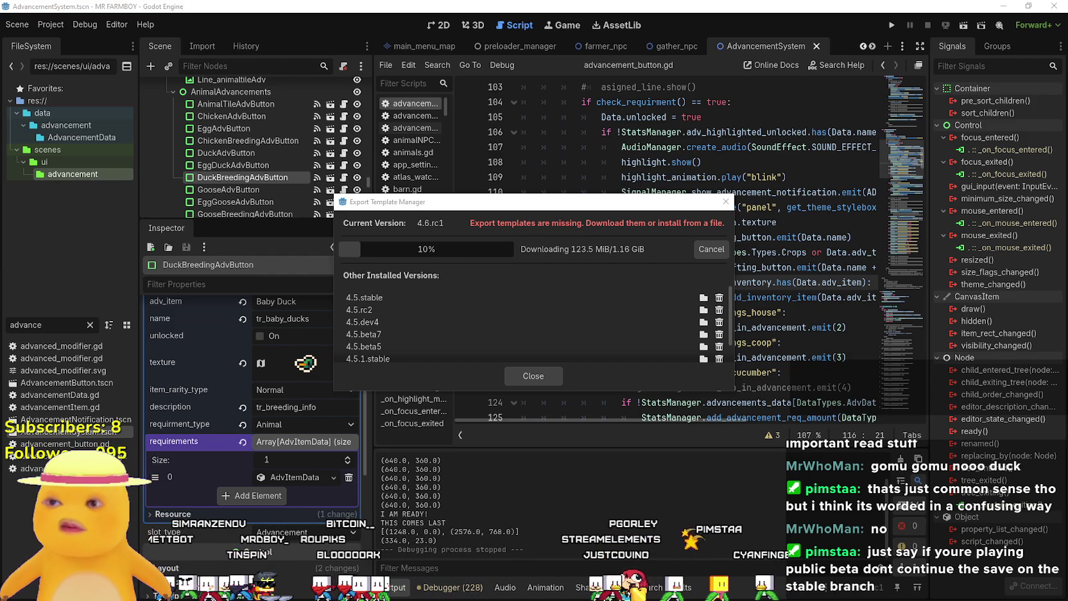
# Move the Export Template Manager up and left and make it tall enough to list all versions
pyautogui.moveTo(552, 213); pyautogui.dragTo(532, 201)
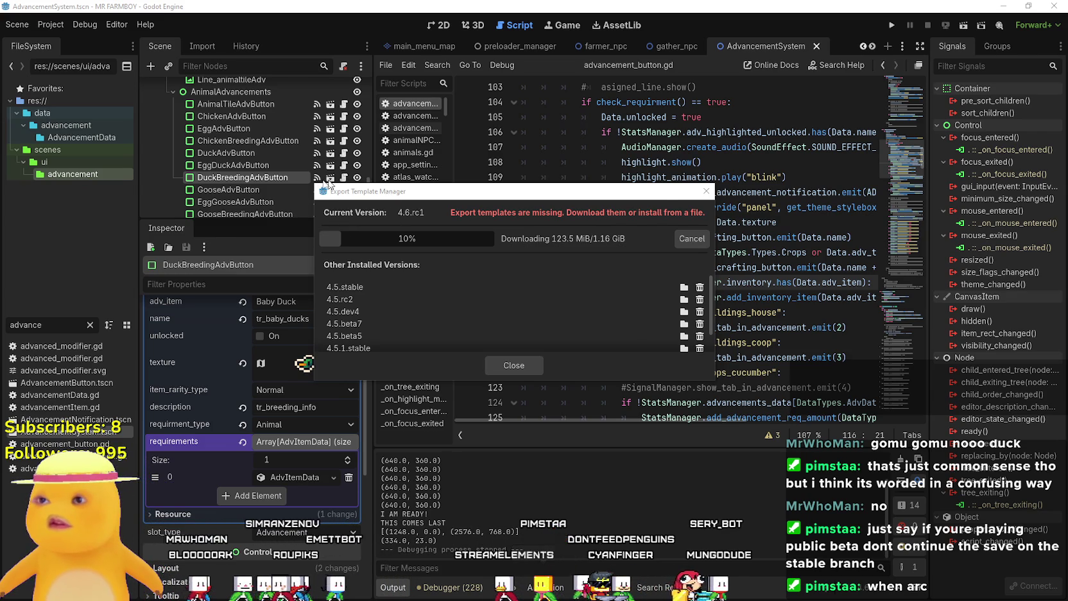
pyautogui.moveTo(352, 187); pyautogui.dragTo(280, 170)
pyautogui.scroll(-1, 359, 297)
pyautogui.scroll(1, 369, 302)
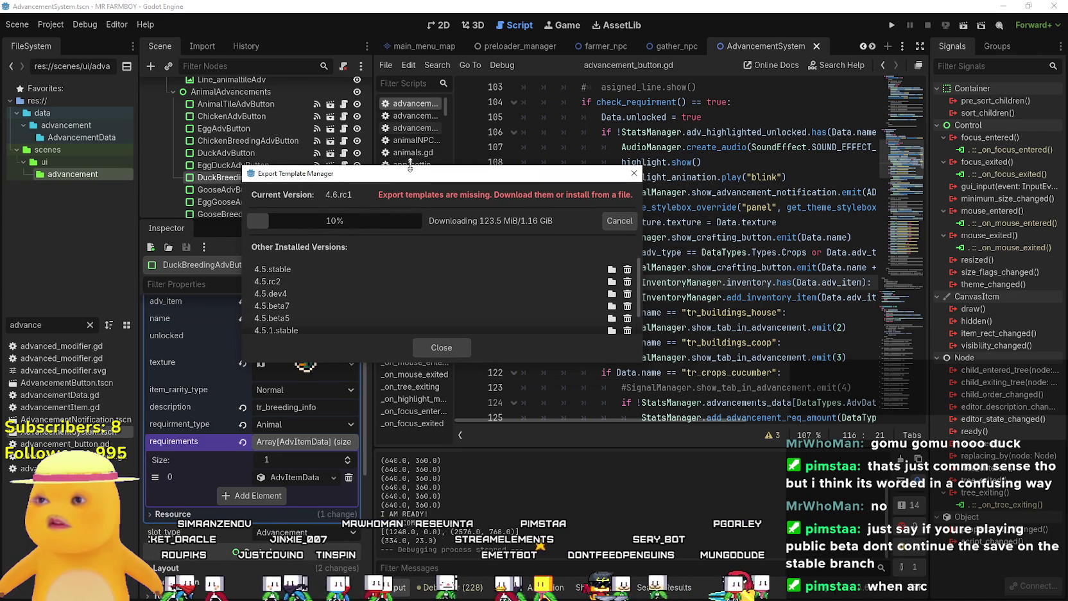
pyautogui.moveTo(410, 168); pyautogui.dragTo(410, 97)
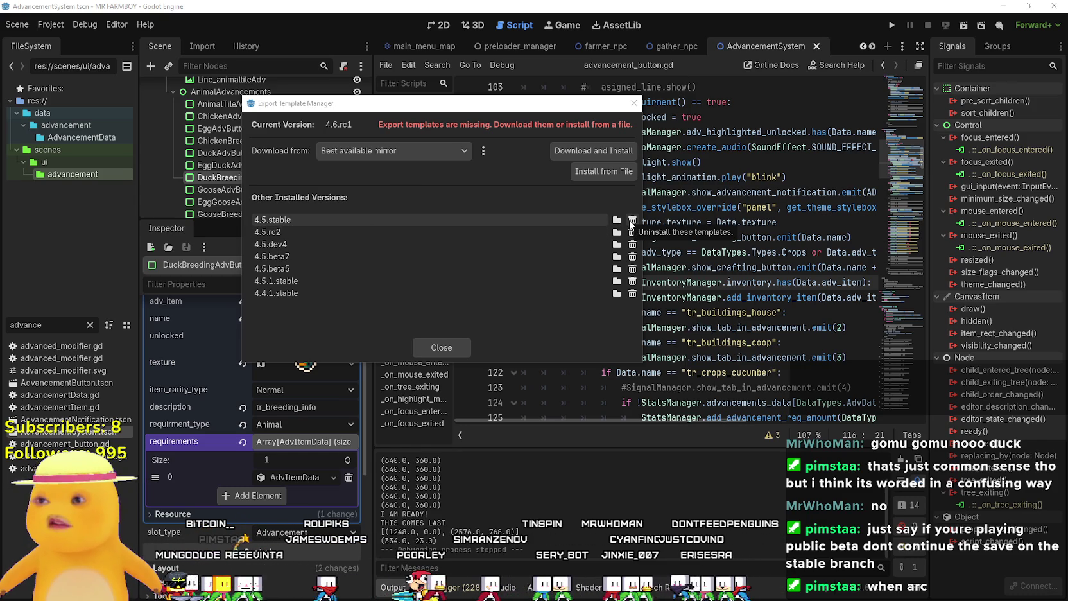
# Uninstall the 4.5.stable, 4.5.rc2 and 4.5.dev4 export templates
pyautogui.click(632, 222)
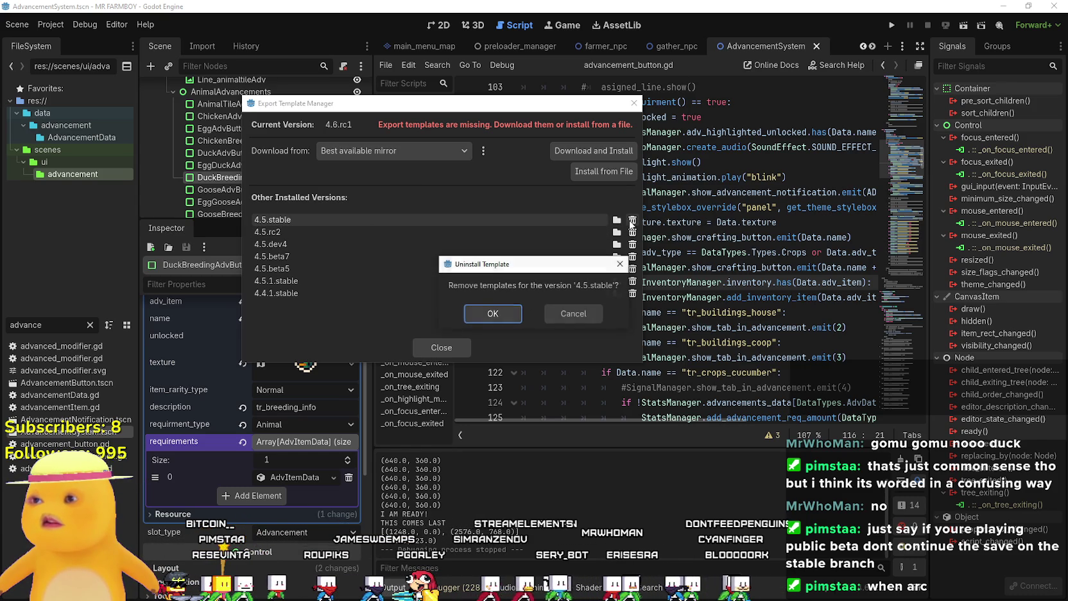
pyautogui.press('Return')
pyautogui.click(633, 220)
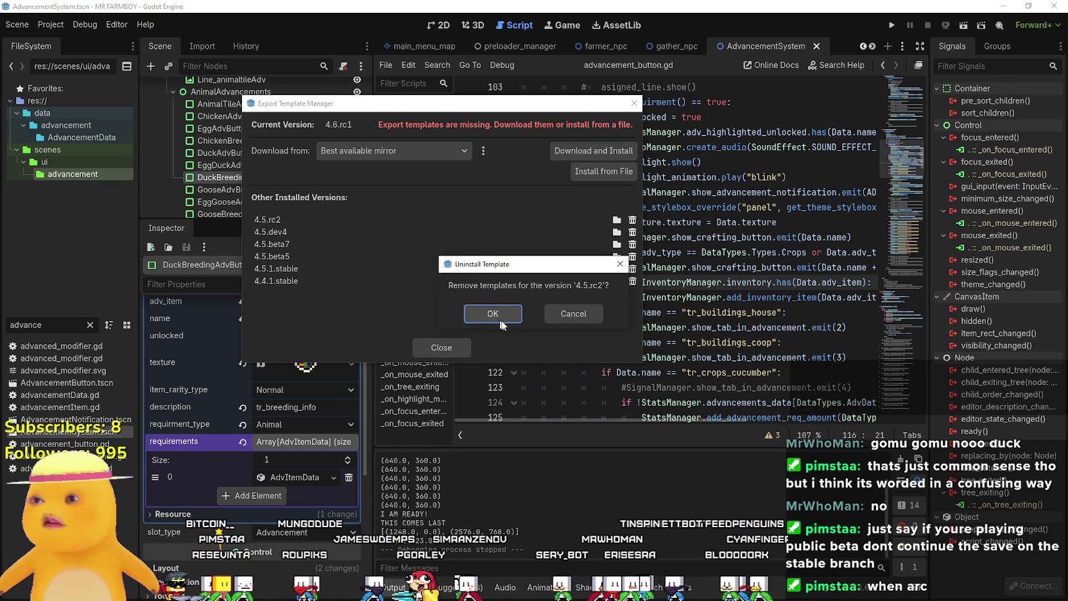
pyautogui.press('Return')
pyautogui.click(632, 220)
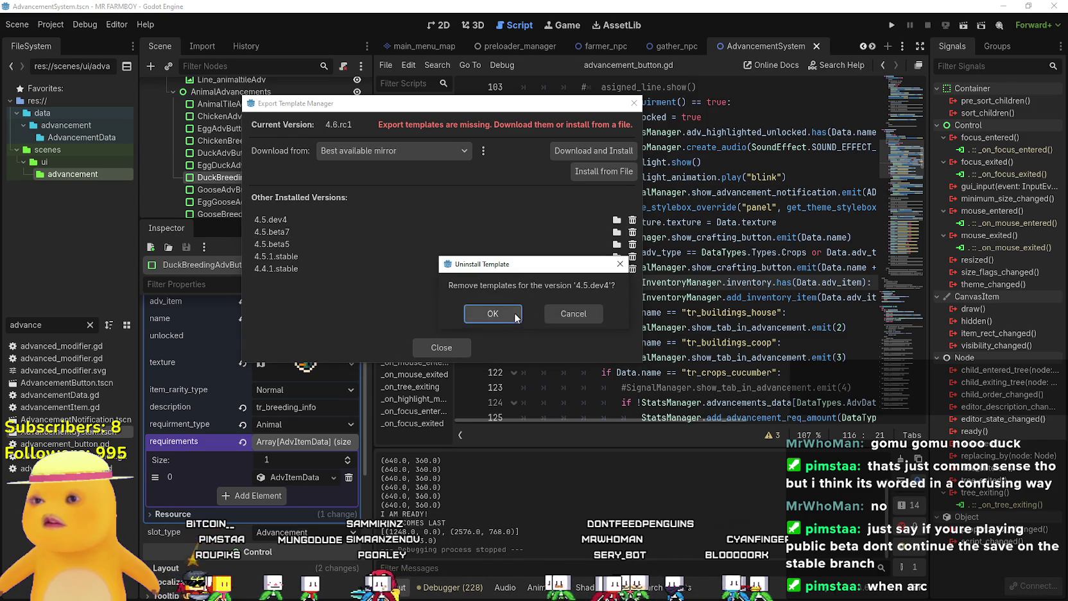
pyautogui.press('Return')
# Uninstall the 4.5.beta7, 4.5.beta5 and 4.4.1.stable templates, restart the 4.6.rc1 download, and open Task Manager
pyautogui.click(632, 220)
pyautogui.click(486, 314)
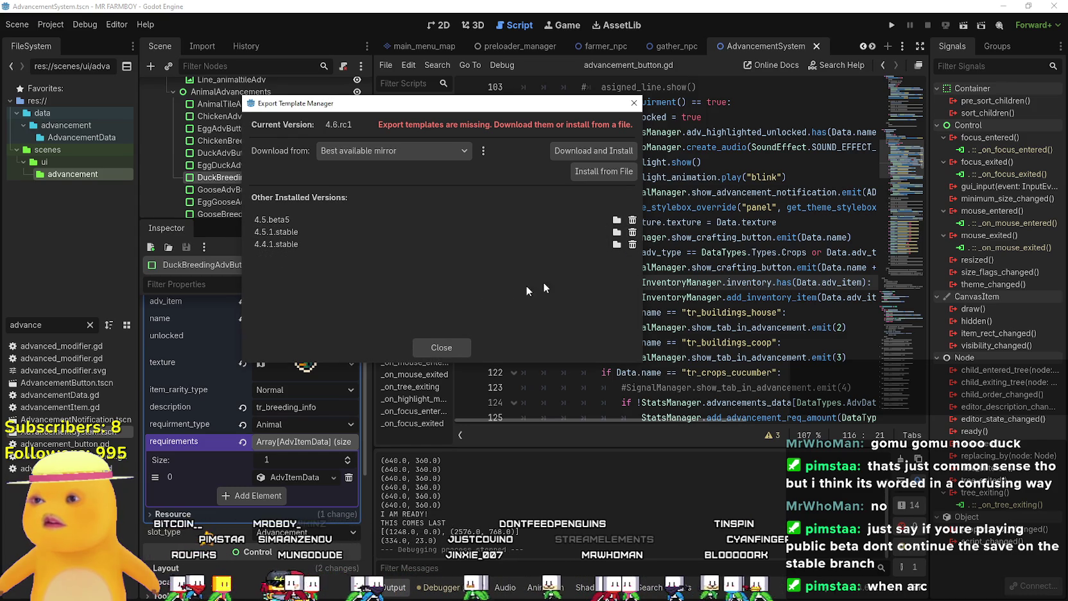
pyautogui.click(633, 220)
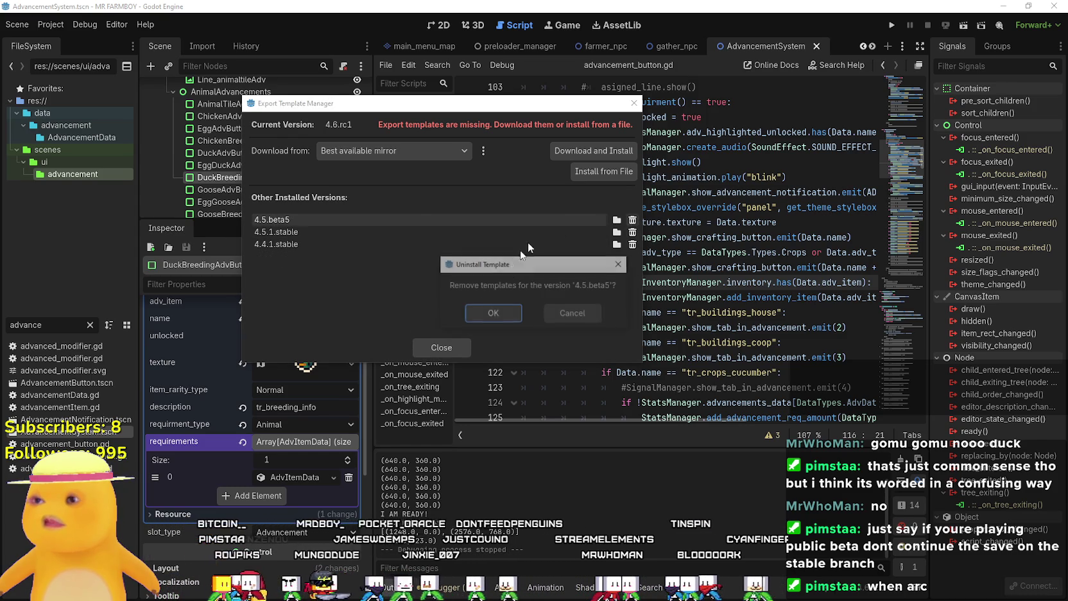
pyautogui.click(507, 314)
pyautogui.click(633, 232)
pyautogui.click(489, 315)
pyautogui.click(599, 151)
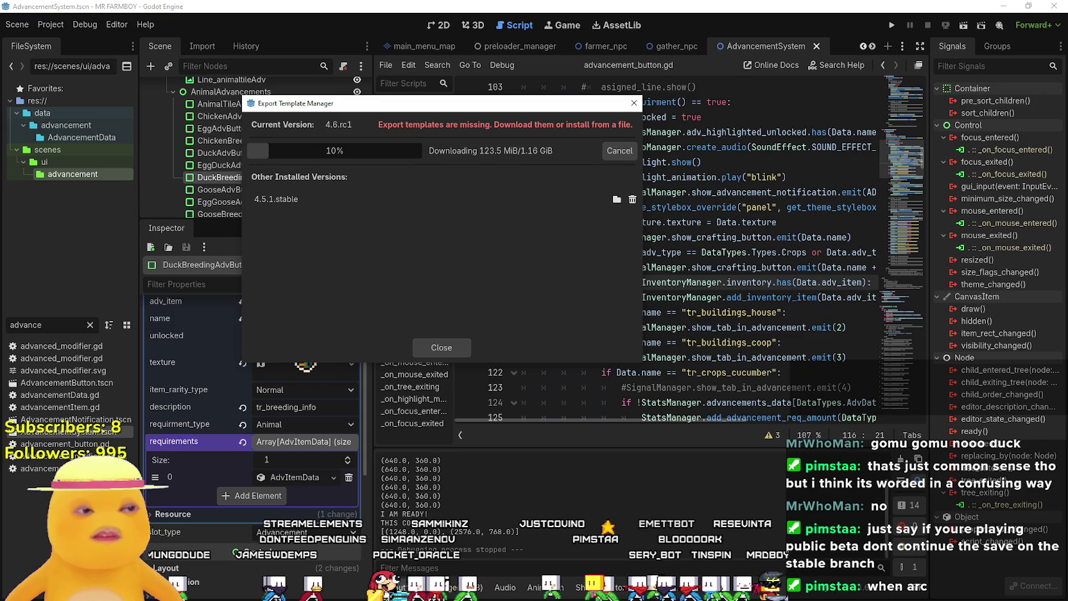
pyautogui.hotkey('ctrl', 'shift', 'Escape')
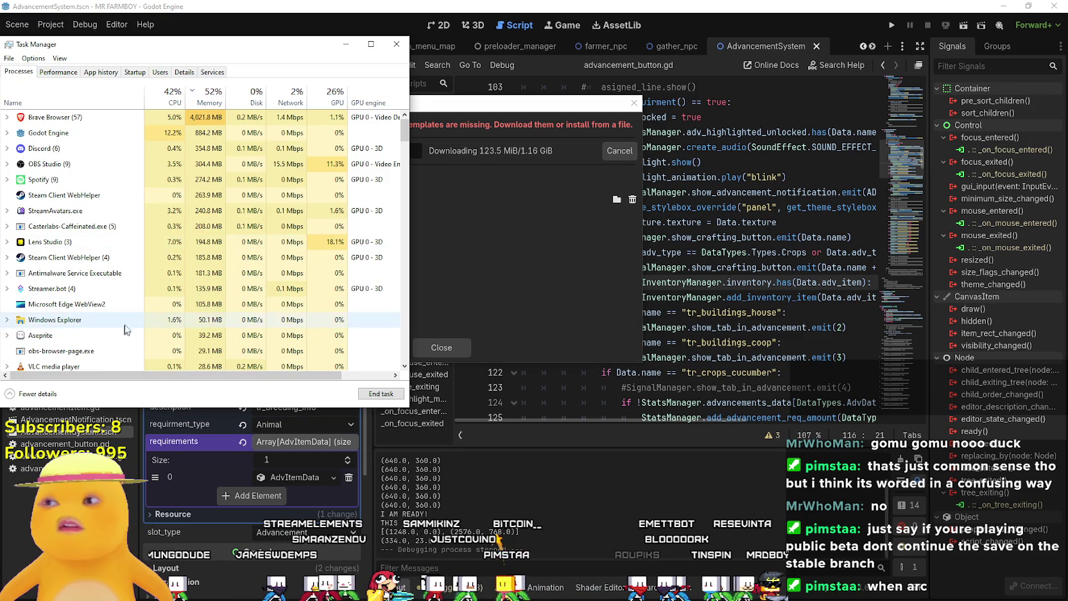
pyautogui.click(8, 132)
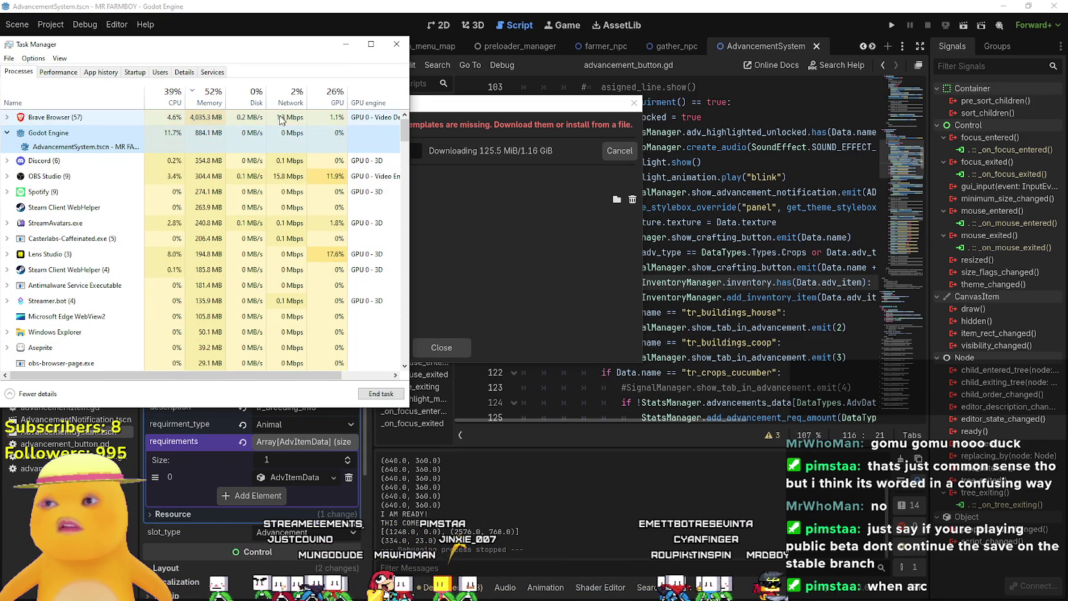
pyautogui.click(371, 44)
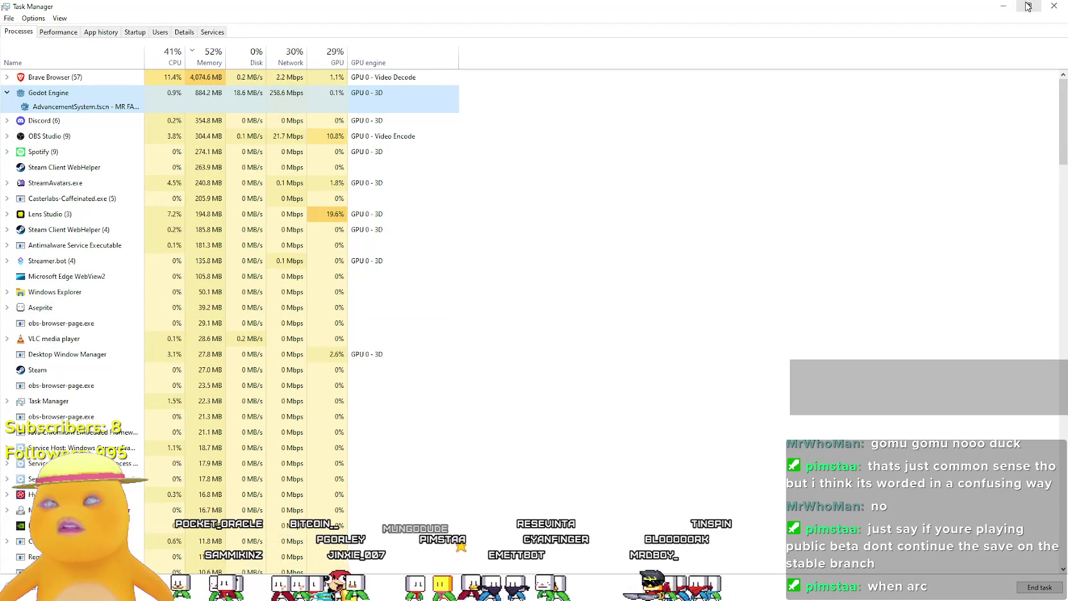
pyautogui.click(1054, 6)
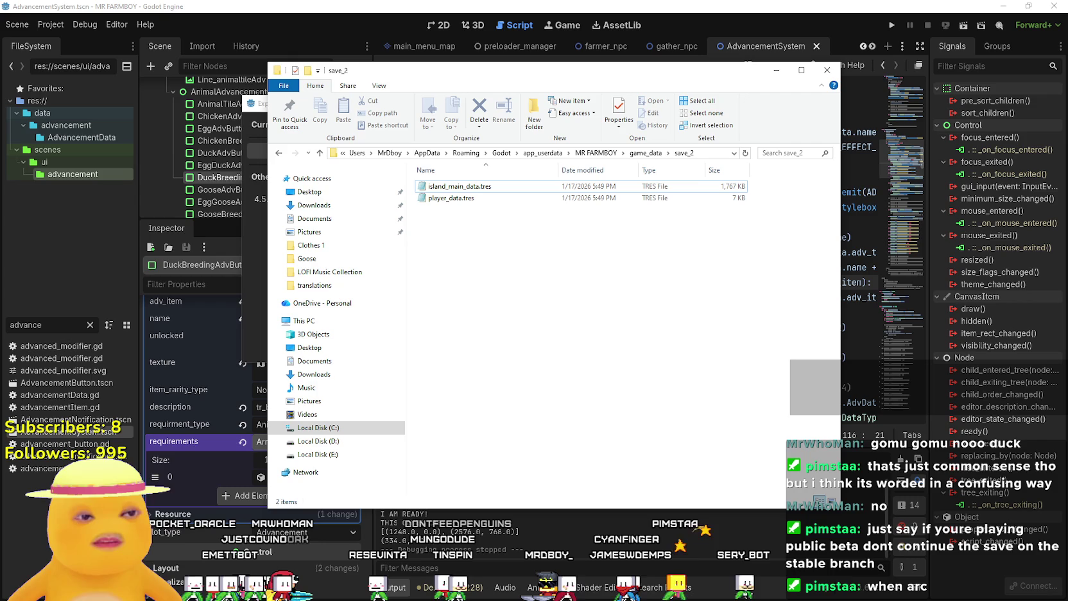
# Leave the save_2 folder window and return to Godot's Export Template Manager
pyautogui.hotkey('alt', 'Tab')
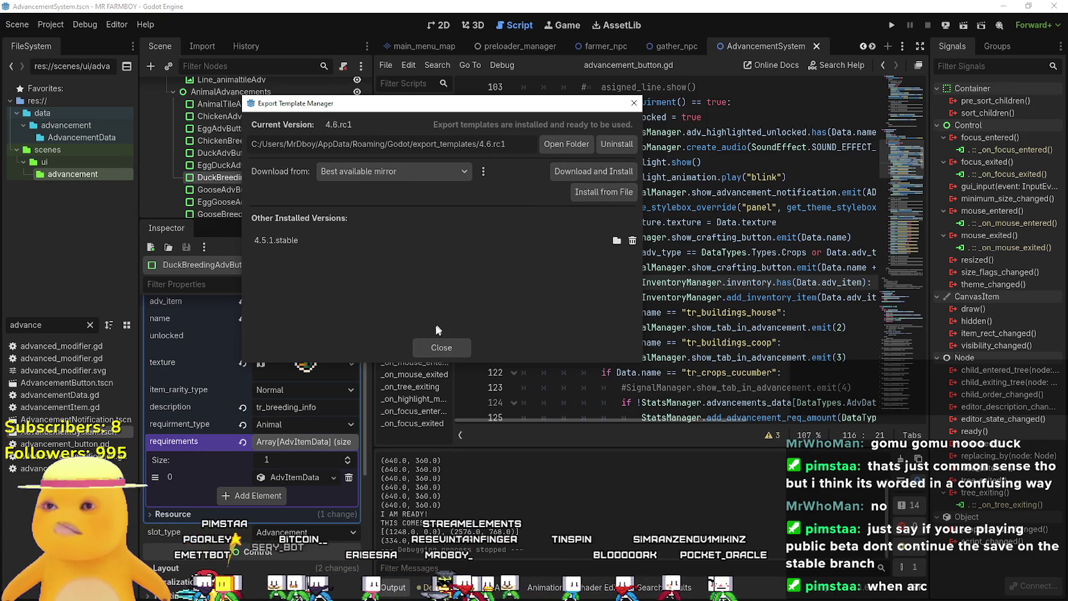
# Close the template manager and start Export Project from Project > Export
pyautogui.click(449, 352)
pyautogui.click(53, 24)
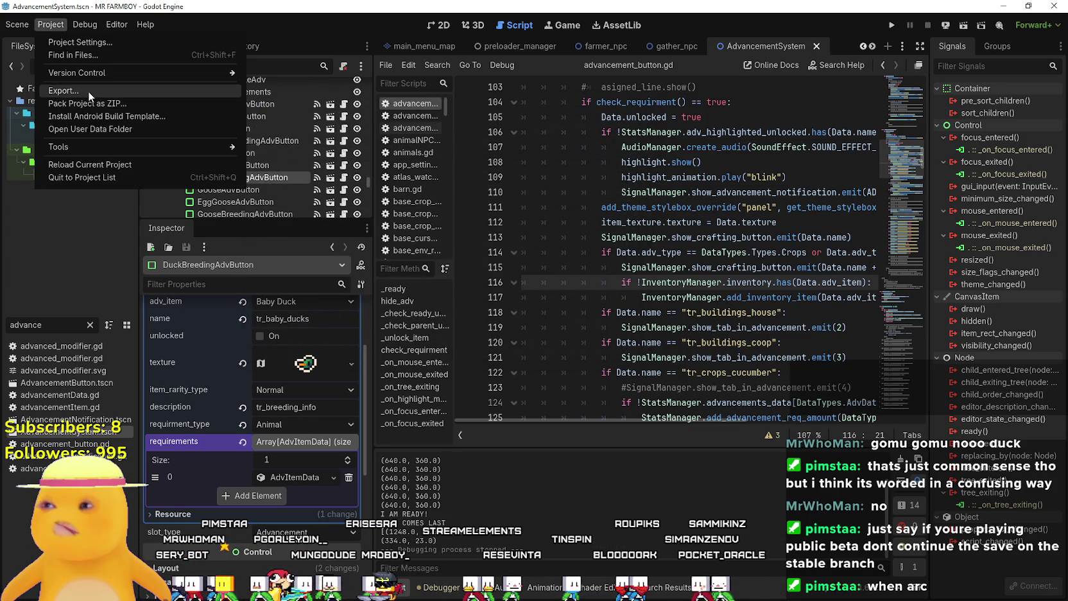
pyautogui.click(87, 91)
pyautogui.scroll(-3, 738, 375)
pyautogui.scroll(5, 738, 371)
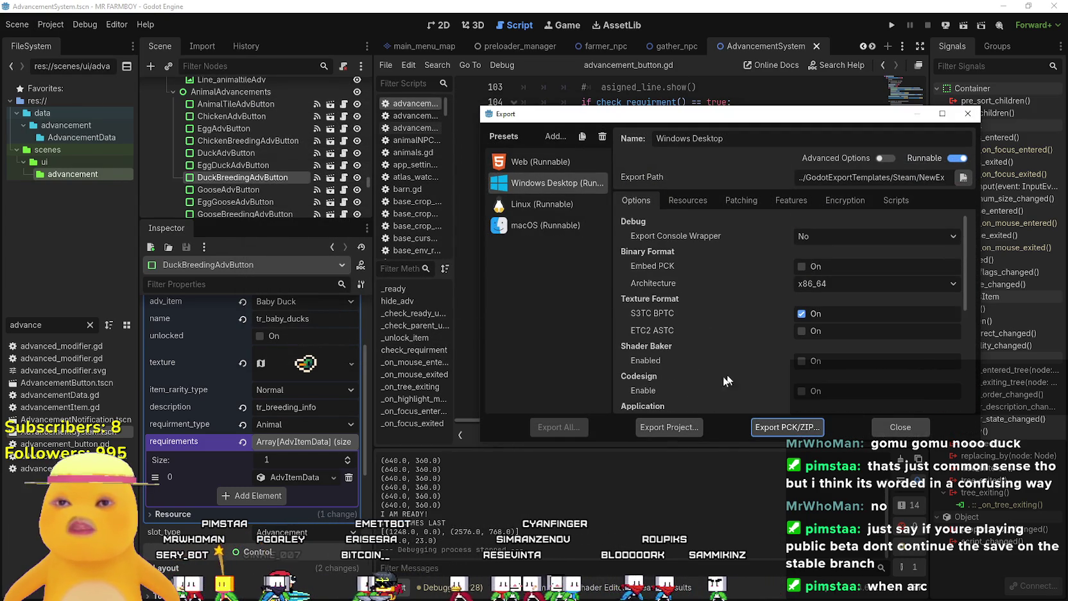
pyautogui.click(671, 427)
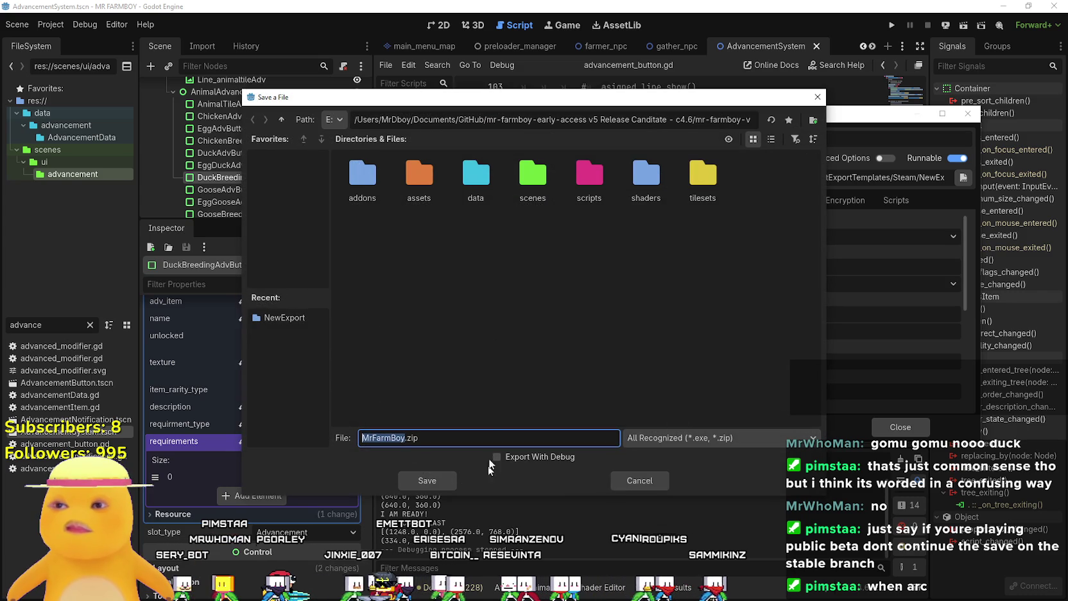
# Point the save dialog at GitHub/GodotExportTemplates/Steam/NewExport using list view, then bring File Explorer forward
pyautogui.click(282, 120)
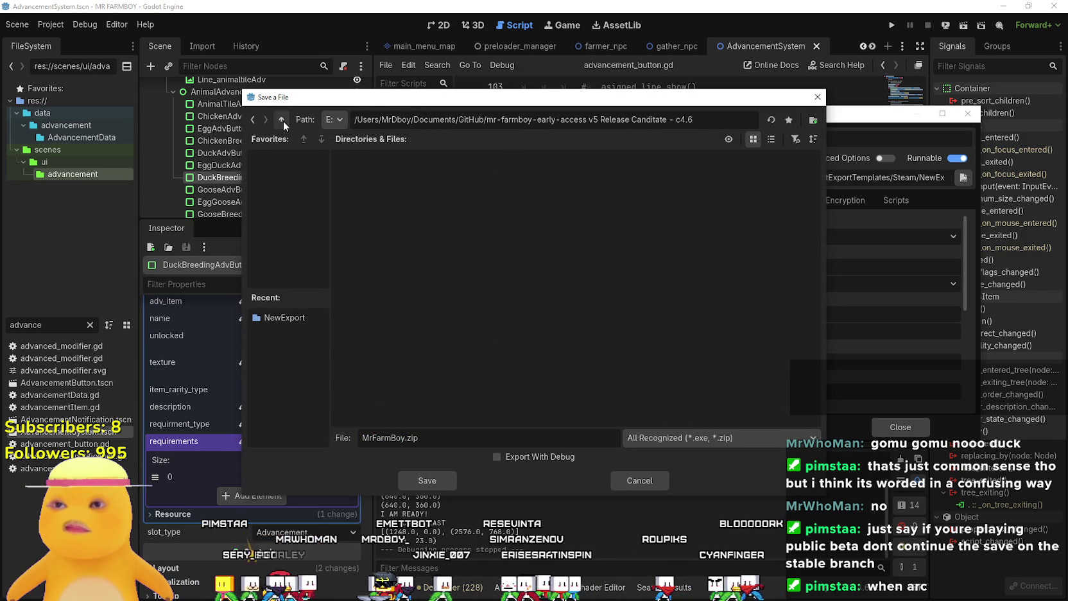
pyautogui.click(283, 120)
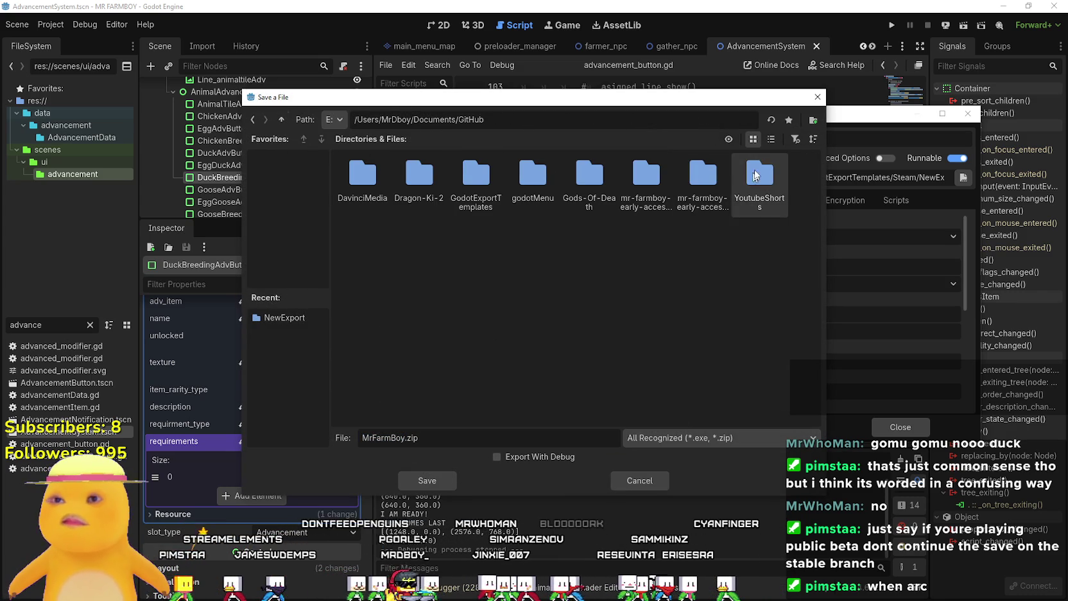
pyautogui.click(771, 139)
pyautogui.doubleClick(394, 185)
pyautogui.doubleClick(388, 169)
pyautogui.doubleClick(392, 158)
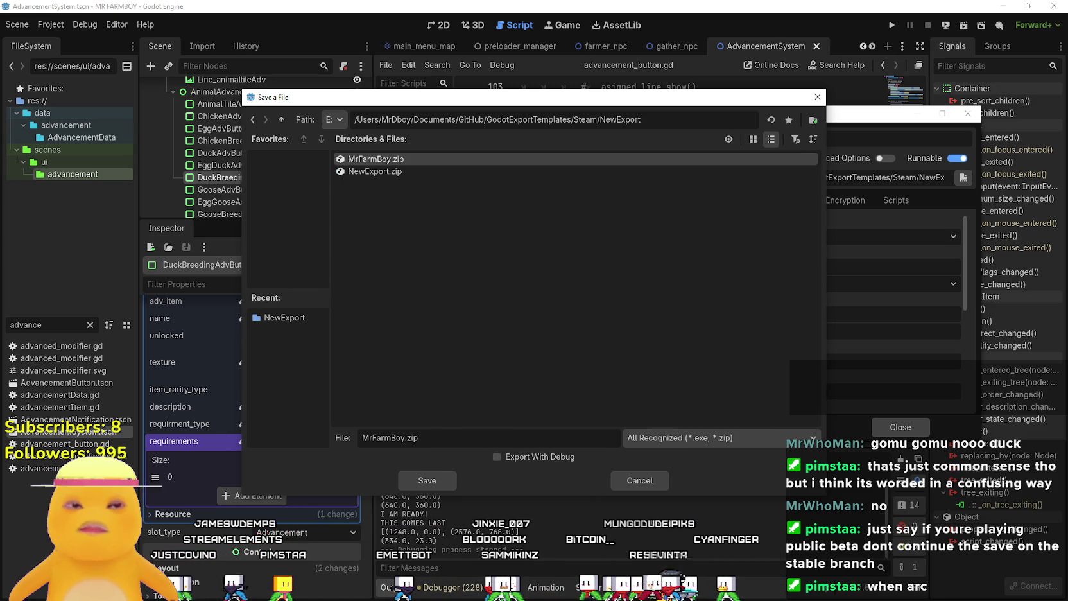
pyautogui.hotkey('alt', 'Tab')
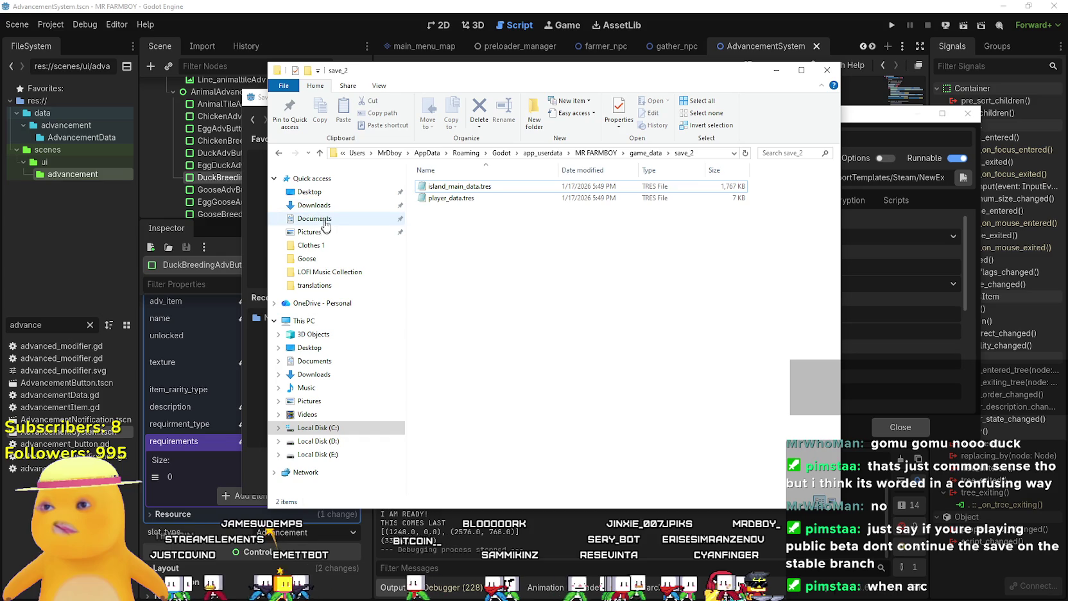
# Navigate File Explorer to Documents/GitHub/GodotExportTemplates/Steam/NewExport
pyautogui.click(316, 219)
pyautogui.doubleClick(457, 221)
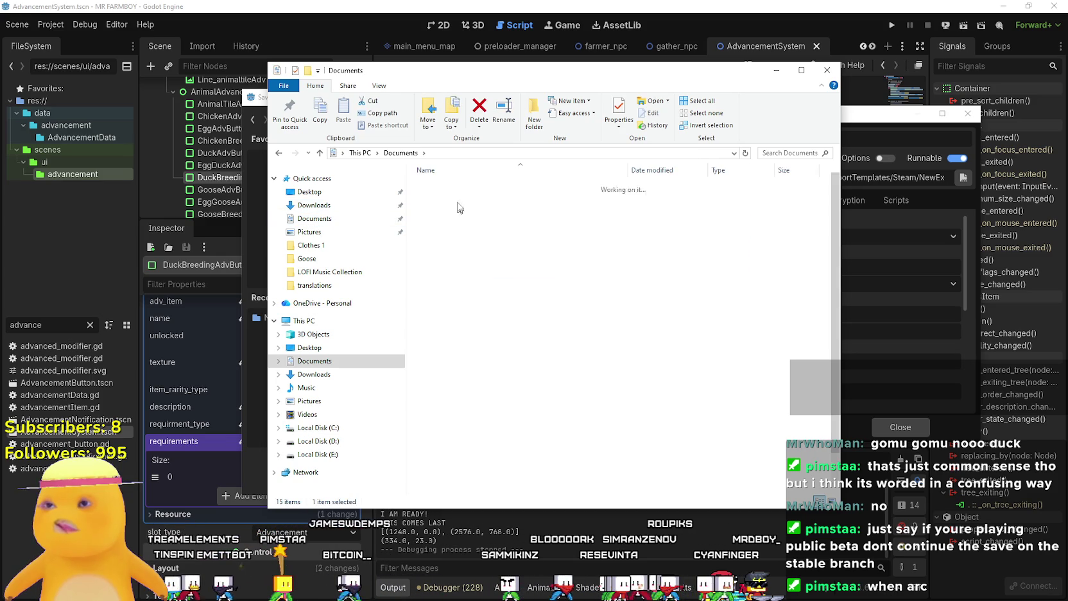
pyautogui.doubleClick(461, 245)
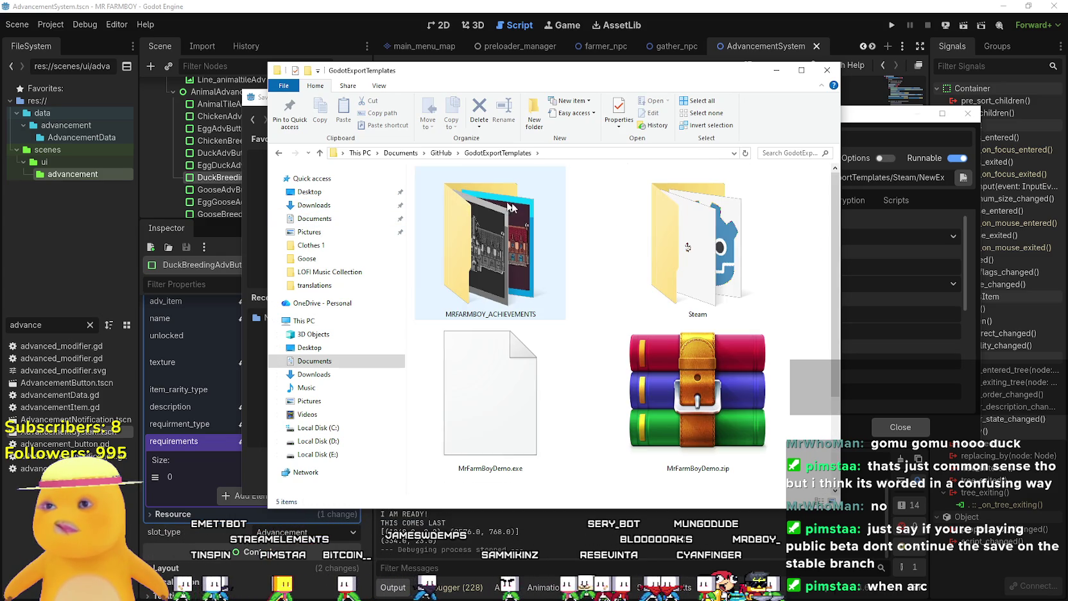
pyautogui.doubleClick(679, 232)
pyautogui.doubleClick(495, 205)
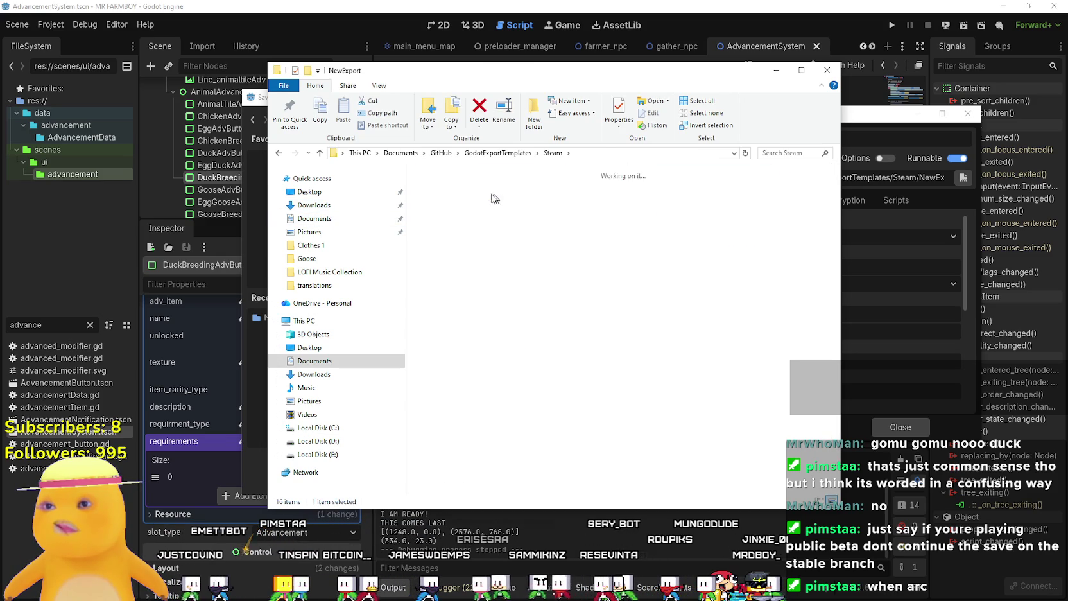
# Delete all six old export files in NewExport and close File Explorer
pyautogui.moveTo(735, 292); pyautogui.dragTo(408, 166)
pyautogui.rightClick(452, 207)
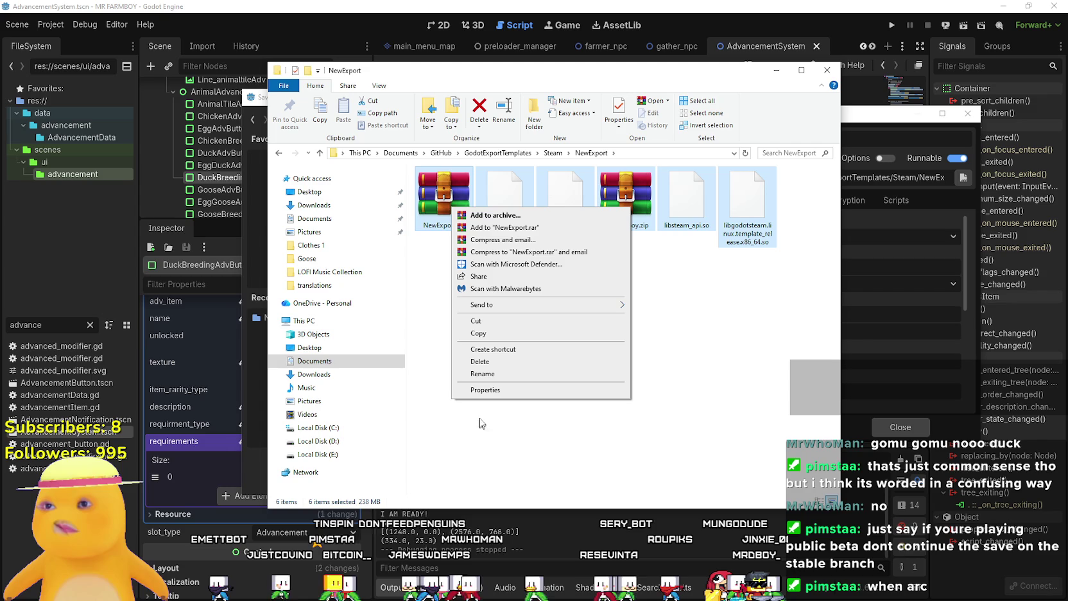
pyautogui.click(480, 362)
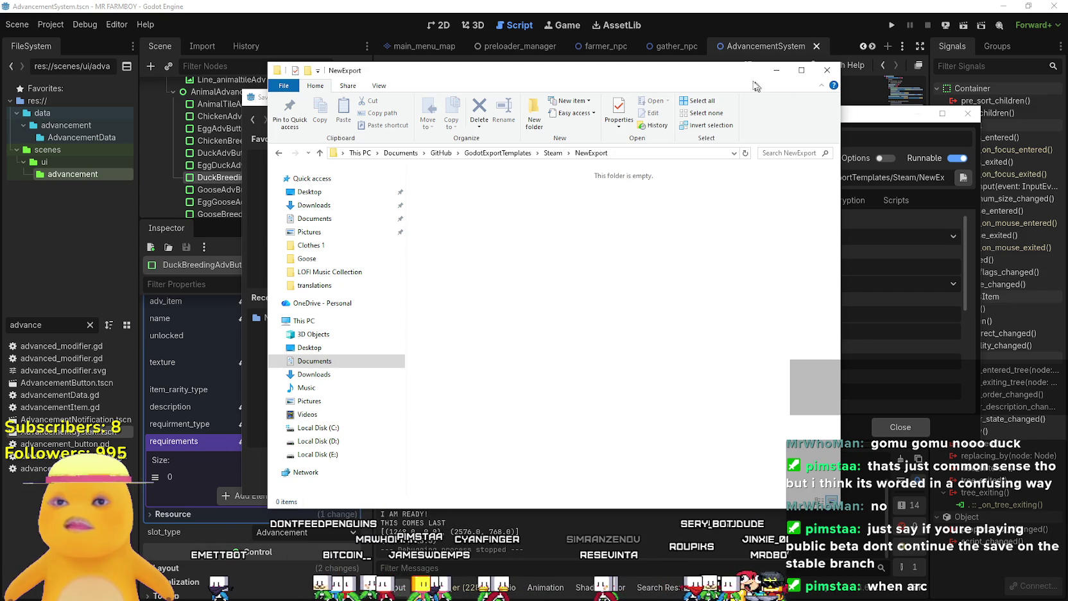
pyautogui.moveTo(719, 70); pyautogui.dragTo(574, 72)
pyautogui.click(682, 72)
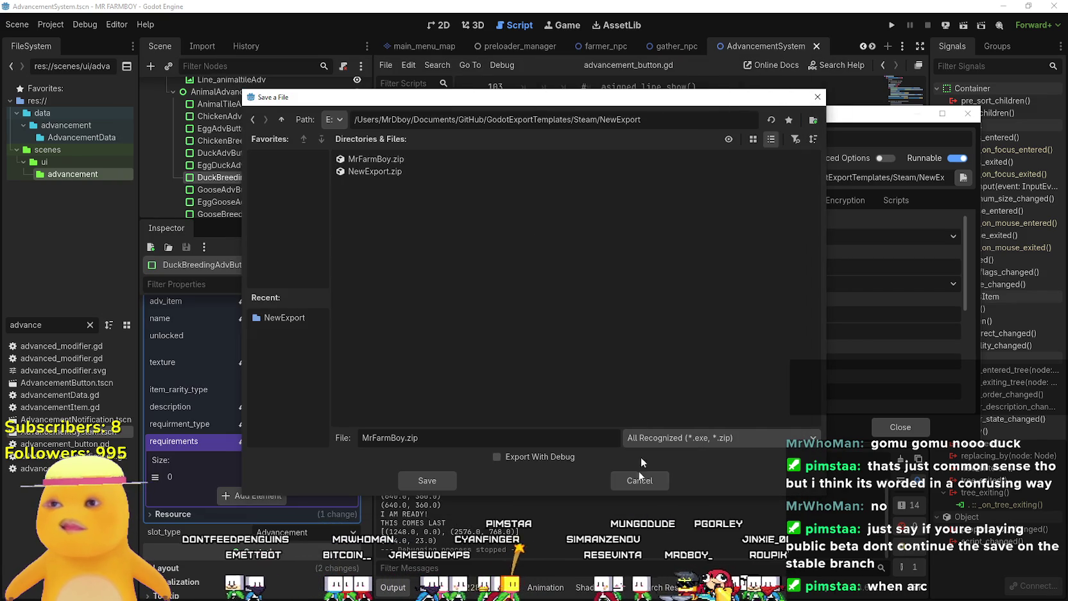
# Save the Windows Desktop export as MrFarmBoy.zip in GodotExportTemplates/Steam/NewExport
pyautogui.click(660, 428)
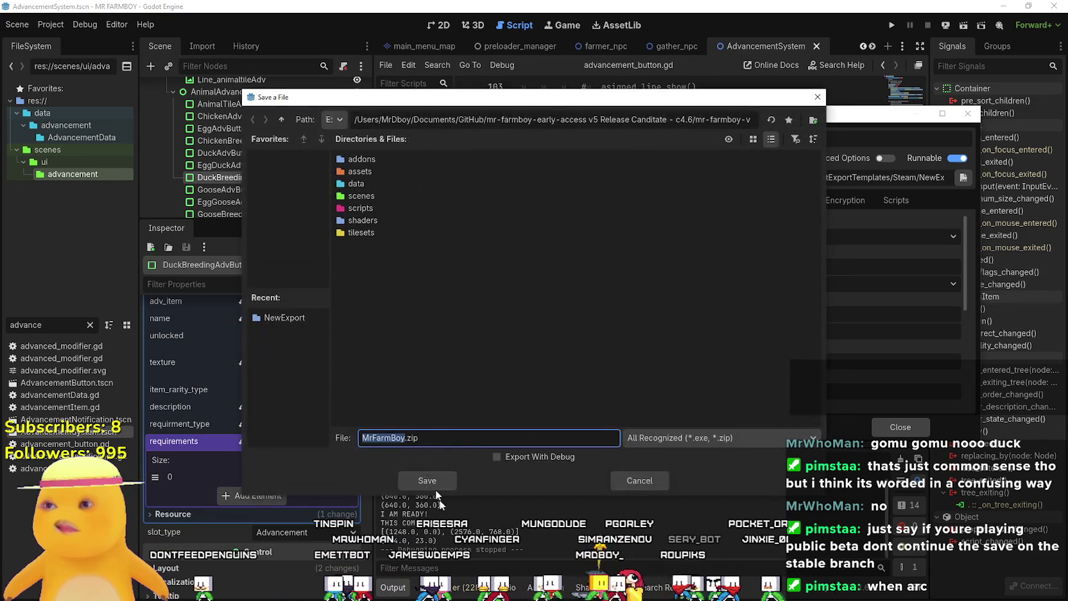
pyautogui.doubleClick(281, 120)
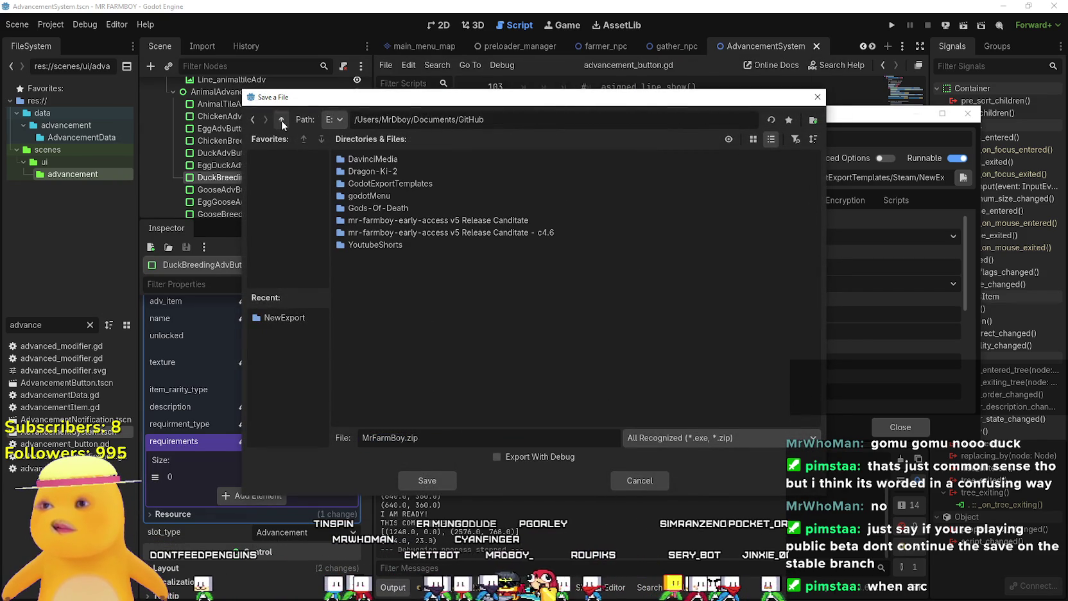
pyautogui.doubleClick(400, 184)
pyautogui.doubleClick(399, 169)
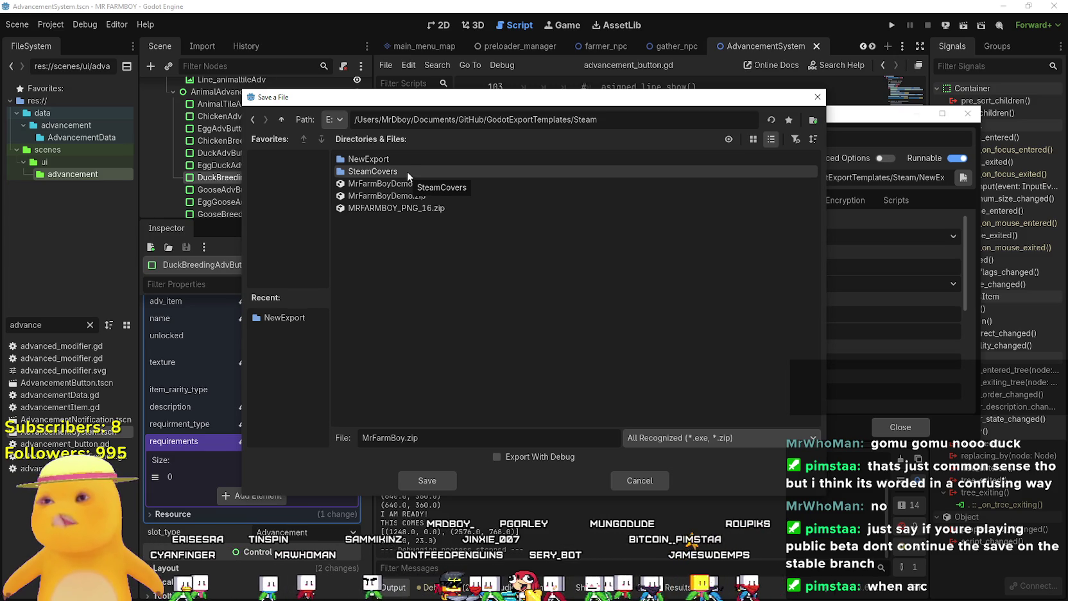
pyautogui.doubleClick(414, 158)
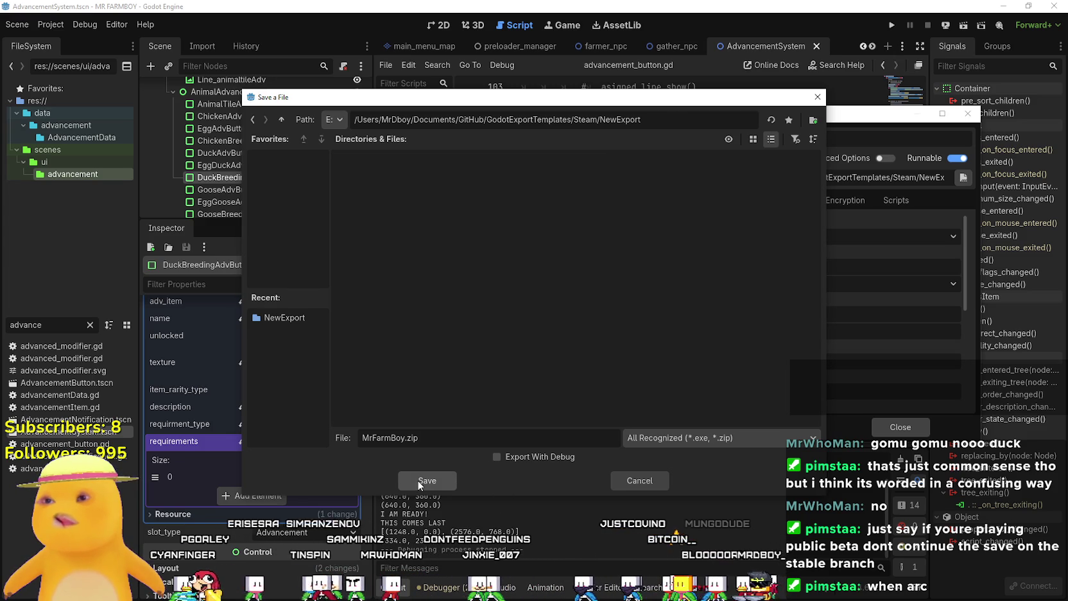
pyautogui.click(418, 480)
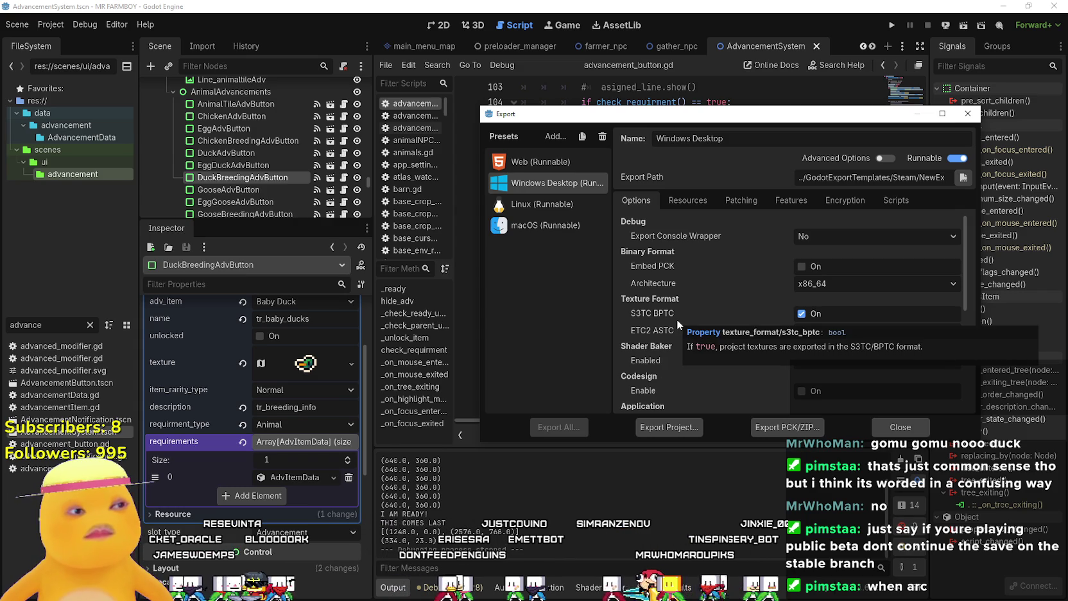
# Export the Linux preset as mrfarmboyLinux.x86_64 into Steam/NewExport, then bring up the NewExport folder
pyautogui.click(533, 204)
pyautogui.click(666, 427)
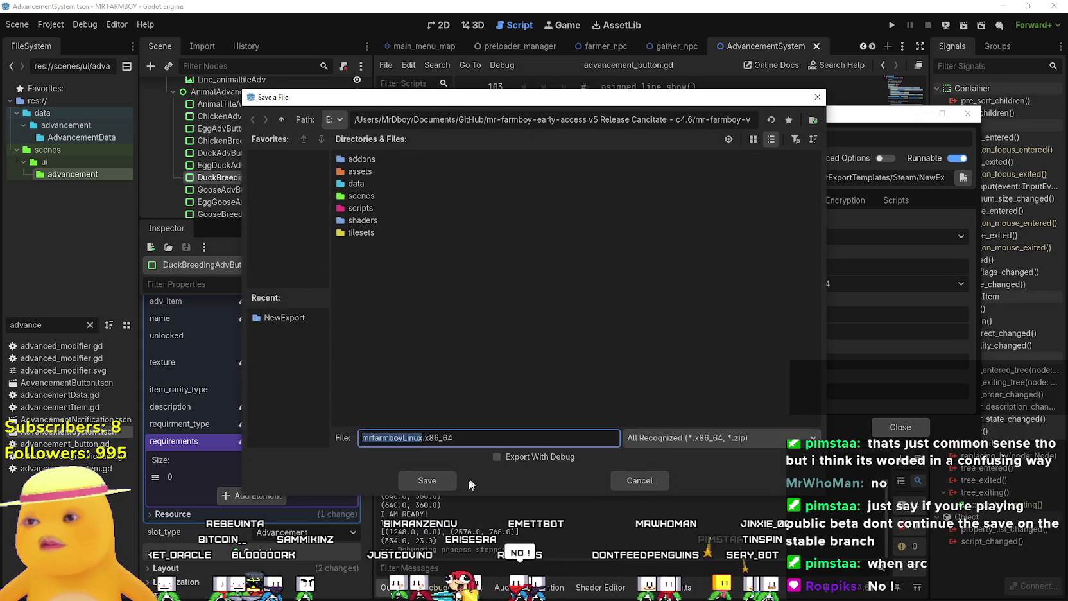
pyautogui.click(281, 120)
pyautogui.click(282, 119)
pyautogui.doubleClick(391, 184)
pyautogui.doubleClick(383, 171)
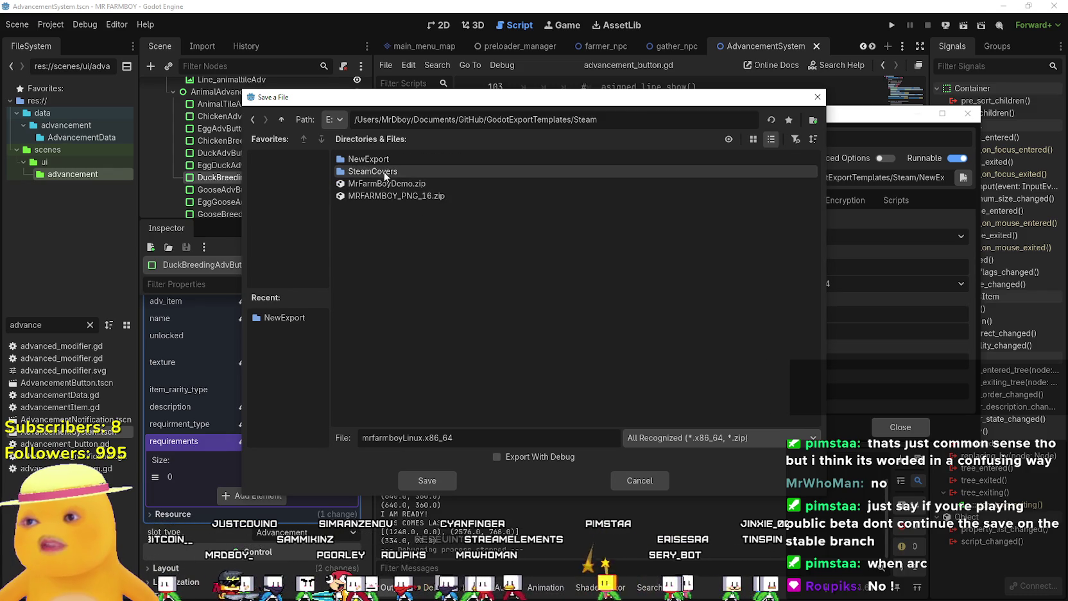
pyautogui.doubleClick(440, 158)
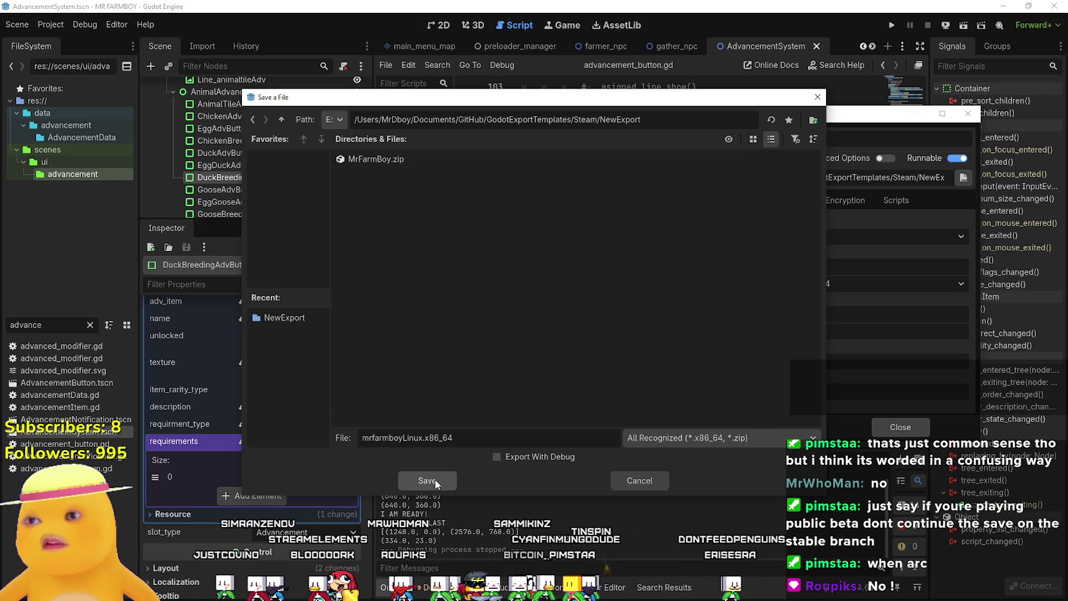
pyautogui.click(427, 481)
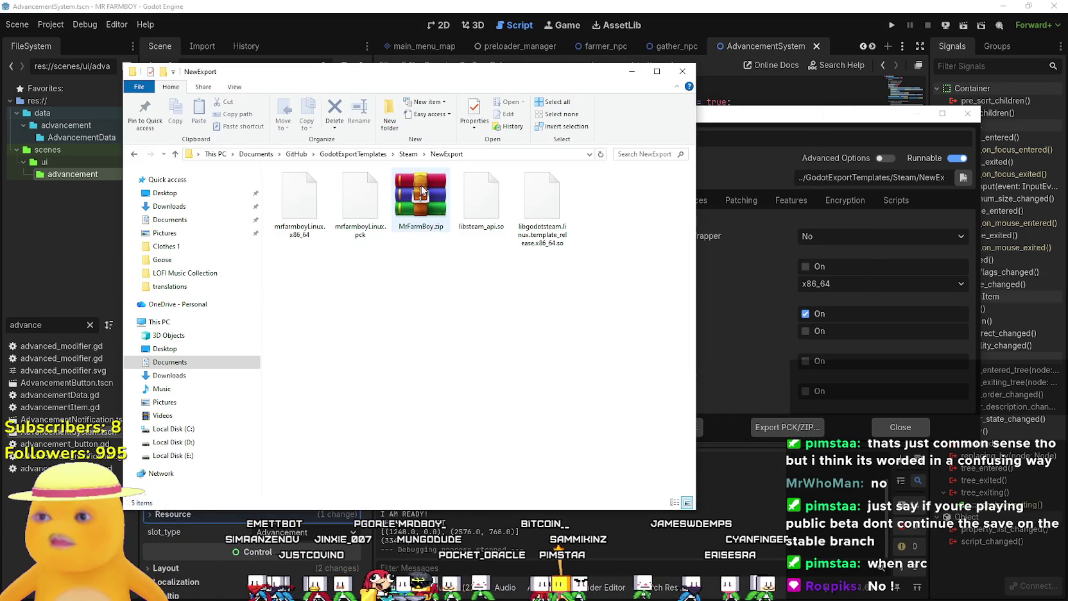
pyautogui.click(421, 199)
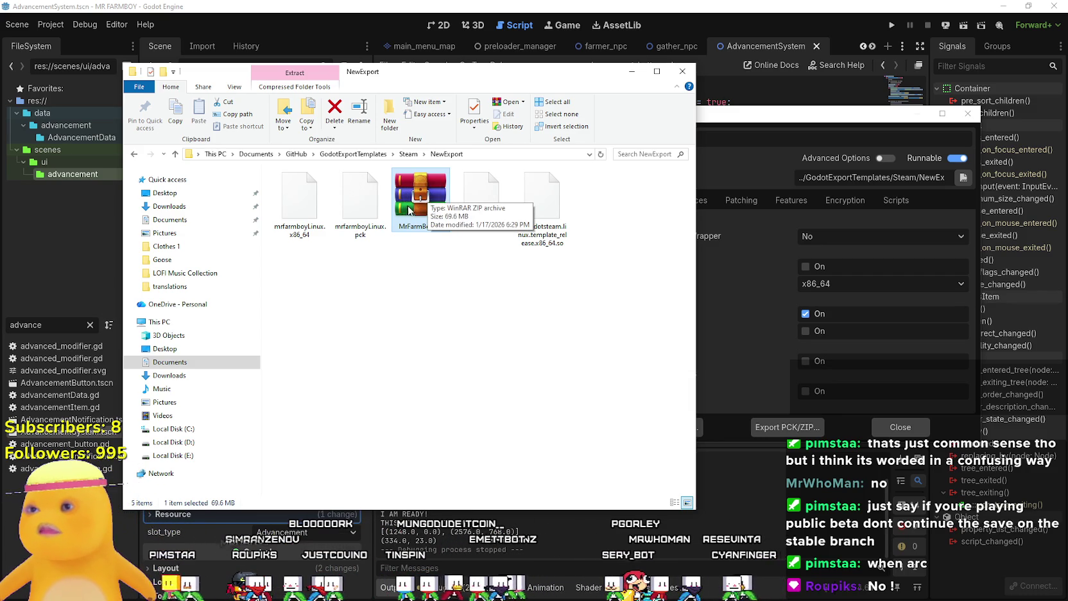
# Extract MrFarmBoy.zip with WinRAR into a MrFarmBoy folder and confirm MrFarmBoy.exe is inside
pyautogui.rightClick(413, 197)
pyautogui.click(499, 254)
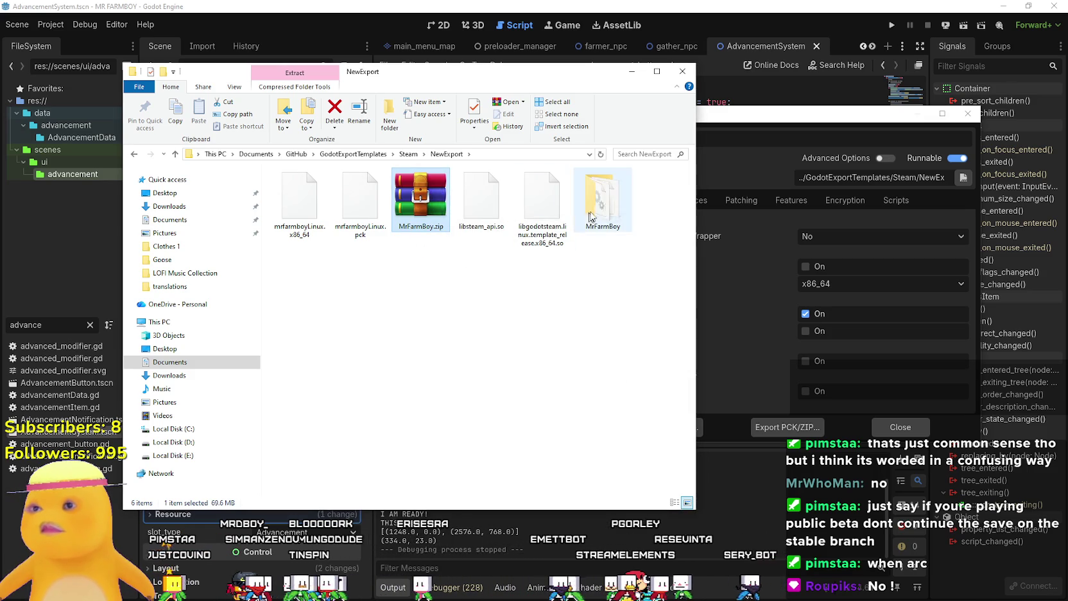
pyautogui.click(602, 209)
pyautogui.doubleClick(603, 209)
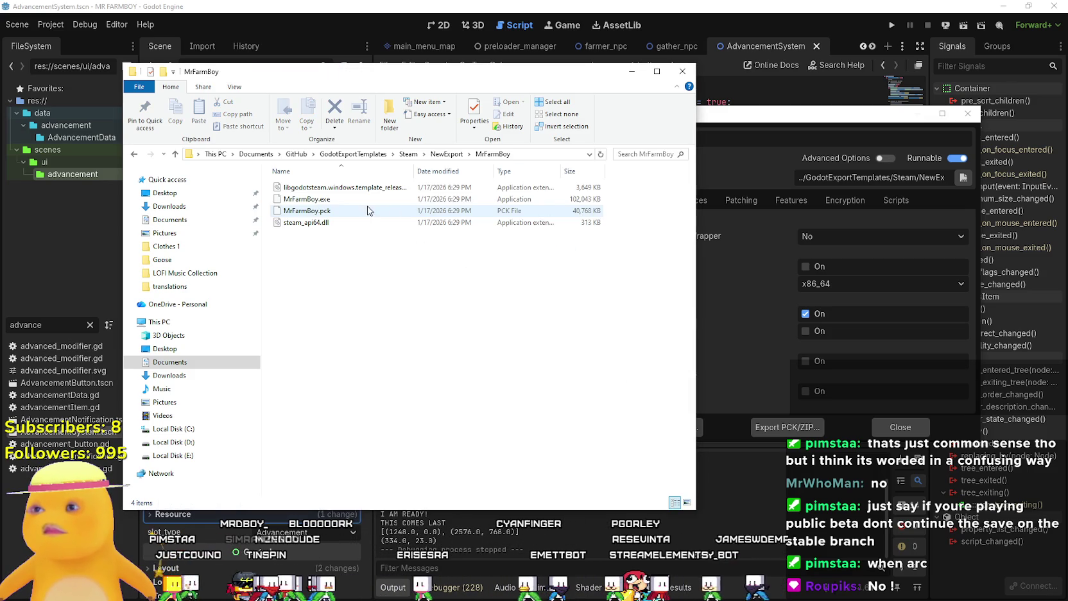
pyautogui.click(315, 199)
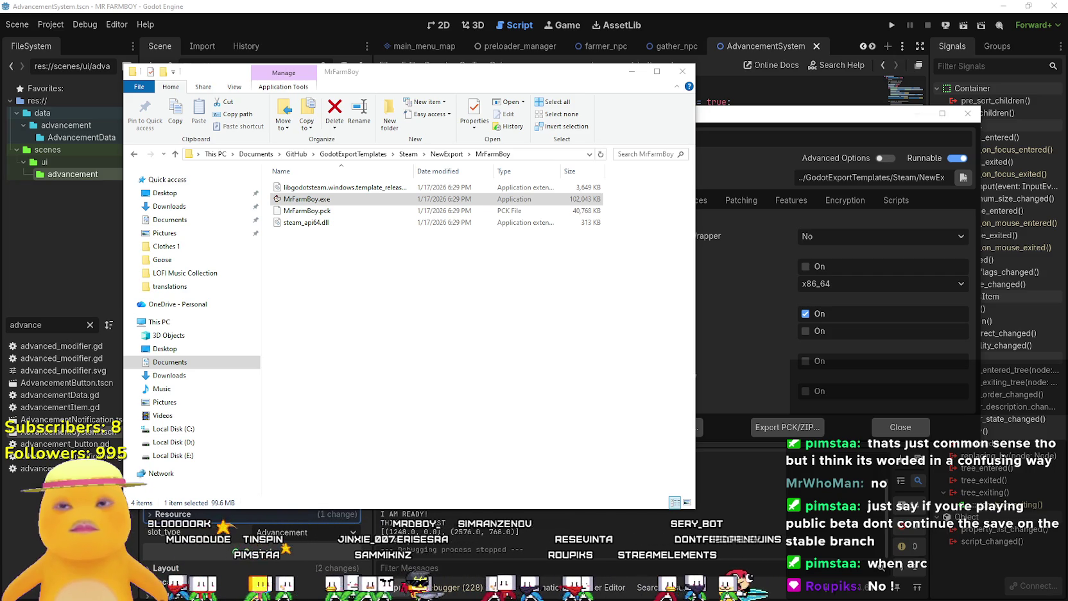
pyautogui.moveTo(560, 77)
pyautogui.mouseDown()
pyautogui.moveTo(492, 17)
pyautogui.moveTo(545, 68)
pyautogui.moveTo(526, 79)
pyautogui.mouseUp()
pyautogui.click(724, 431)
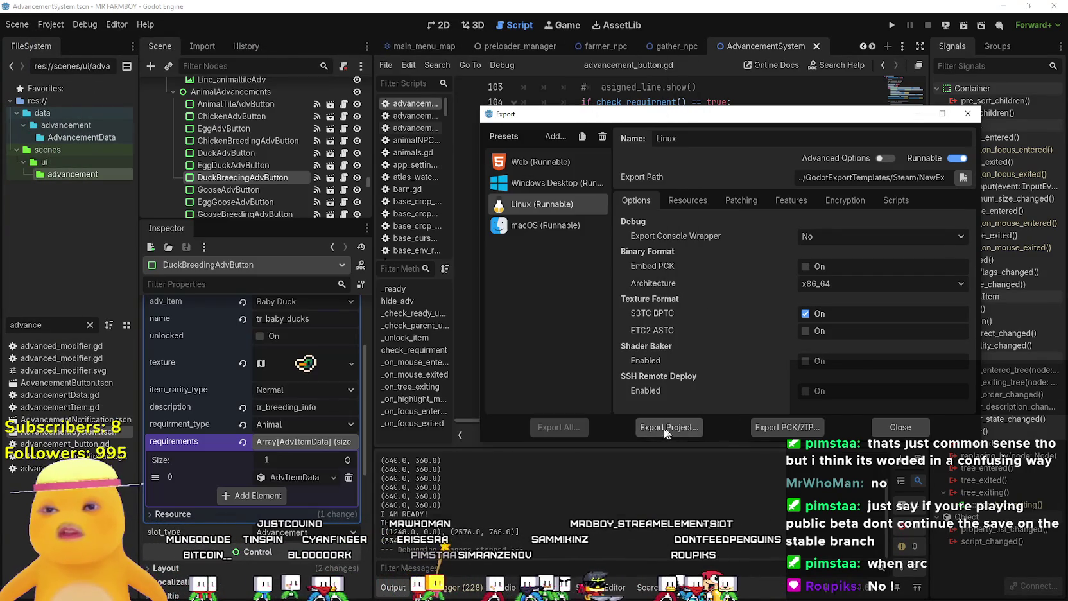
# Reselect the Windows Desktop export preset and cancel the Export Project save dialog without exporting
pyautogui.click(540, 183)
pyautogui.click(671, 428)
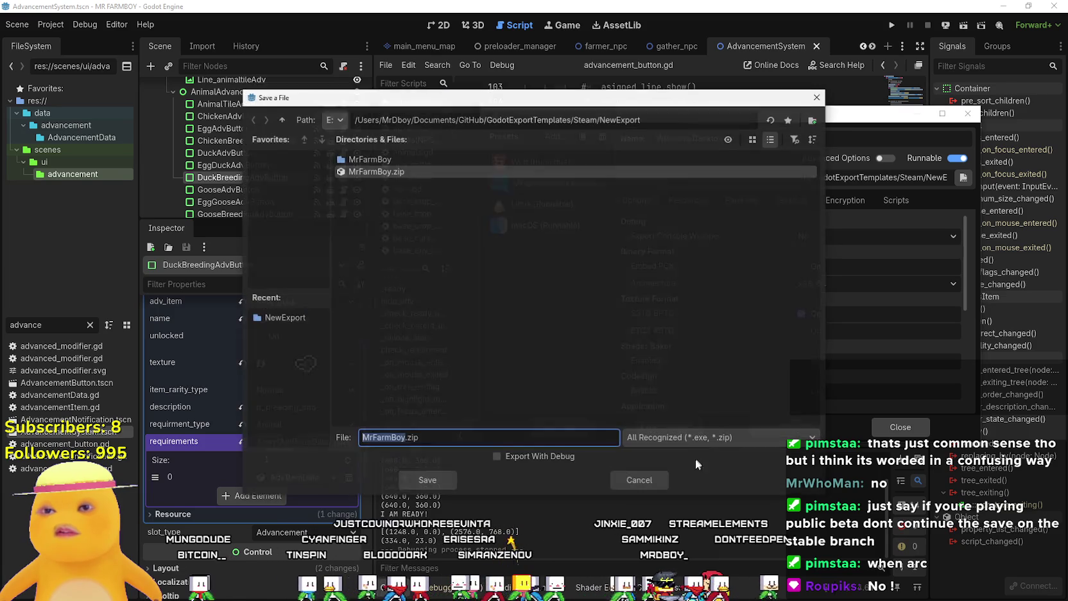
pyautogui.click(637, 478)
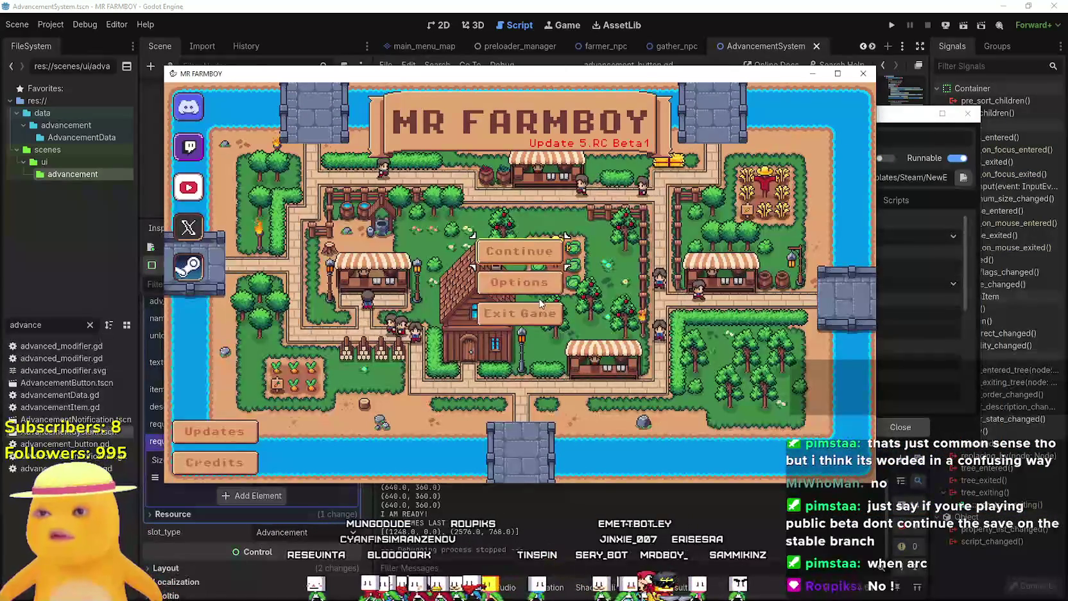
# Skim the game's update notes, close them, and exit the MR FARMBOY game
pyautogui.click(236, 427)
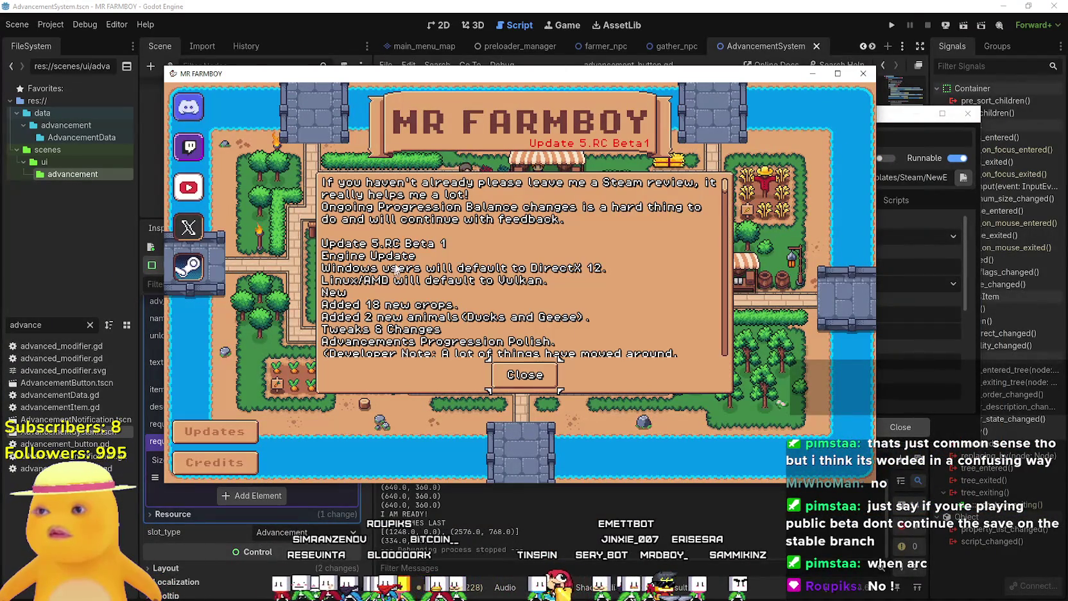
pyautogui.scroll(-1, 498, 269)
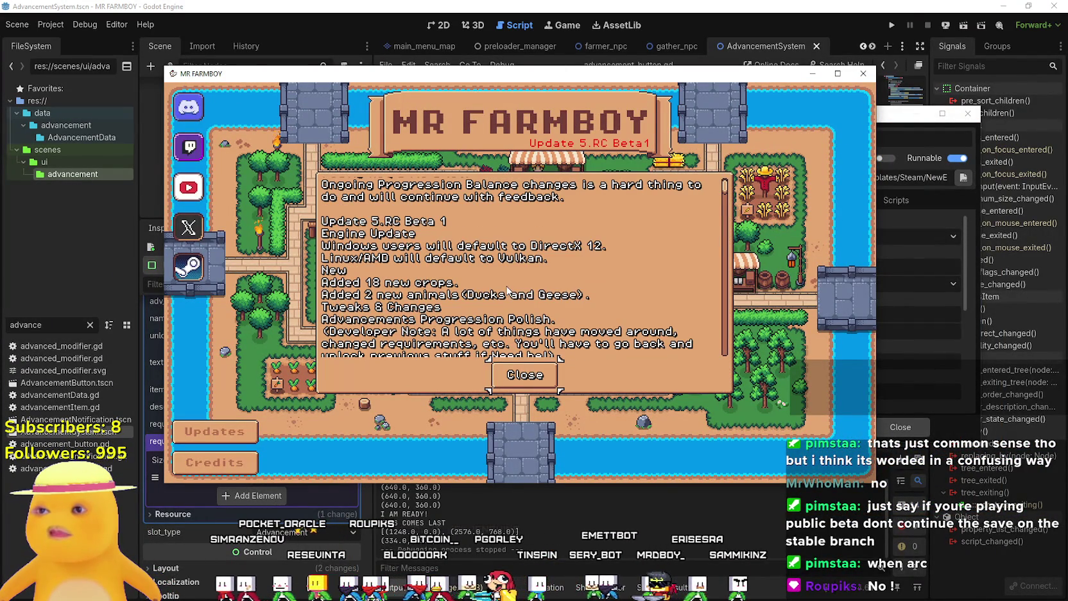
pyautogui.scroll(1, 504, 282)
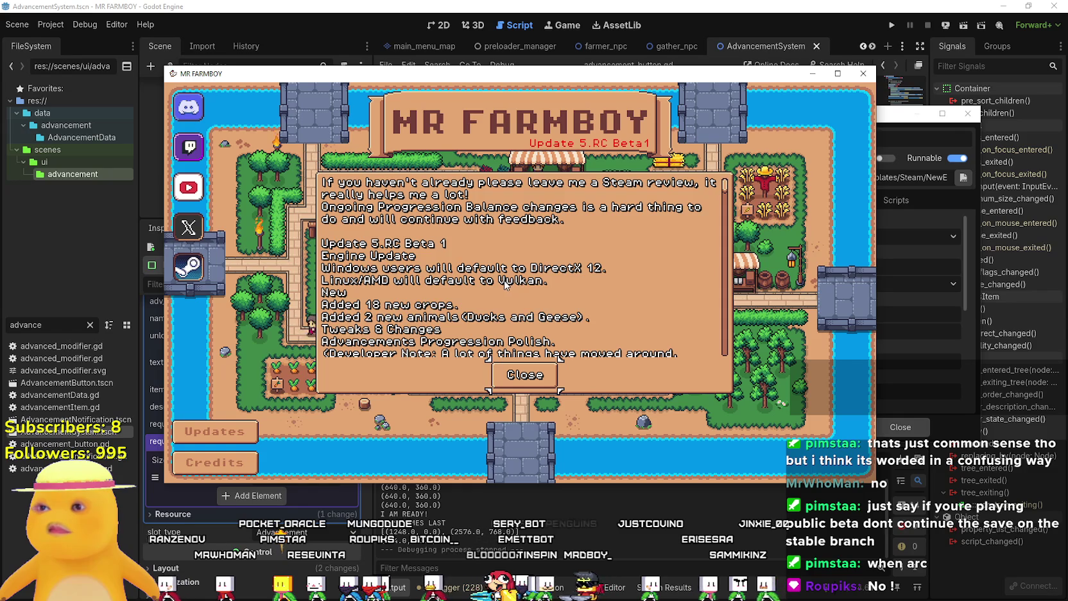
pyautogui.scroll(-3, 506, 285)
pyautogui.scroll(-3, 505, 285)
pyautogui.click(525, 375)
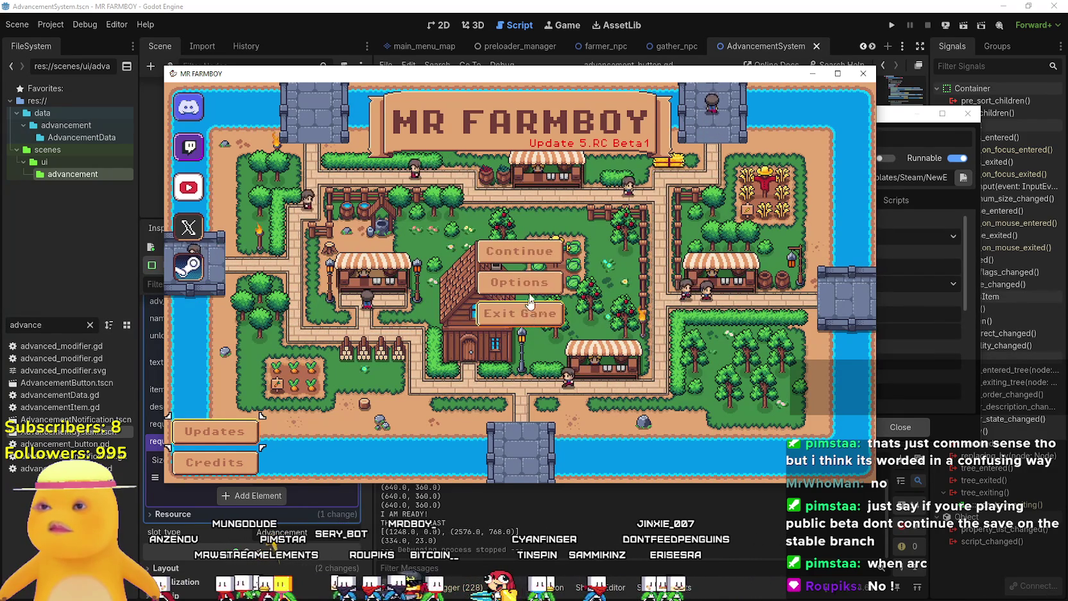
pyautogui.click(534, 315)
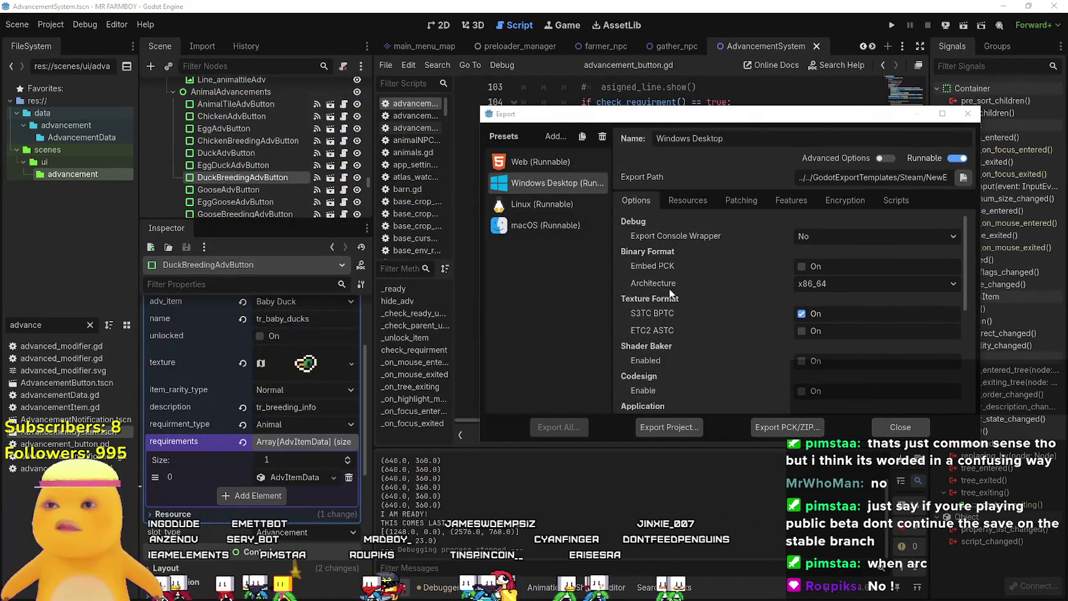
# Close Godot's Export dialog and bring File Explorer to the Steam/NewExport folder
pyautogui.moveTo(667, 286)
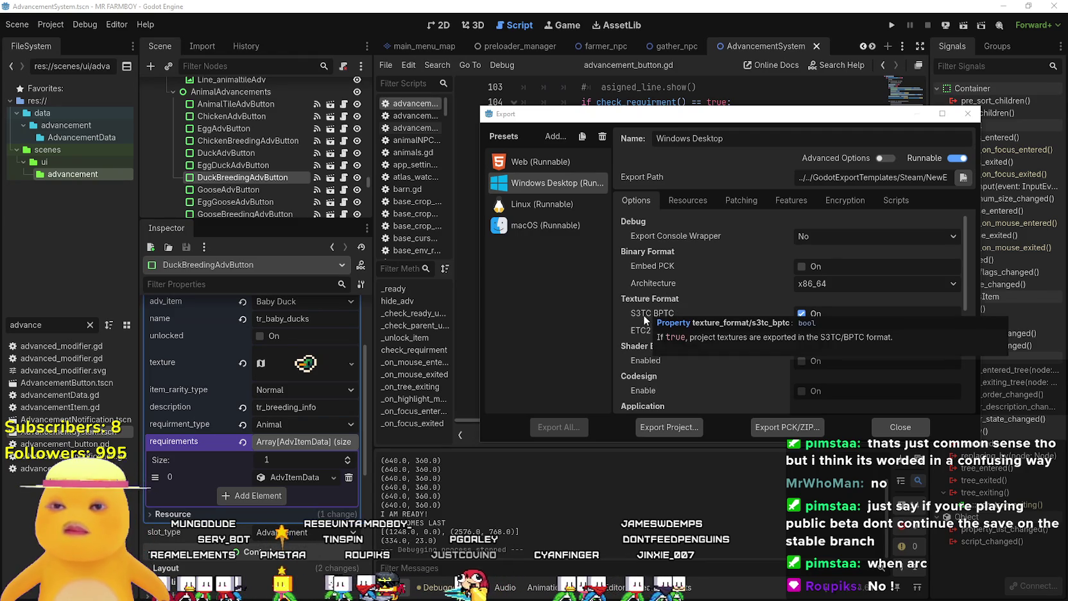
pyautogui.click(901, 427)
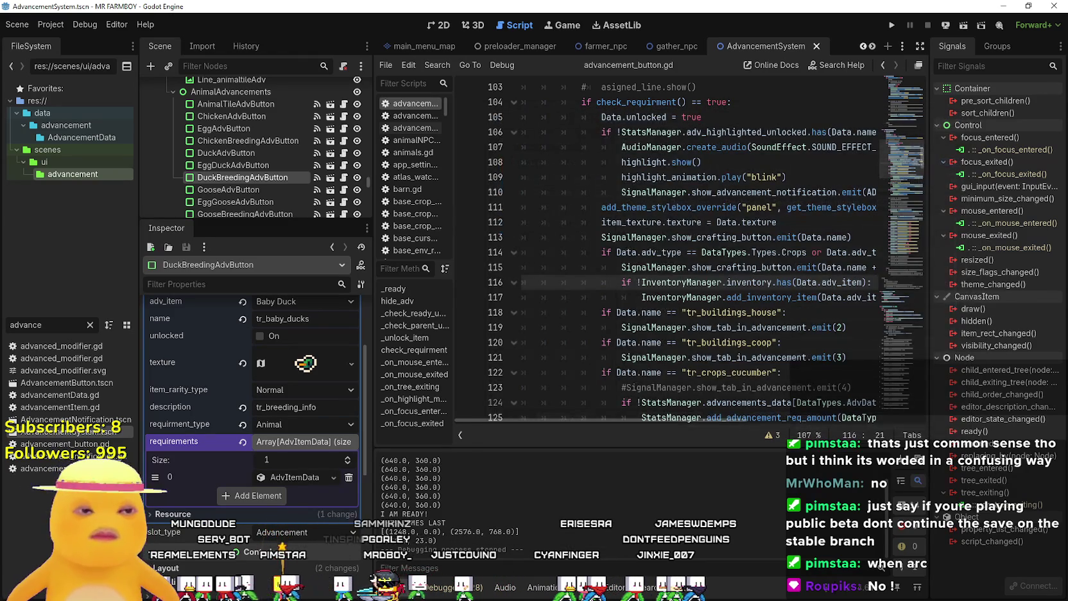
pyautogui.hotkey('alt', 'Tab')
pyautogui.click(412, 155)
pyautogui.rightClick(549, 222)
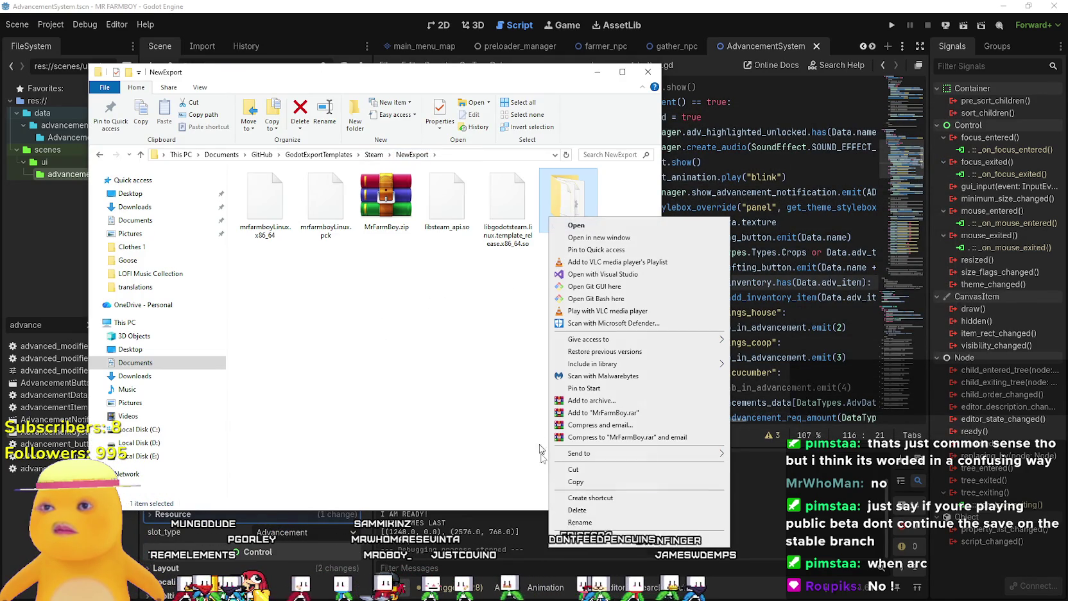
# Delete the extracted MrFarmBoy folder and open the NewExport folder in WinRAR
pyautogui.click(578, 508)
pyautogui.doubleClick(396, 193)
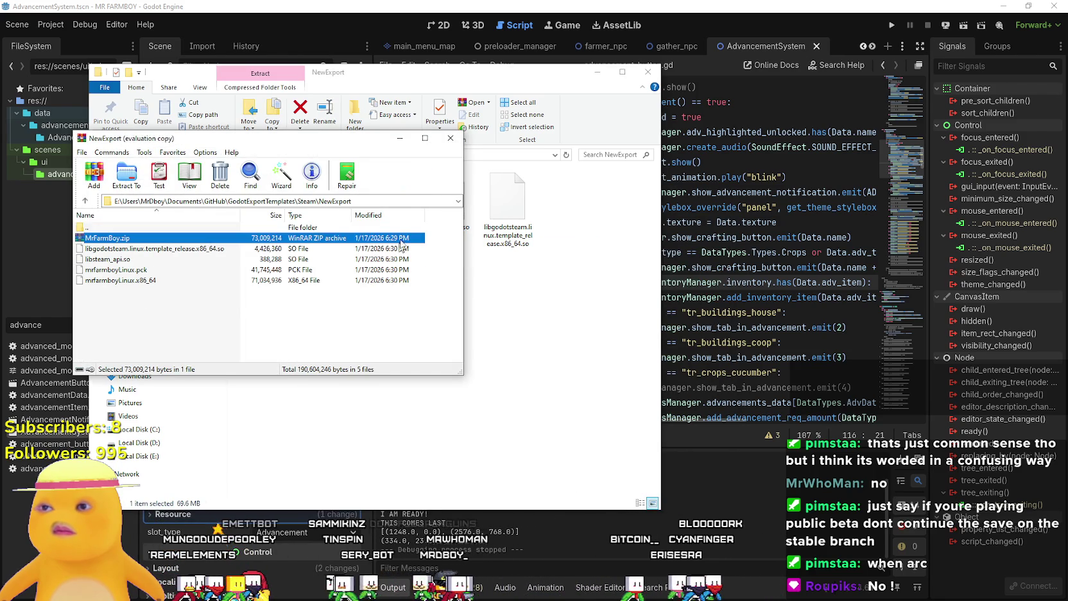
pyautogui.click(370, 303)
# Pack the Linux build files into a ZIP named NewExport.zip and check its 61.1 MB size
pyautogui.moveTo(341, 295); pyautogui.dragTo(221, 253)
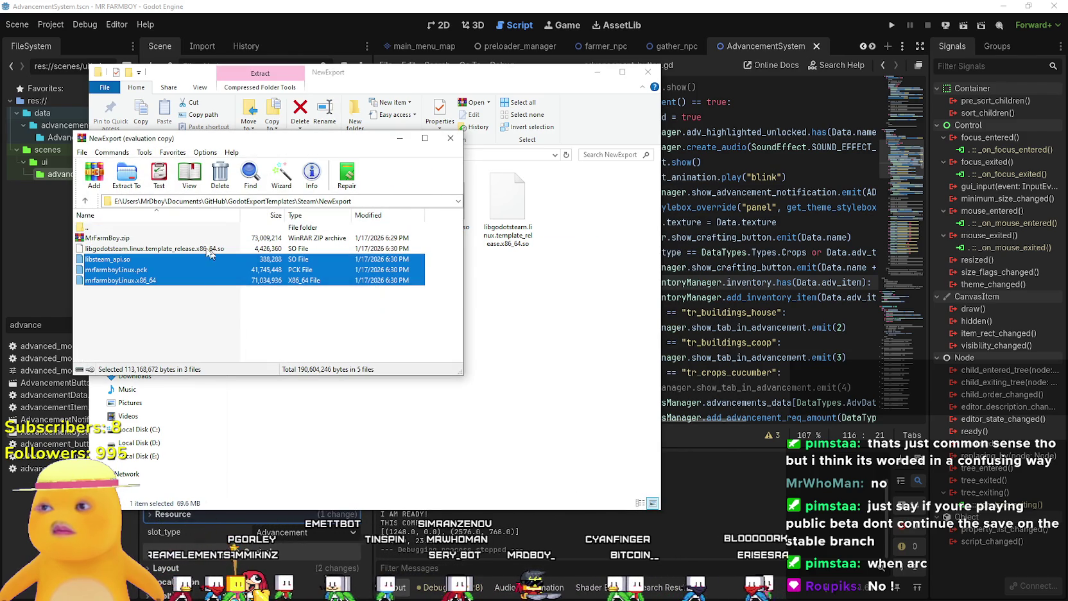
pyautogui.click(95, 190)
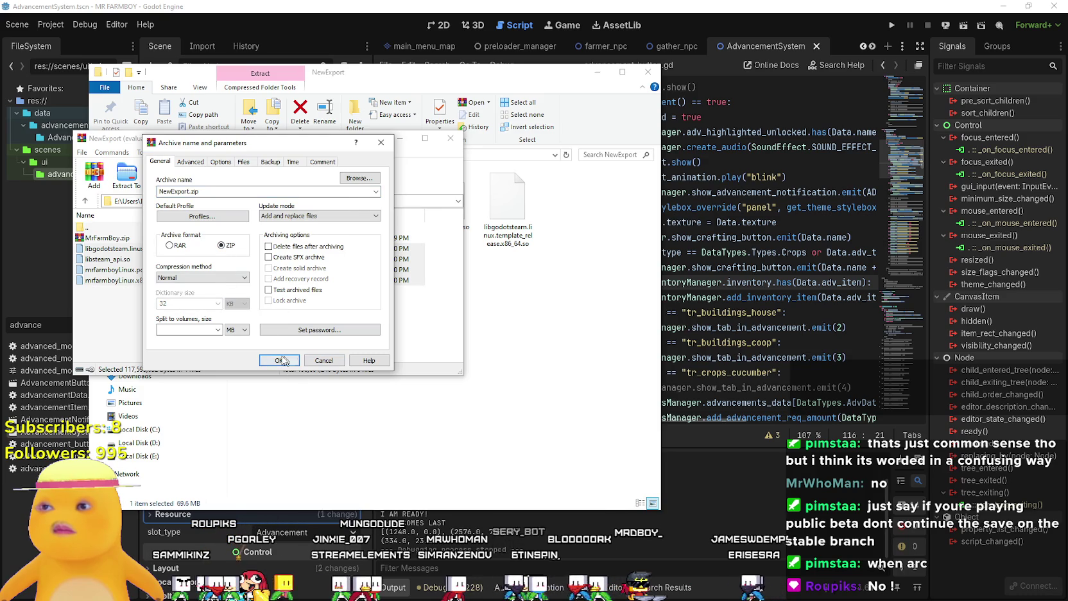
pyautogui.click(291, 361)
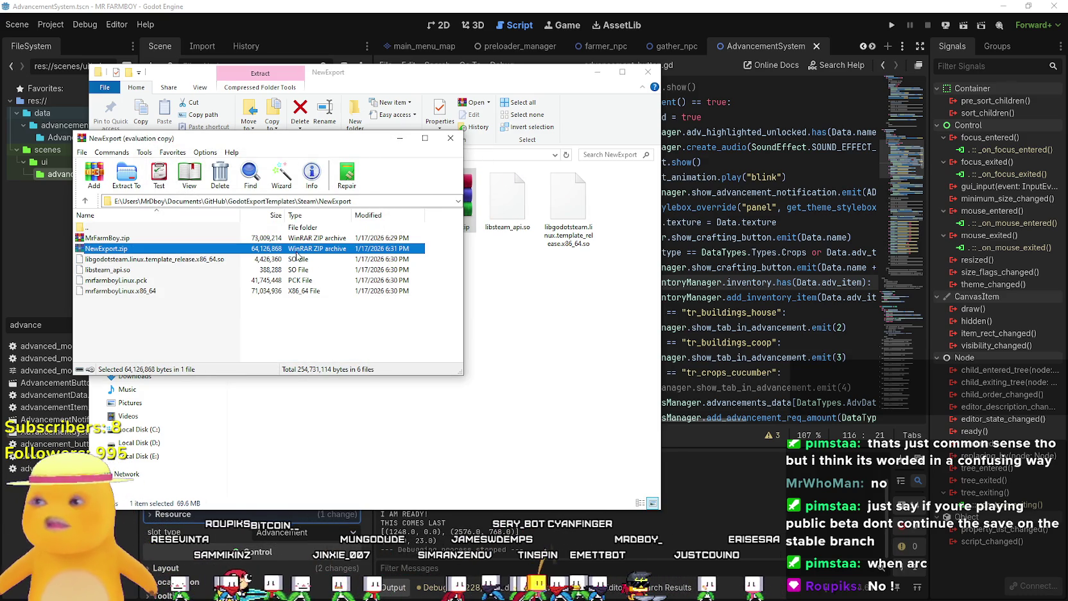
pyautogui.click(439, 335)
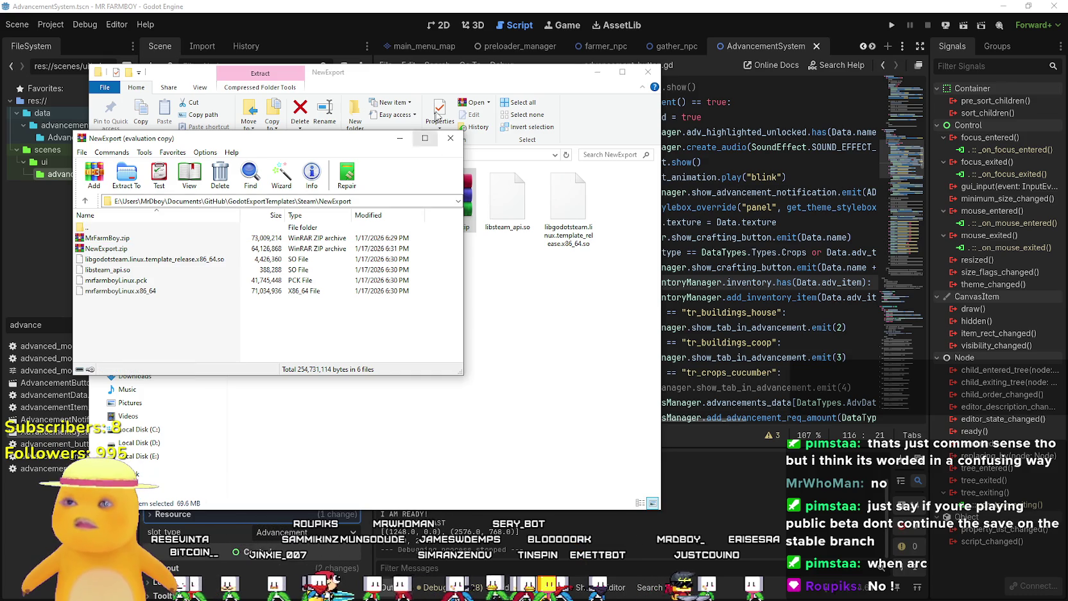
pyautogui.click(451, 138)
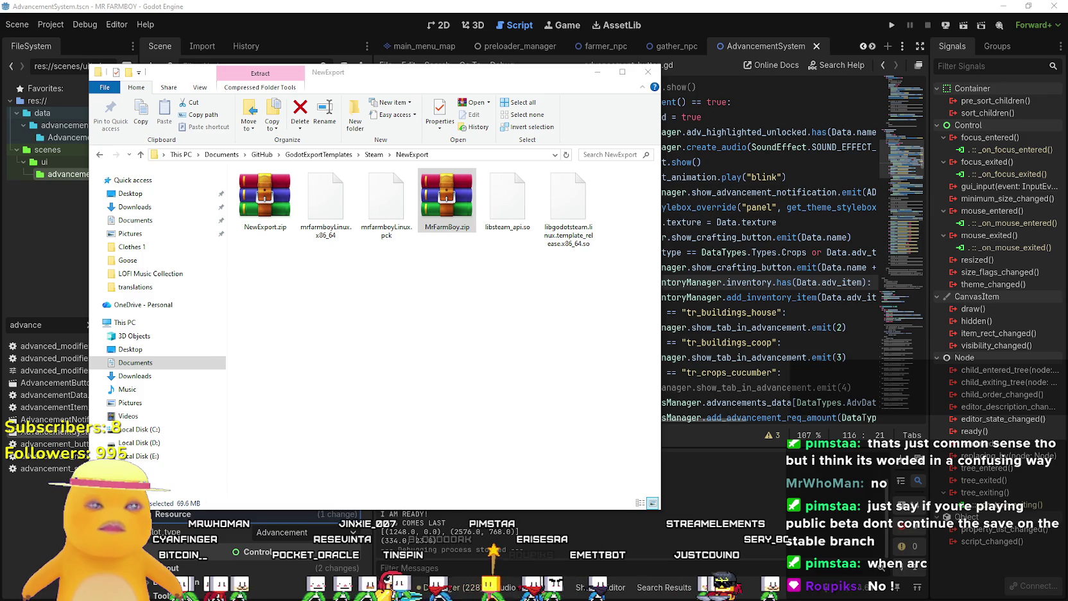
pyautogui.click(265, 199)
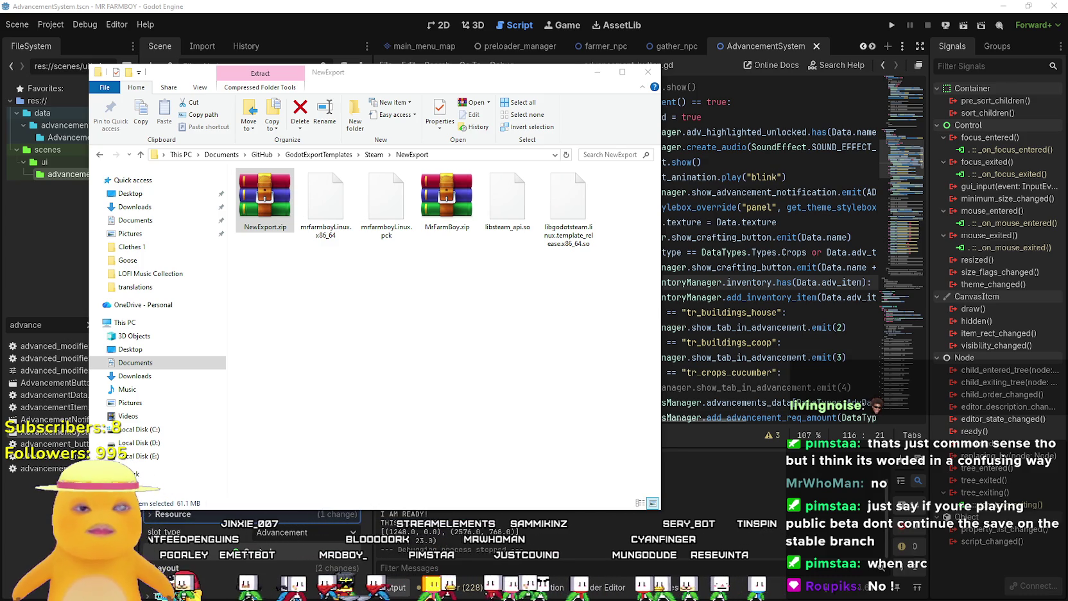
pyautogui.click(597, 71)
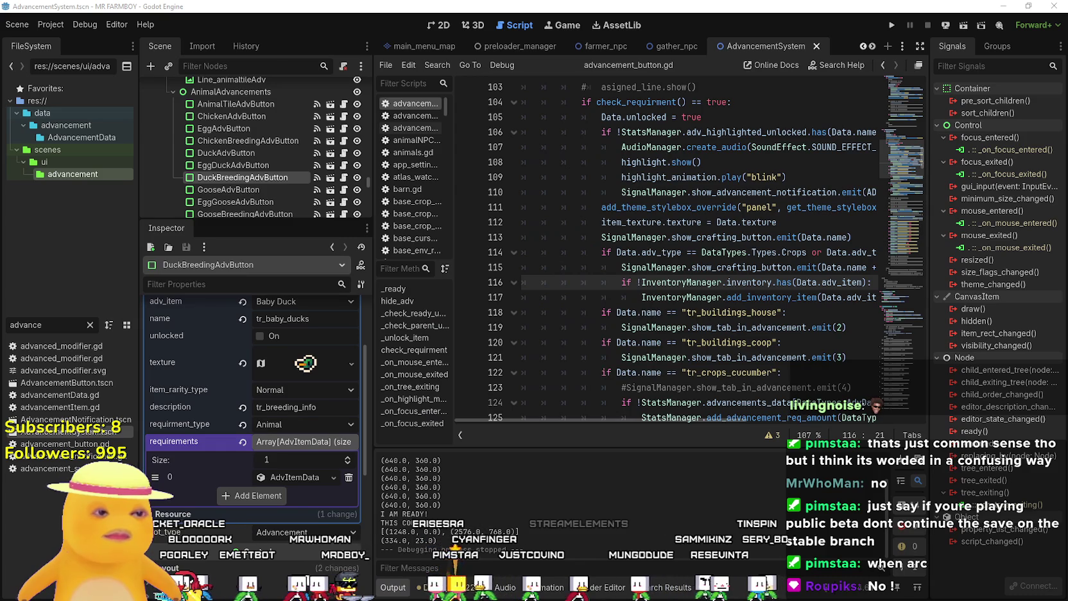
# In Steam's event editor, change the event type to Small Update / Patch Notes
pyautogui.hotkey('alt', 'Tab')
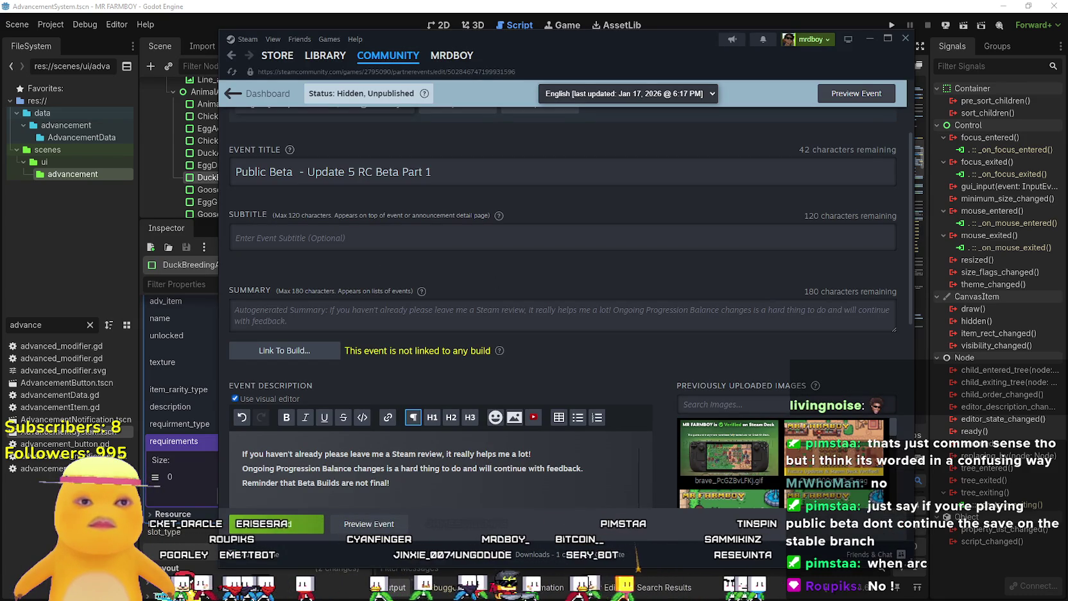
pyautogui.scroll(2, 476, 329)
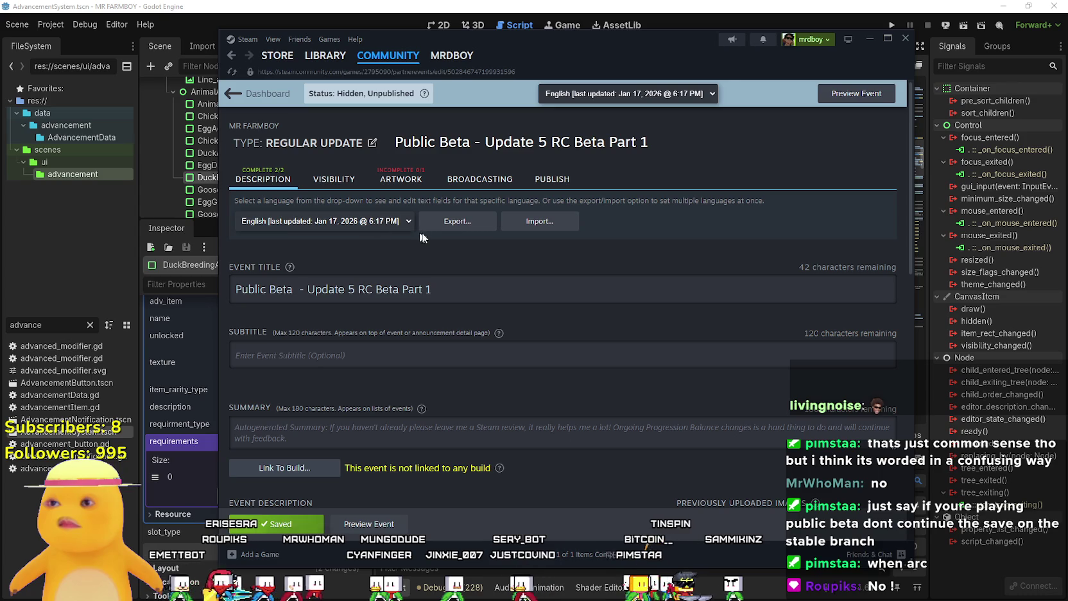
pyautogui.click(371, 142)
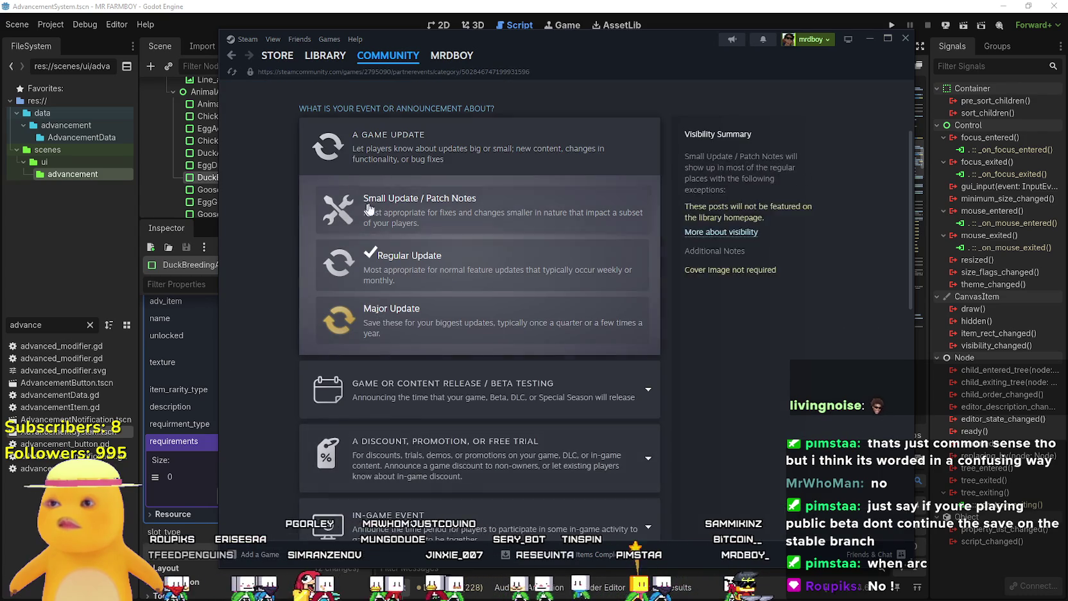
pyautogui.click(482, 390)
pyautogui.scroll(-3, 642, 418)
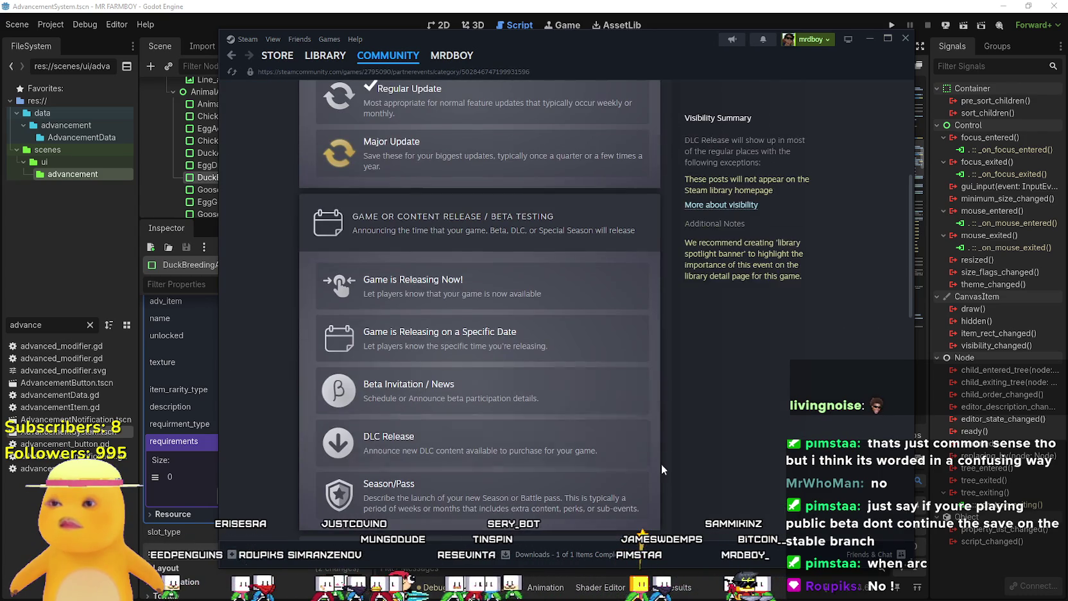
pyautogui.scroll(-5, 660, 464)
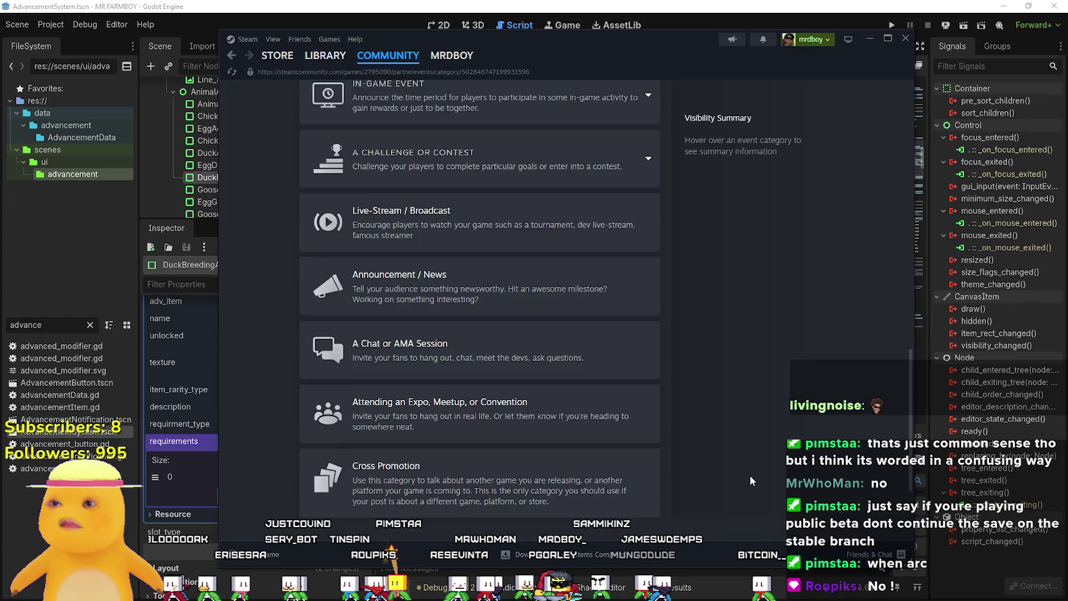
pyautogui.moveTo(511, 274)
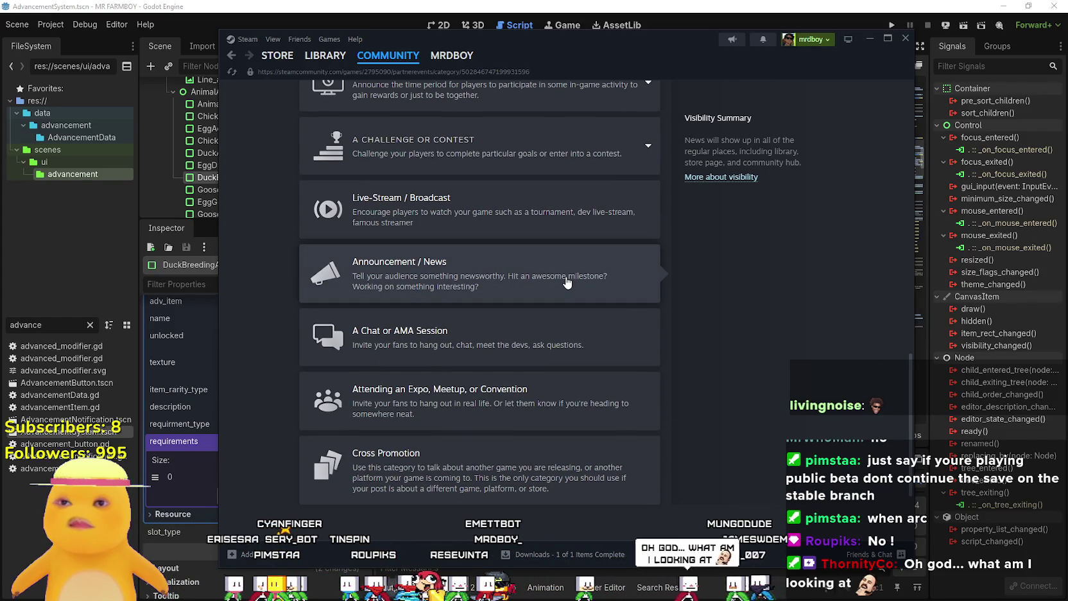
pyautogui.scroll(6, 568, 281)
pyautogui.click(424, 257)
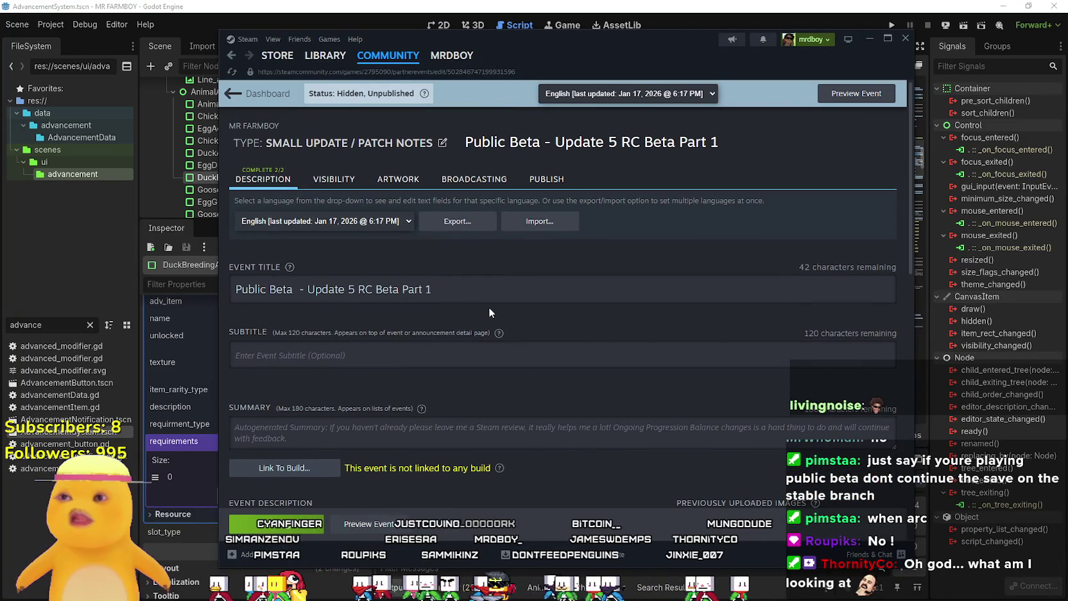
# Save the Small Update / Patch Notes draft and open the Link To Build branch selector
pyautogui.scroll(-3, 490, 308)
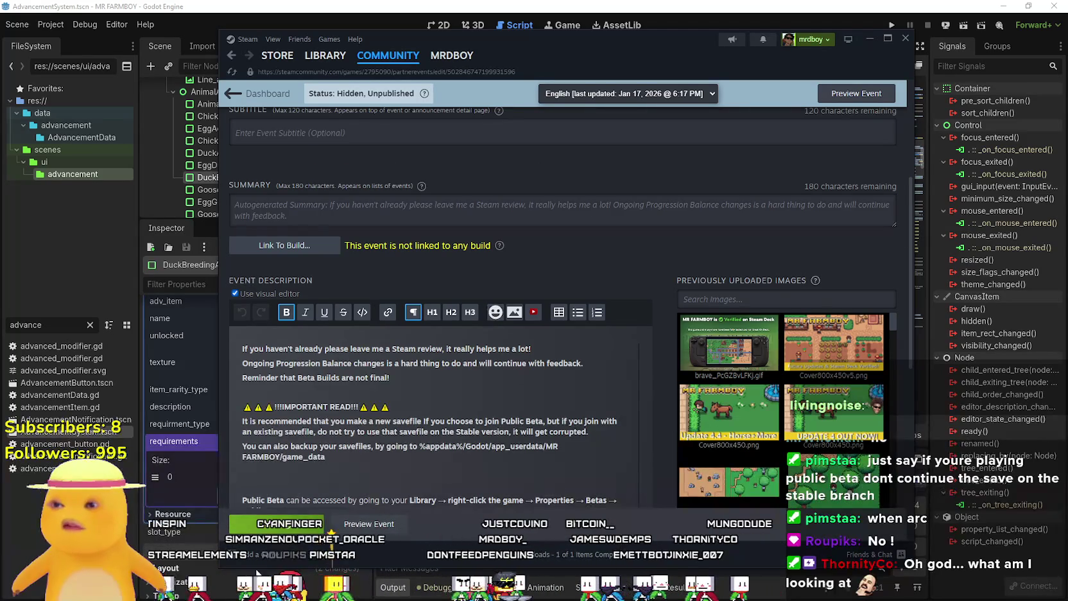
pyautogui.scroll(3, 326, 369)
pyautogui.scroll(-3, 323, 379)
pyautogui.scroll(-6, 325, 379)
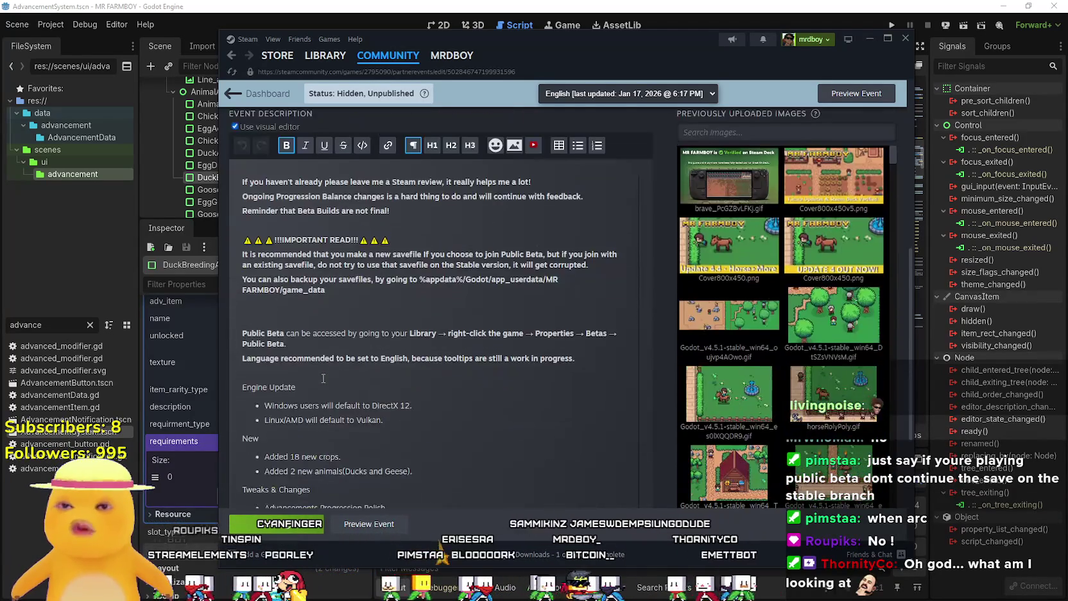
pyautogui.scroll(4, 337, 385)
pyautogui.scroll(-3, 337, 385)
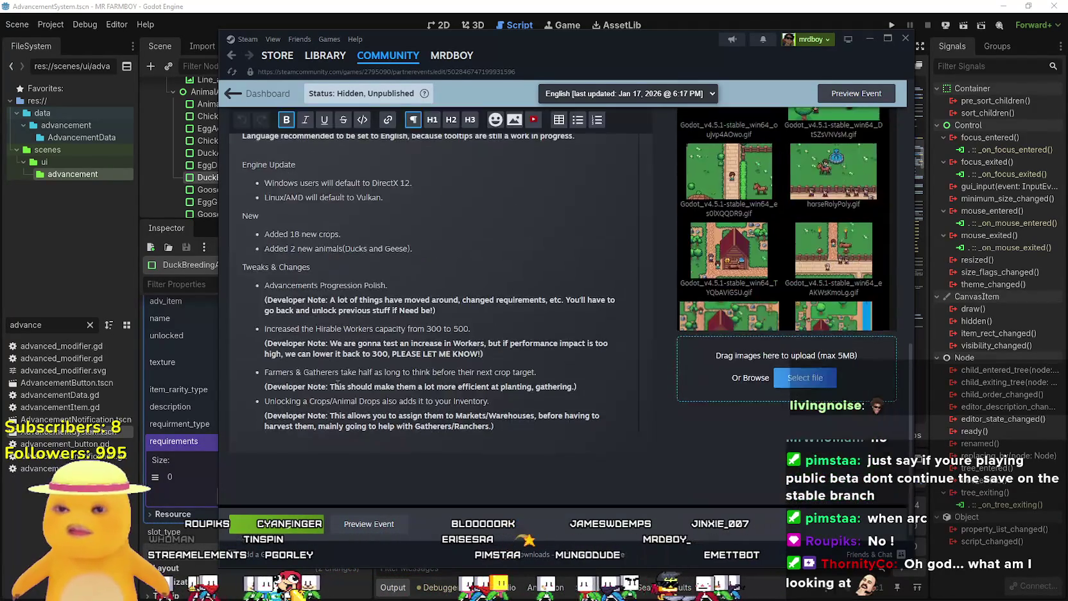
pyautogui.scroll(5, 339, 383)
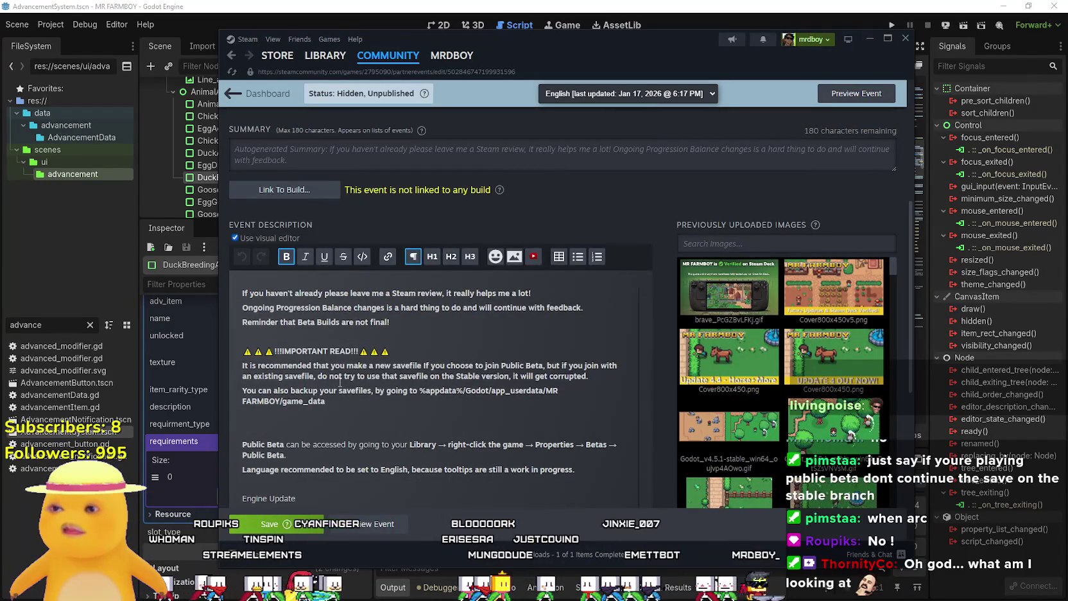
pyautogui.scroll(-2, 341, 382)
pyautogui.scroll(-2, 341, 380)
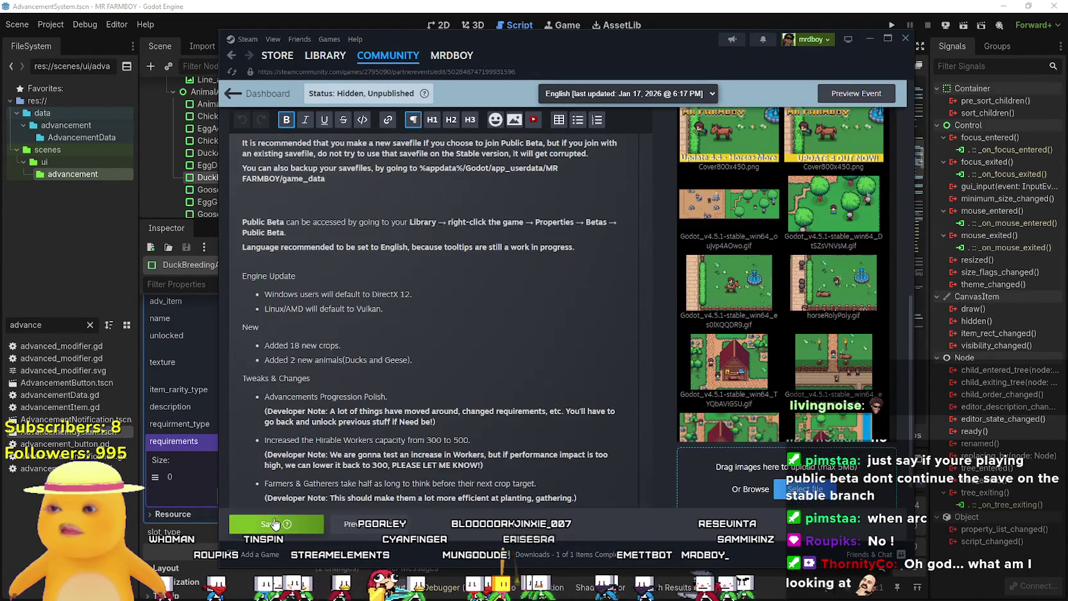
pyautogui.click(269, 521)
pyautogui.scroll(3, 349, 340)
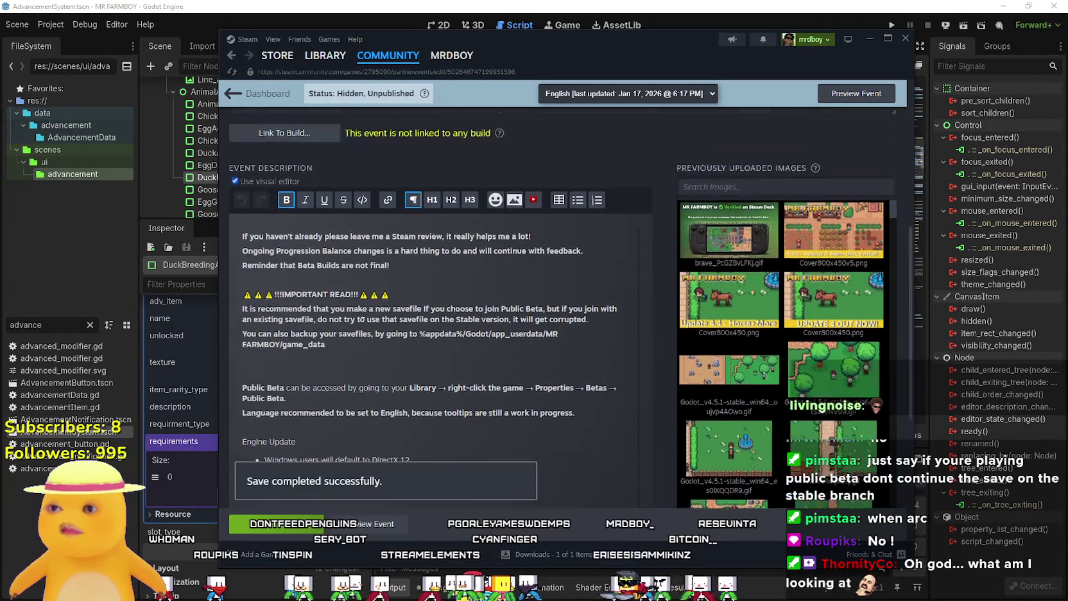
pyautogui.click(287, 134)
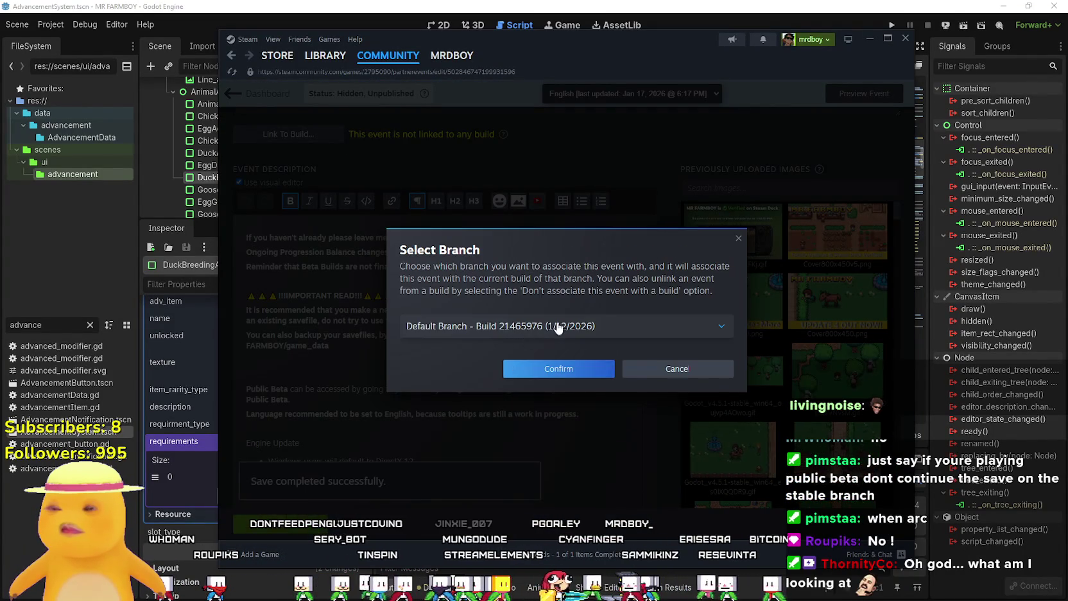
# Link the event to the public-beta branch build and save it
pyautogui.click(475, 326)
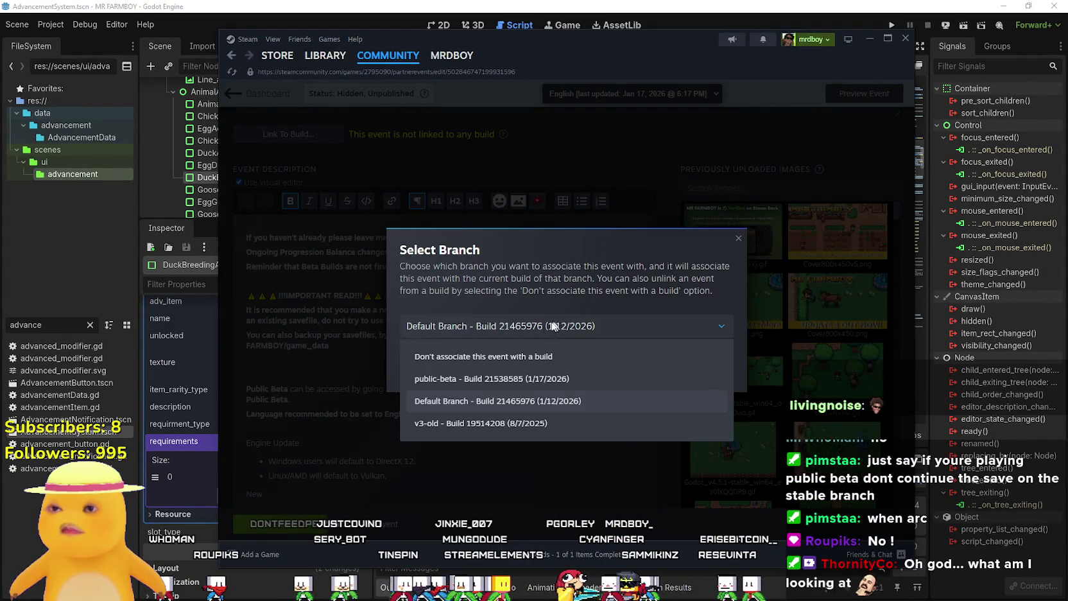
pyautogui.click(453, 380)
pyautogui.click(578, 382)
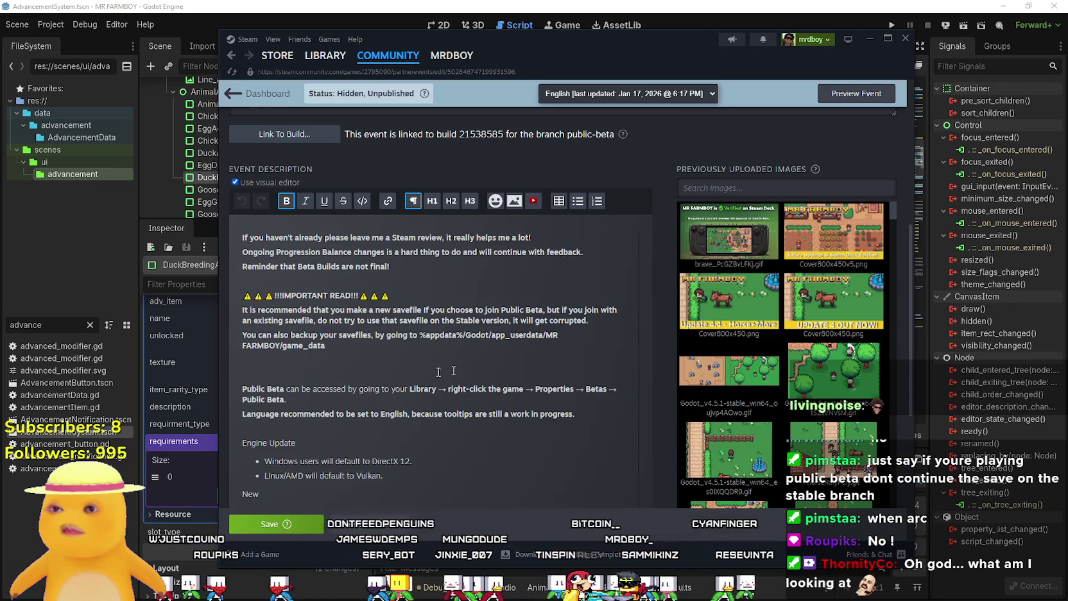
pyautogui.scroll(-3, 417, 386)
pyautogui.click(281, 524)
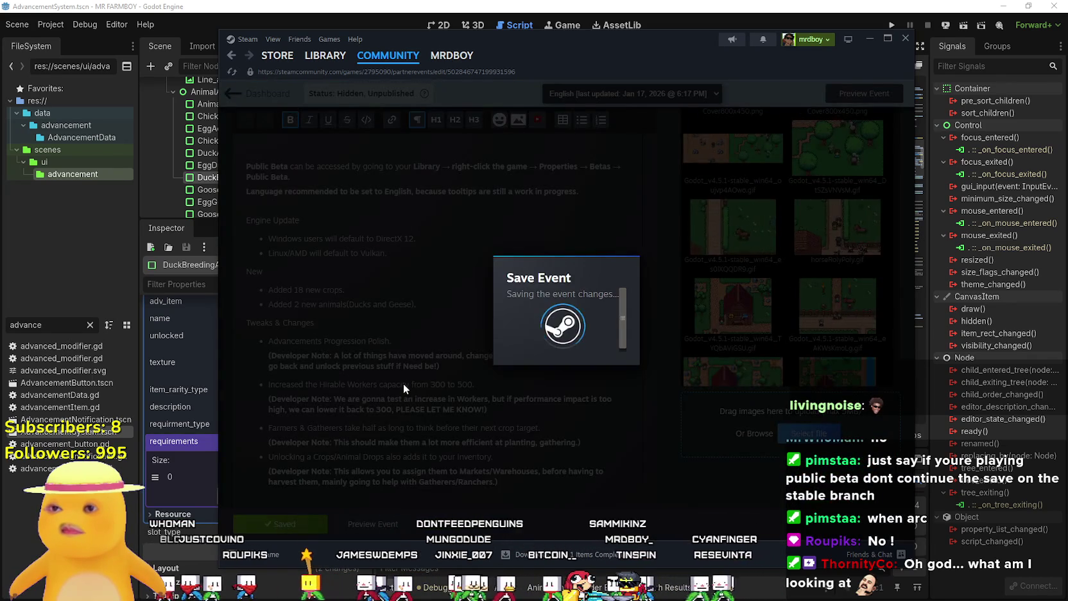
# Scroll through the patch-note description and return to the top of the page
pyautogui.scroll(-1, 403, 383)
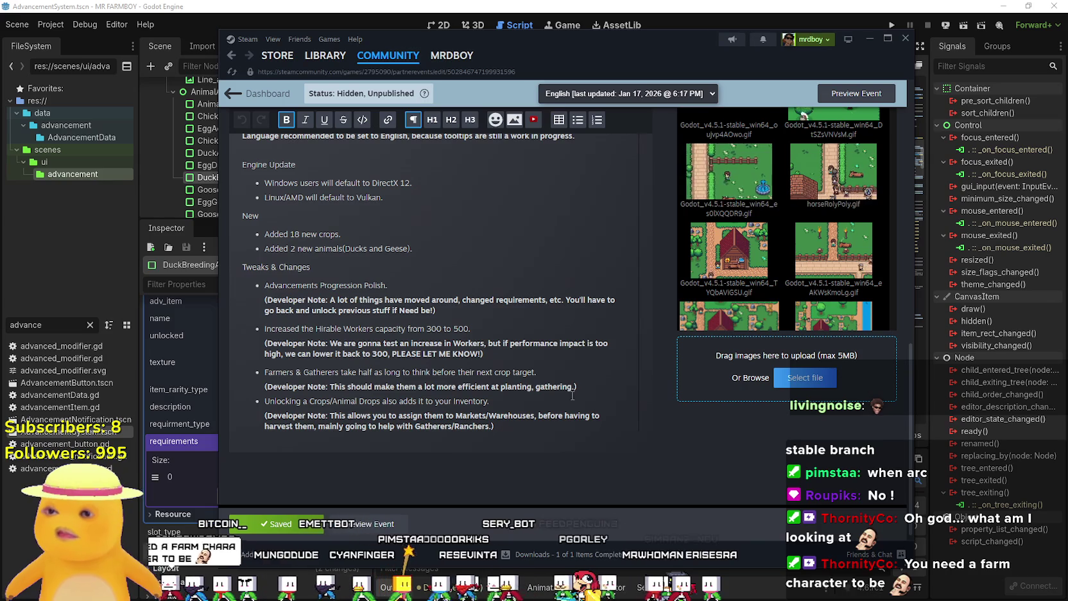
pyautogui.scroll(10, 573, 424)
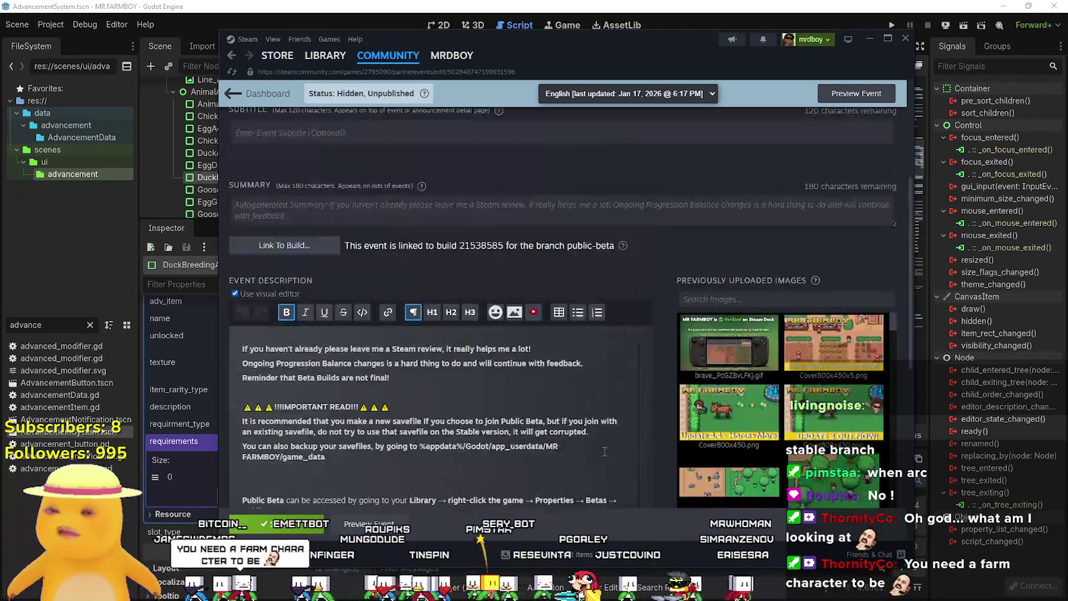
pyautogui.scroll(-2, 594, 444)
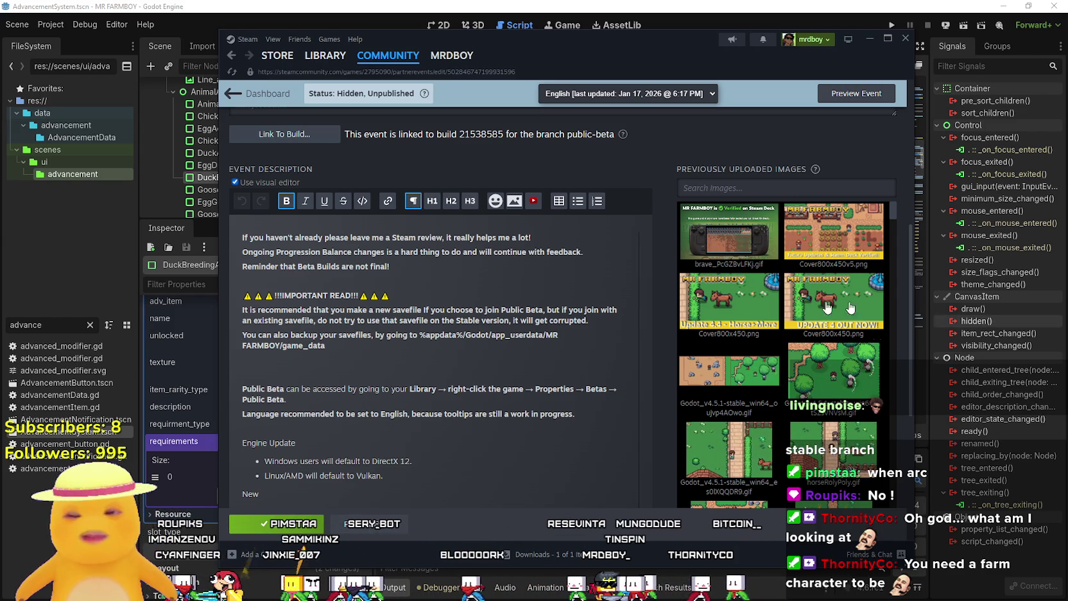
pyautogui.scroll(-1, 382, 424)
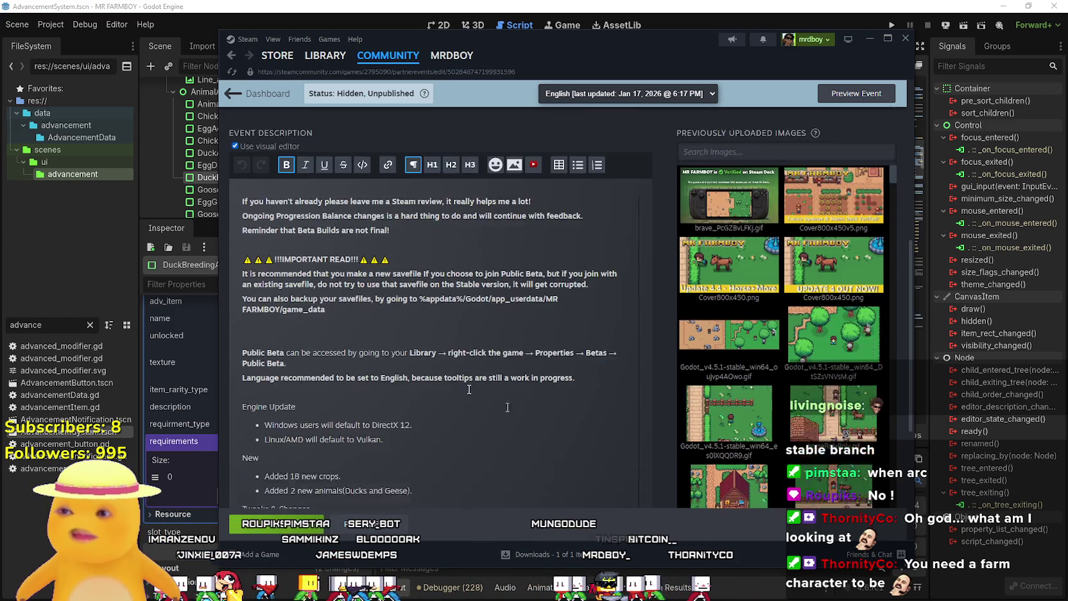
pyautogui.scroll(7, 383, 424)
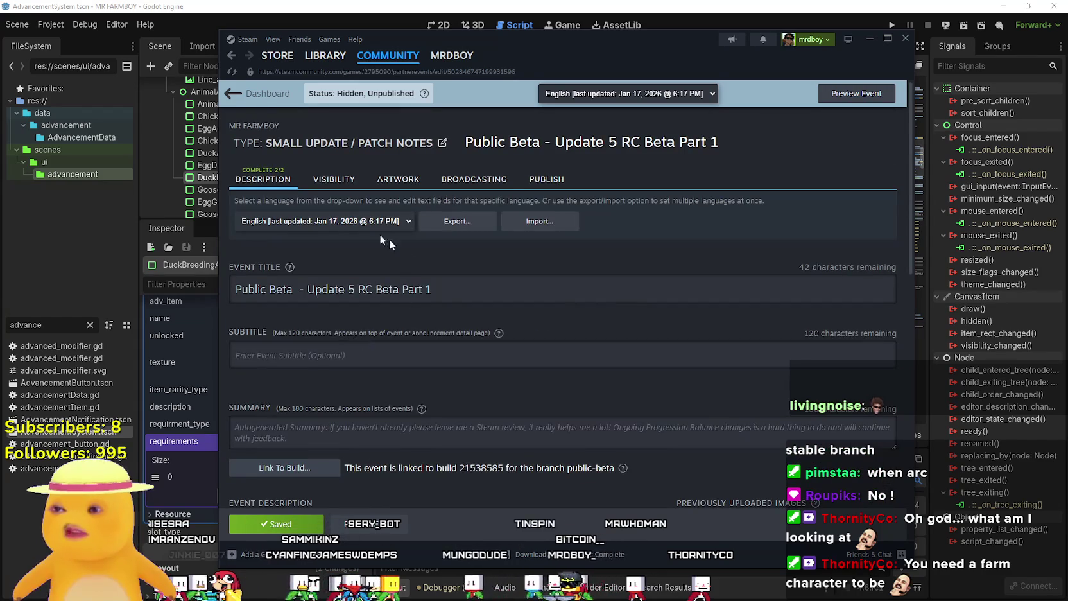
# Publish the event, skipping the missing artwork warning, and close the success message
pyautogui.click(546, 179)
pyautogui.scroll(-1, 450, 315)
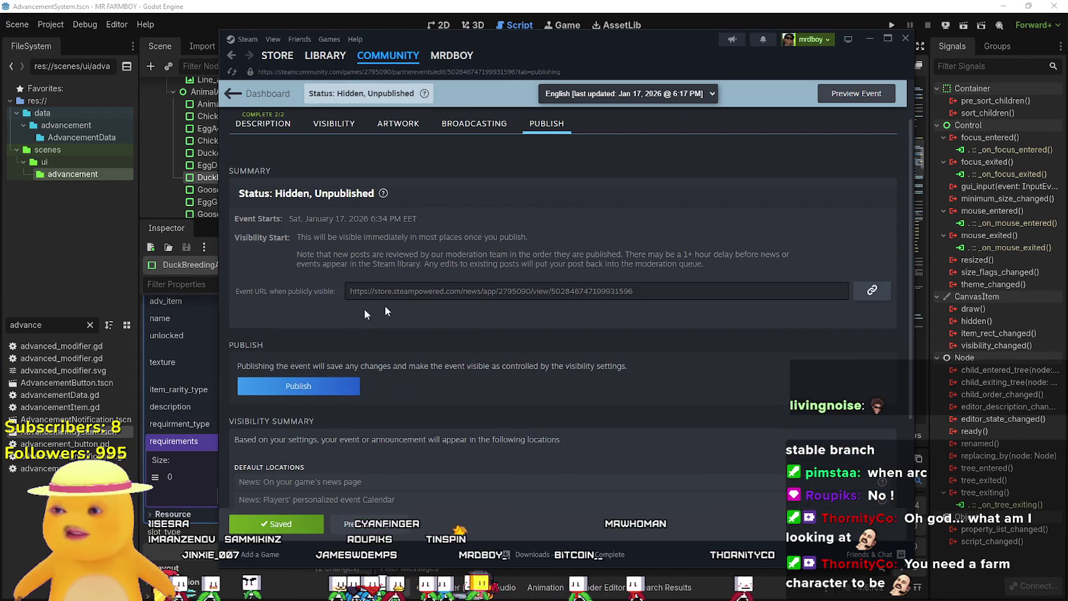
pyautogui.click(314, 387)
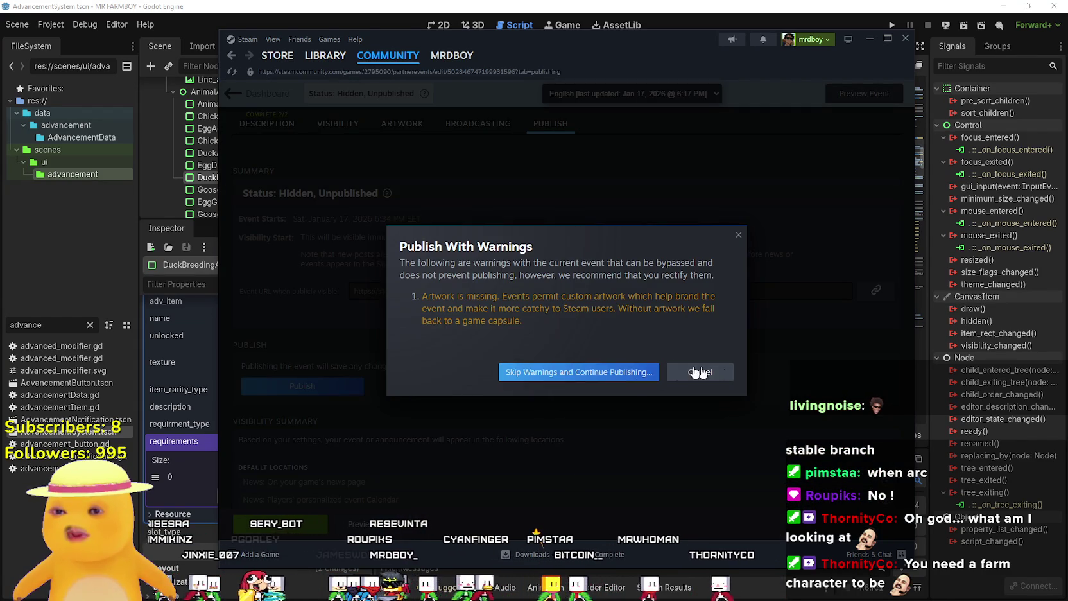
pyautogui.click(632, 378)
pyautogui.click(617, 374)
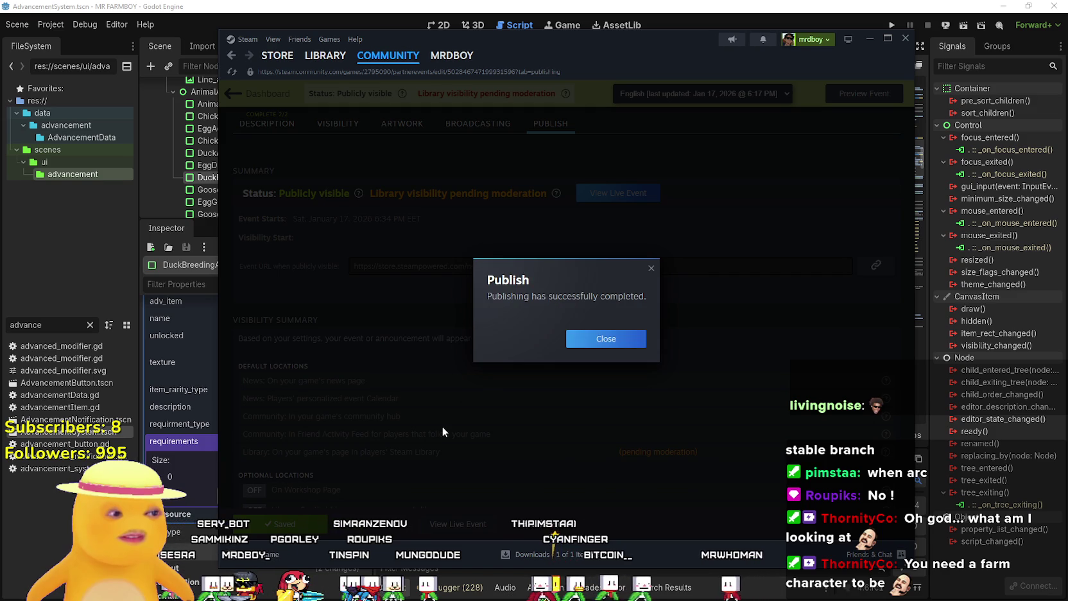
pyautogui.click(574, 342)
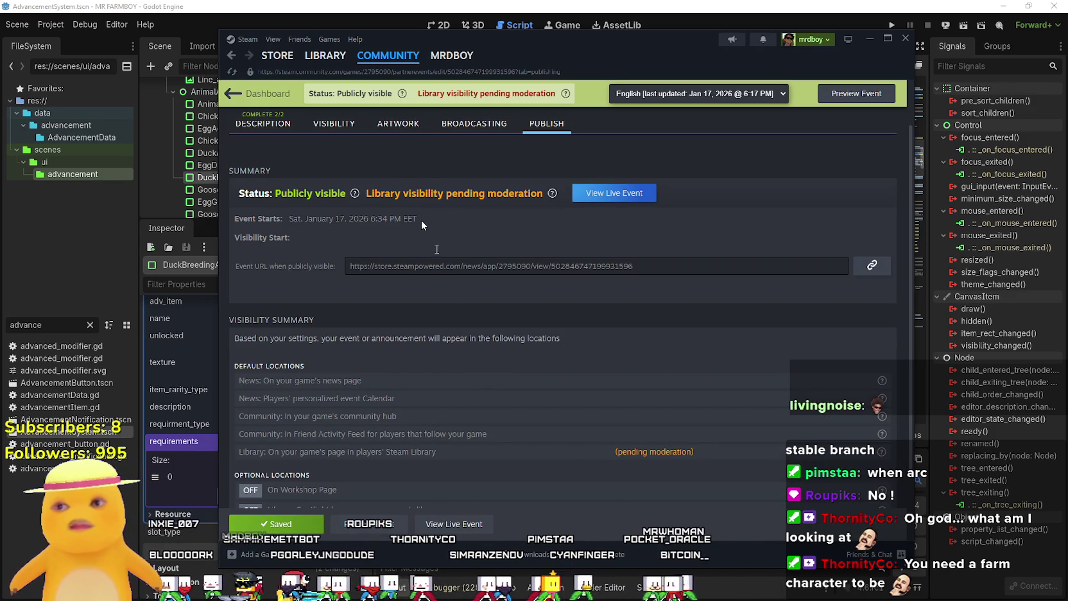
# Go to the MR FARMBOY game page in the Steam Library
pyautogui.scroll(1, 411, 251)
pyautogui.moveTo(340, 67)
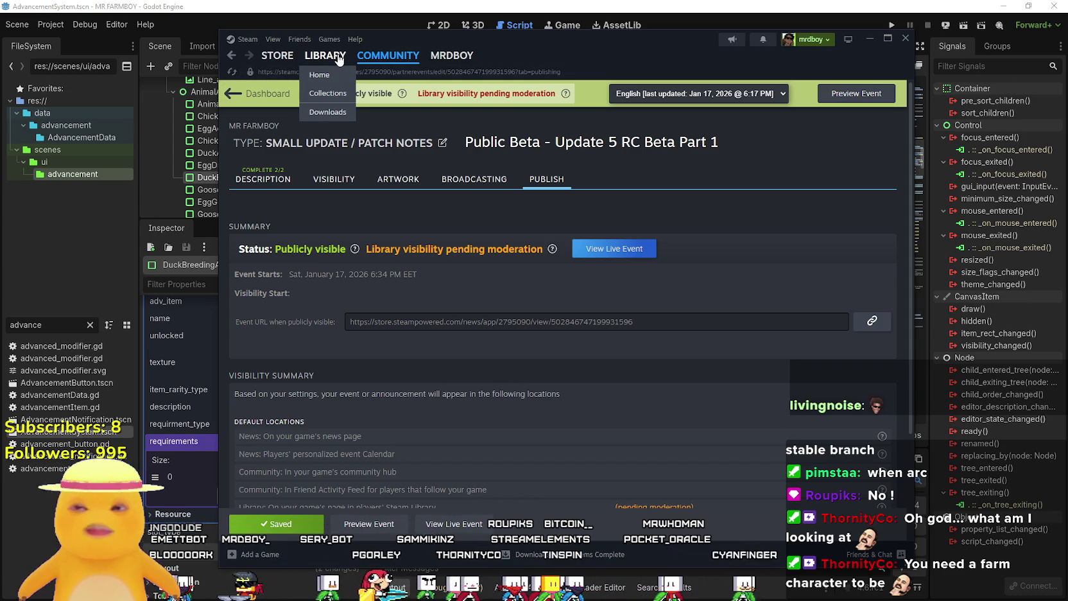
pyautogui.click(340, 59)
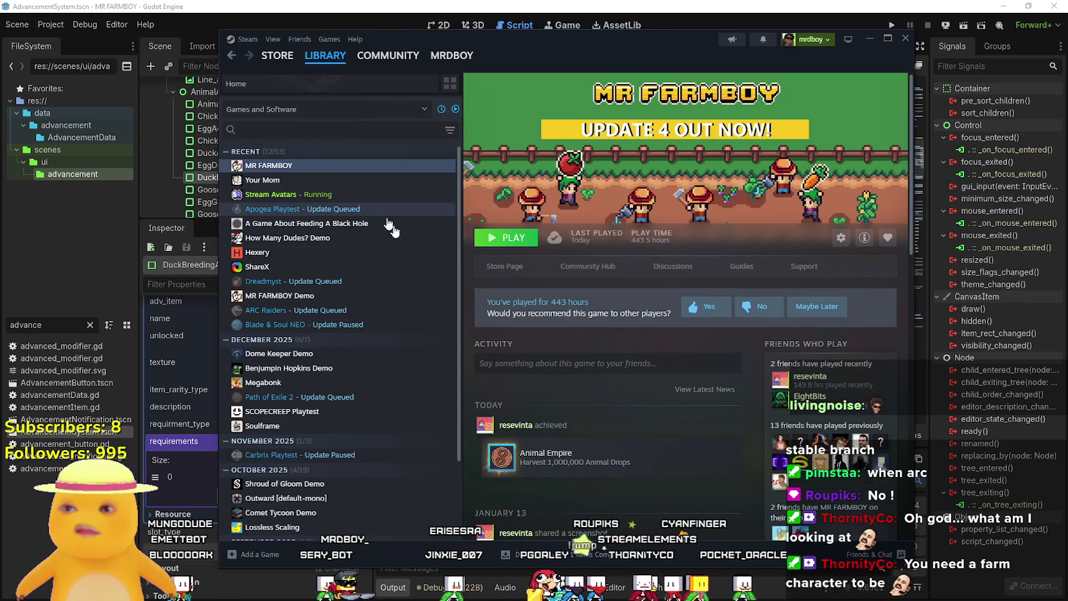
# Open MR FARMBOY's Community Hub, which returns a too many requests error
pyautogui.scroll(-5, 730, 472)
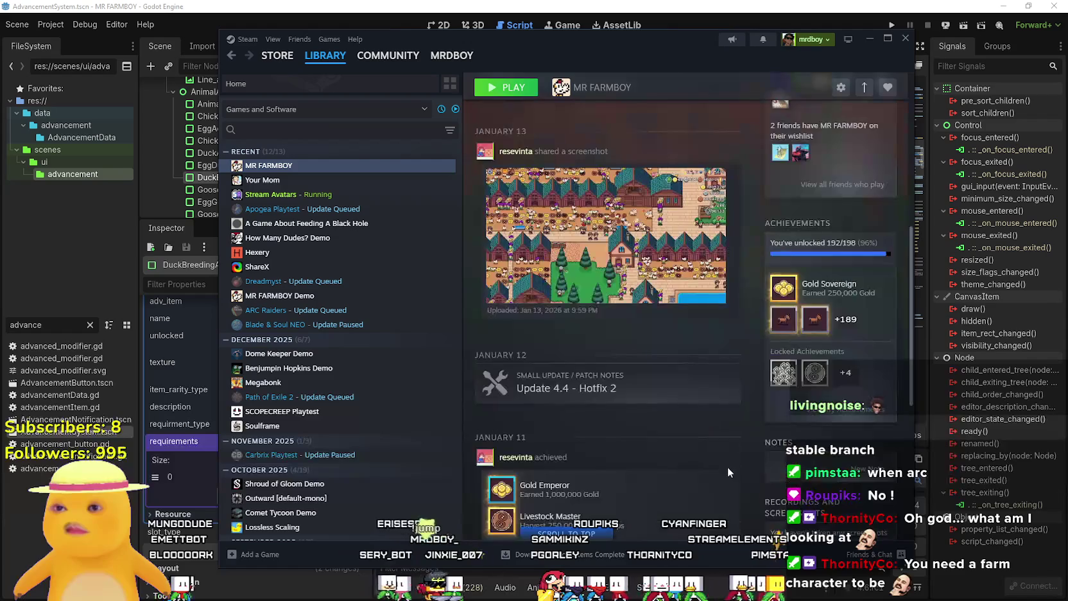
pyautogui.scroll(3, 728, 467)
pyautogui.scroll(2, 722, 454)
pyautogui.scroll(-4, 600, 391)
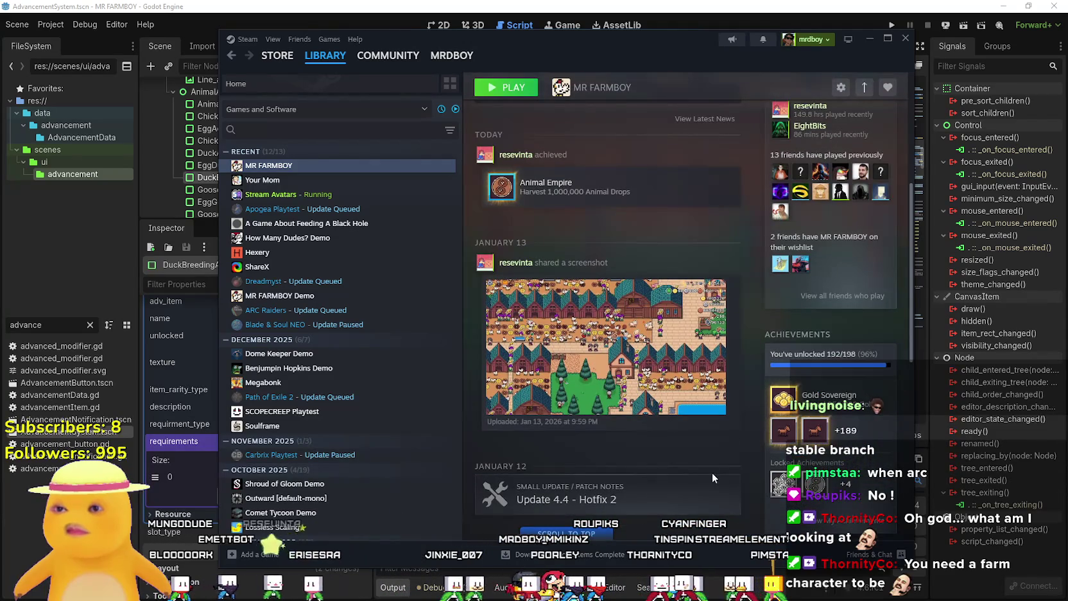
pyautogui.scroll(5, 713, 473)
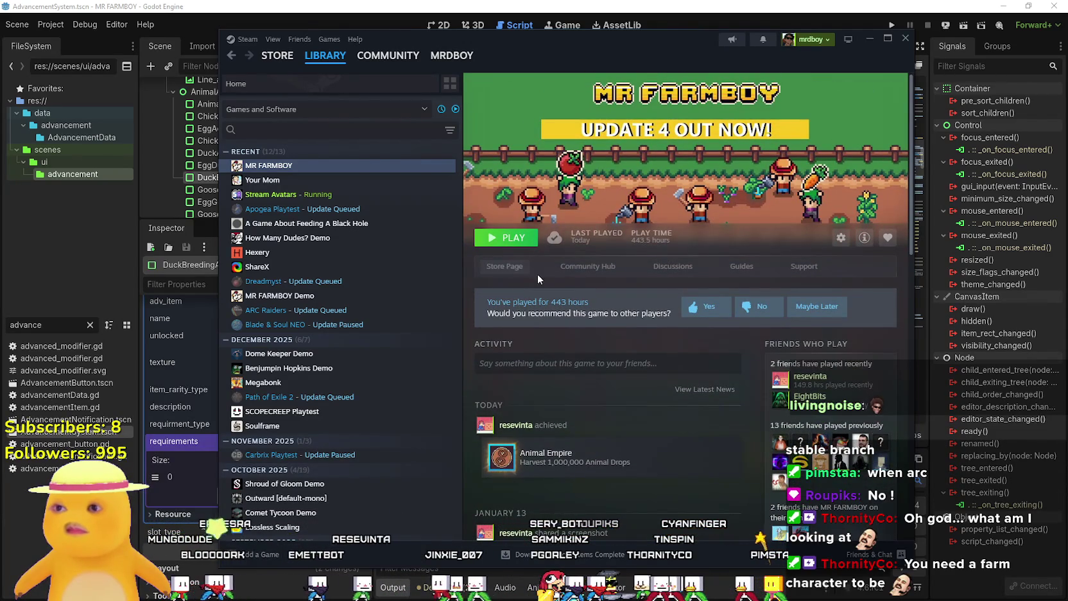
pyautogui.click(504, 266)
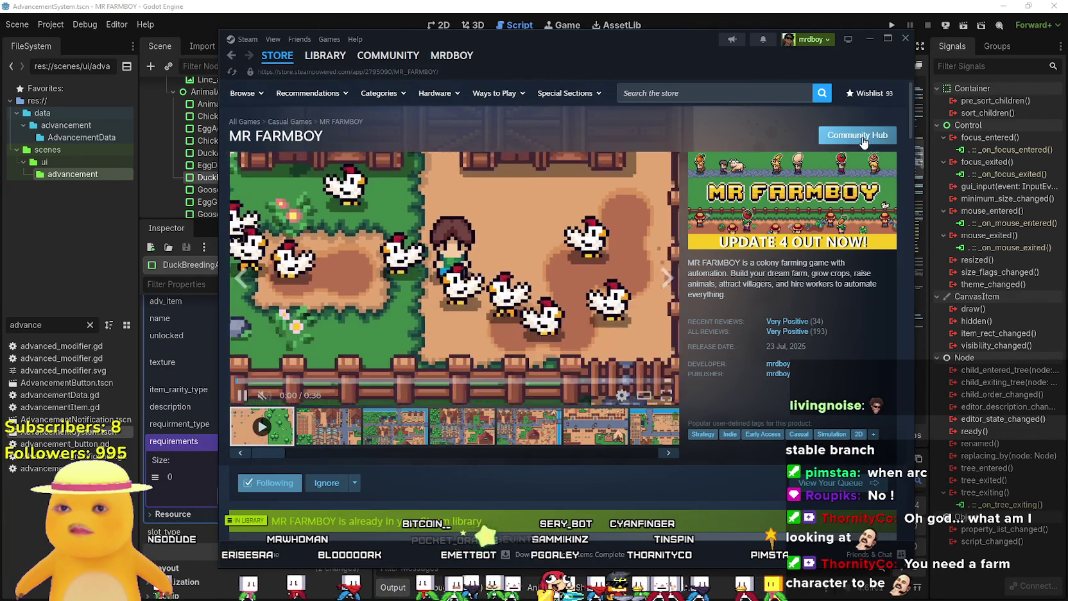
pyautogui.click(862, 140)
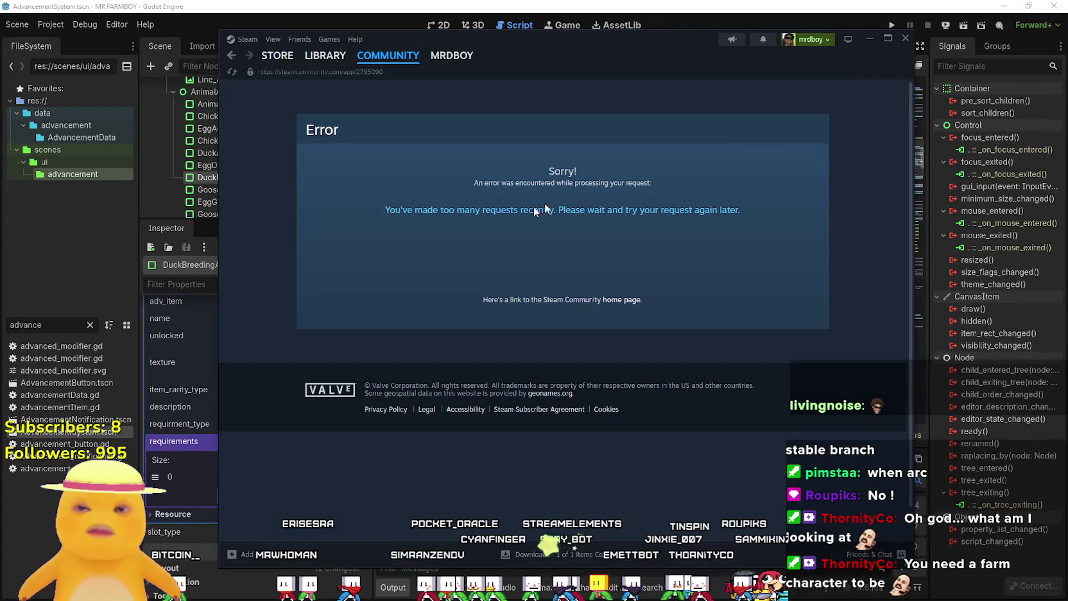
pyautogui.moveTo(741, 210); pyautogui.dragTo(290, 214)
pyautogui.click(355, 372)
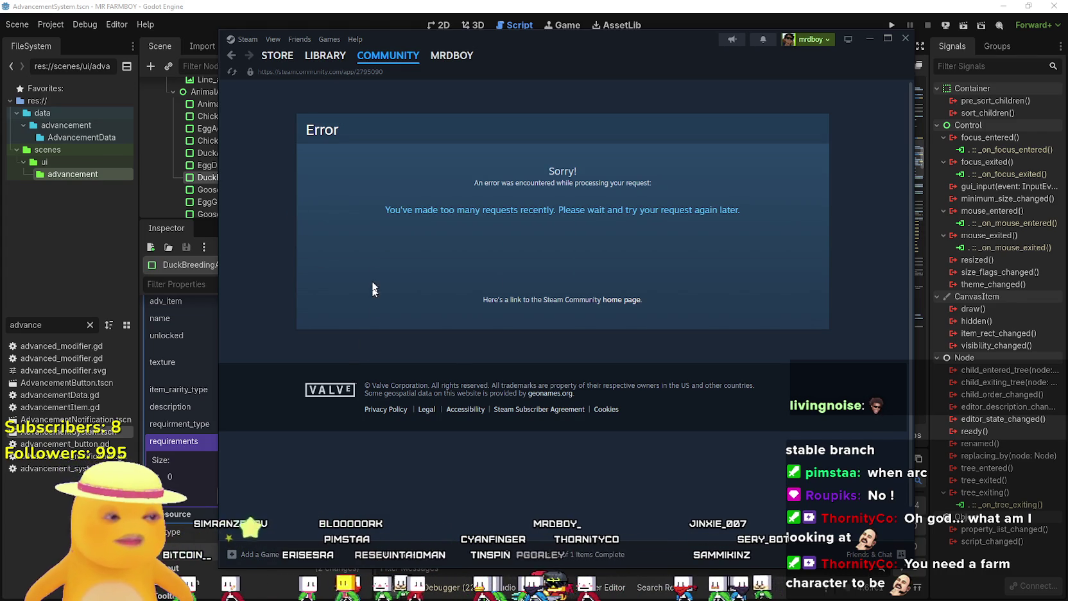
# Reload the hub, open the Public Beta - Update 5 post, and copy its share link
pyautogui.rightClick(377, 219)
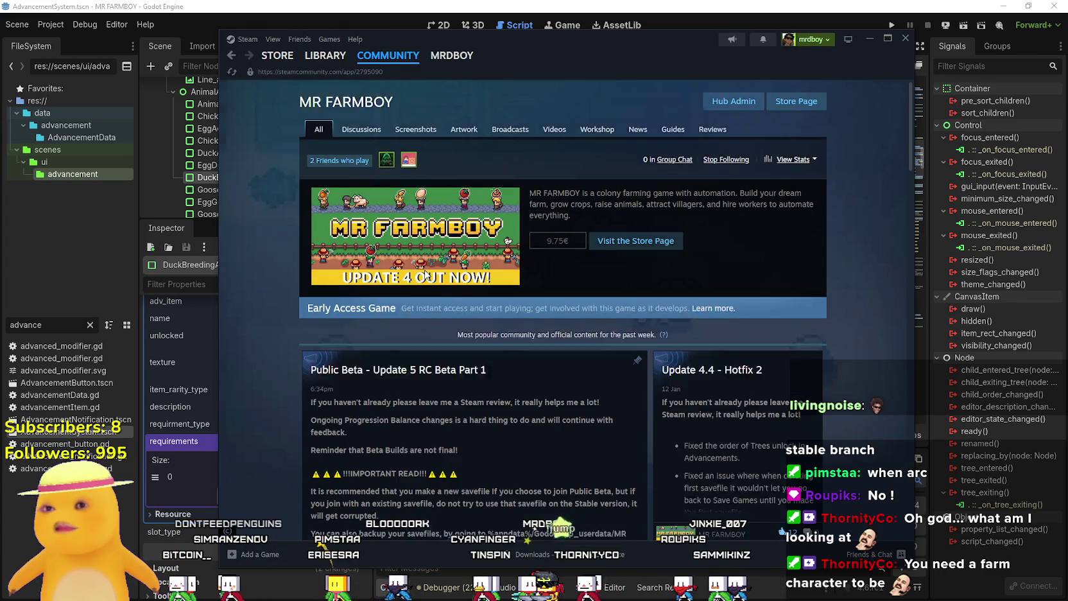
pyautogui.scroll(-4, 629, 445)
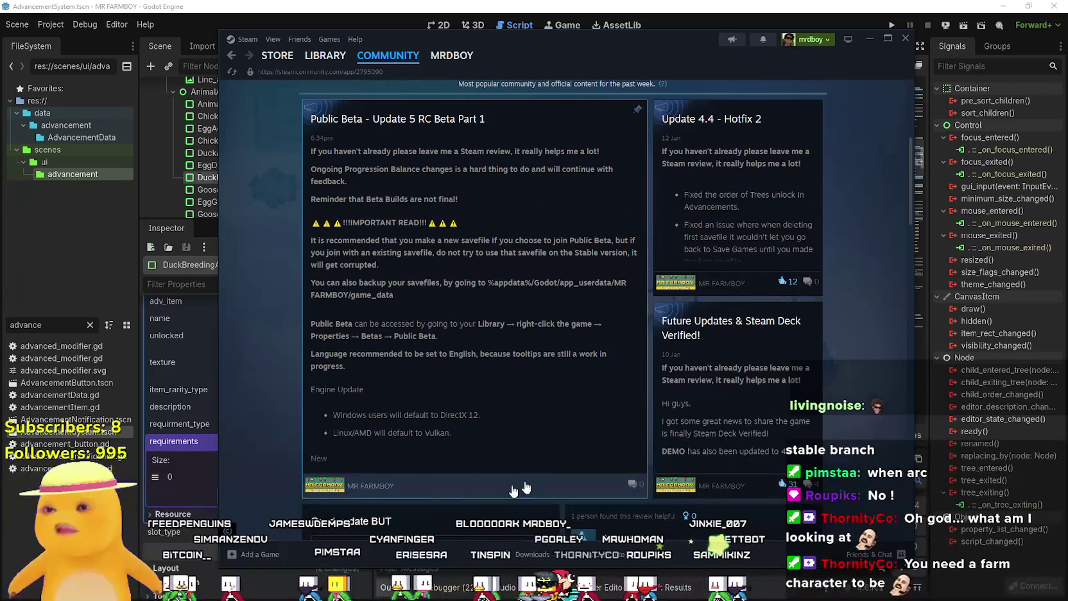
pyautogui.click(435, 451)
pyautogui.scroll(-6, 401, 446)
pyautogui.scroll(-2, 401, 446)
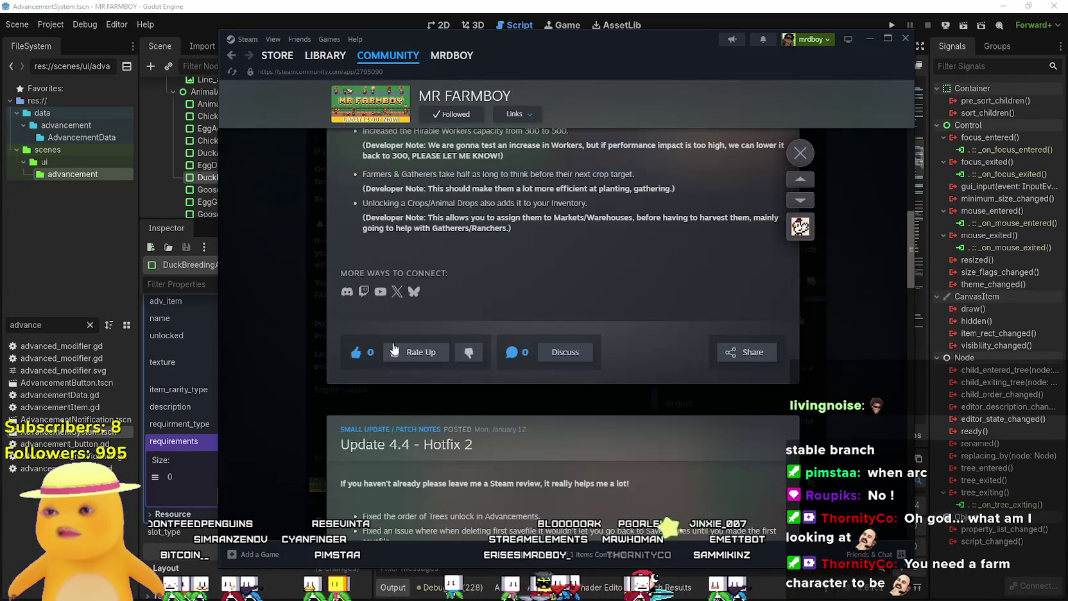
pyautogui.scroll(5, 469, 386)
pyautogui.scroll(-5, 578, 398)
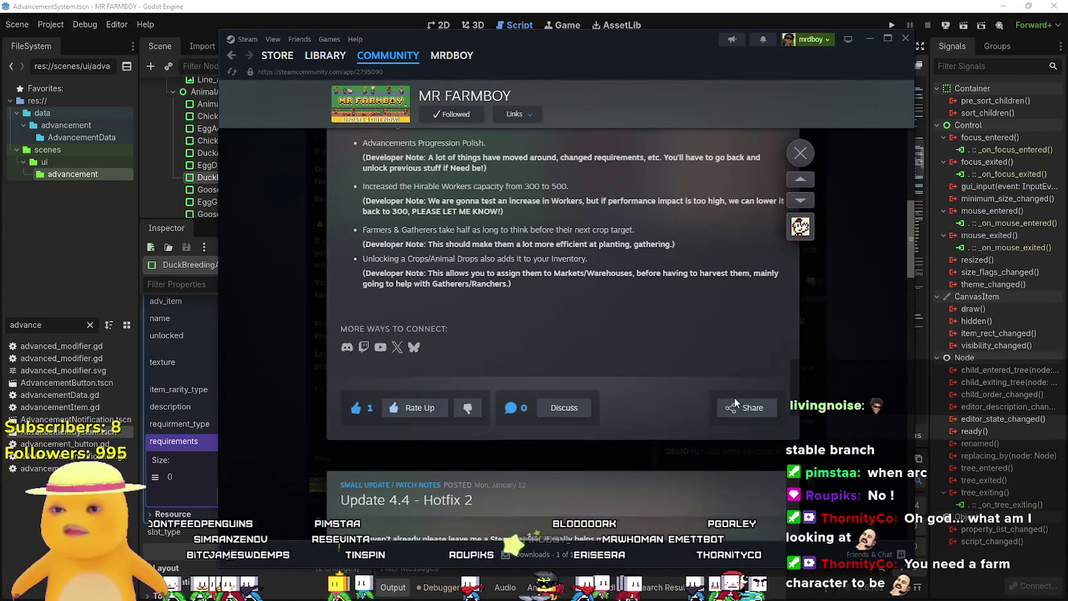
pyautogui.click(737, 413)
pyautogui.click(709, 337)
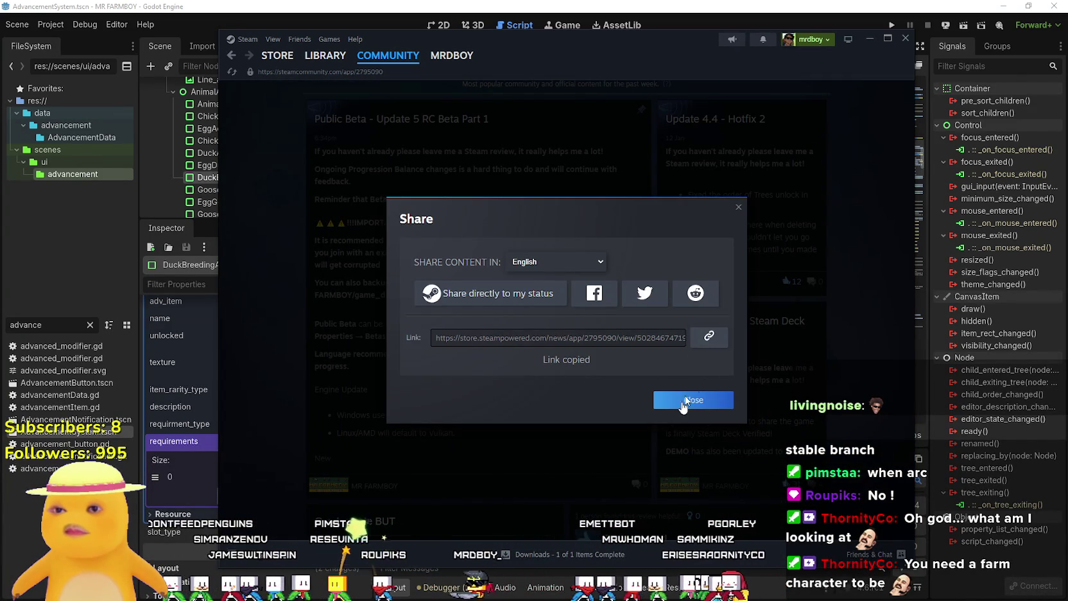
pyautogui.click(678, 405)
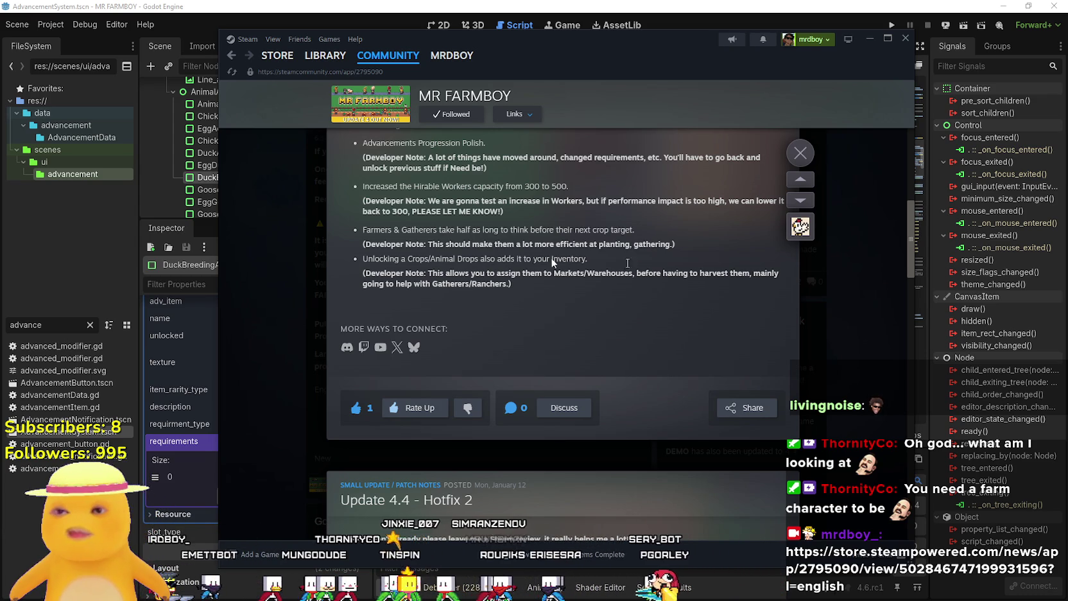
# Scroll through the expanded patch-notes post and close it
pyautogui.scroll(10, 555, 316)
pyautogui.scroll(-3, 554, 316)
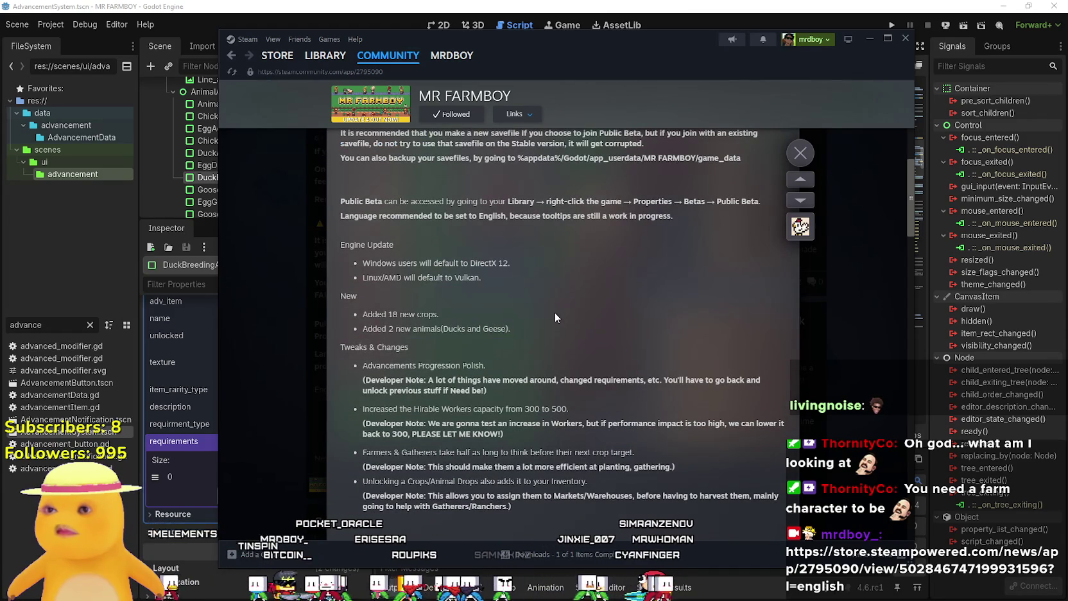
pyautogui.scroll(-1, 556, 315)
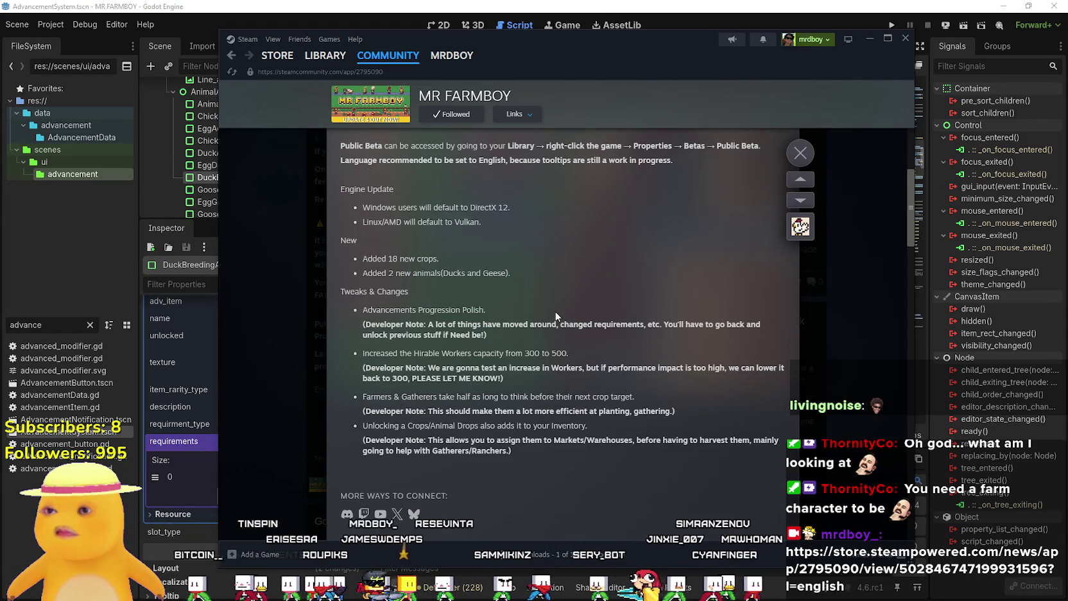
pyautogui.scroll(-1, 556, 316)
pyautogui.press('Escape')
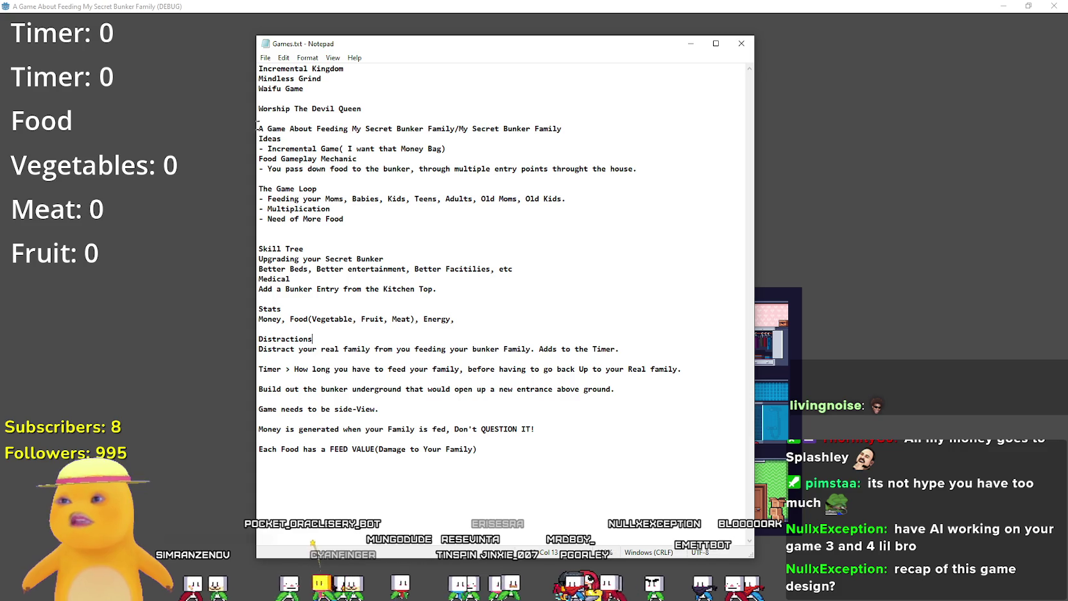
# Select the bunker family game title line in Games.txt
pyautogui.moveTo(259, 128); pyautogui.dragTo(434, 129)
pyautogui.press('Up')
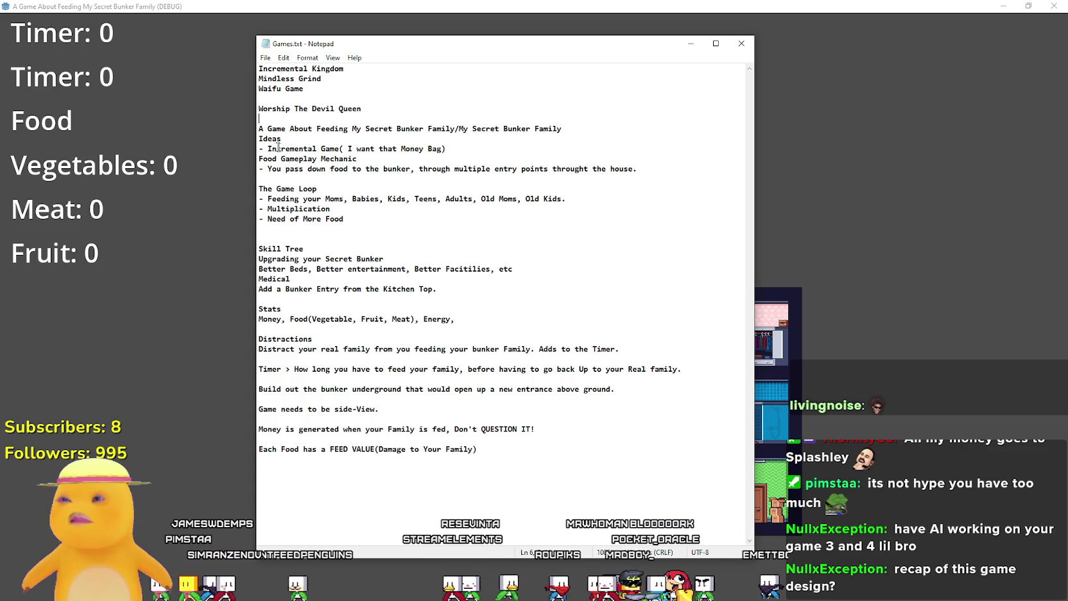
pyautogui.moveTo(268, 148); pyautogui.dragTo(339, 149)
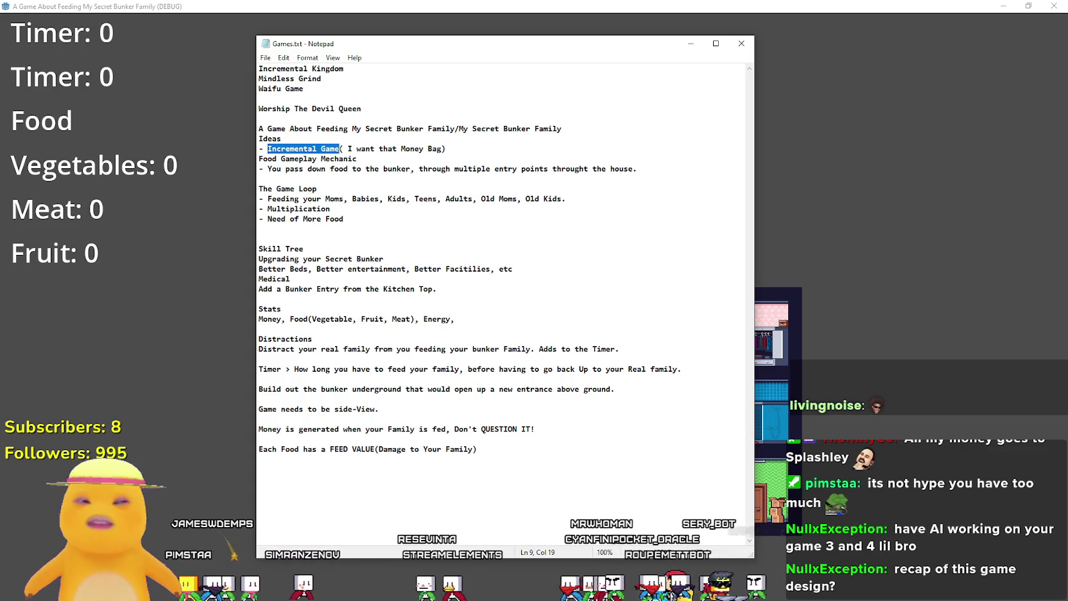
pyautogui.click(343, 148)
pyautogui.moveTo(343, 148); pyautogui.dragTo(450, 149)
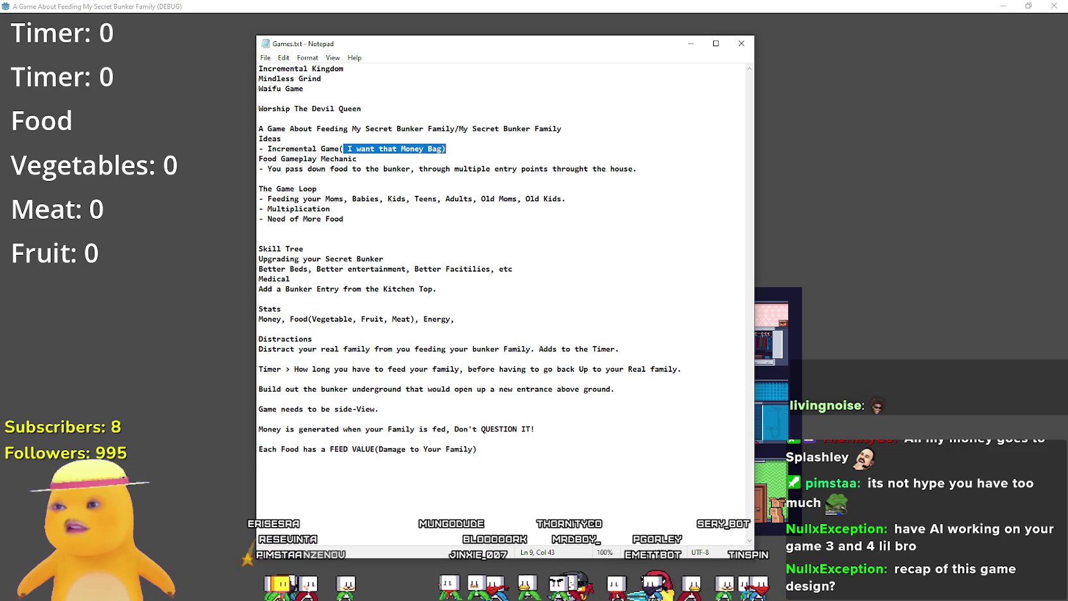
pyautogui.click(446, 148)
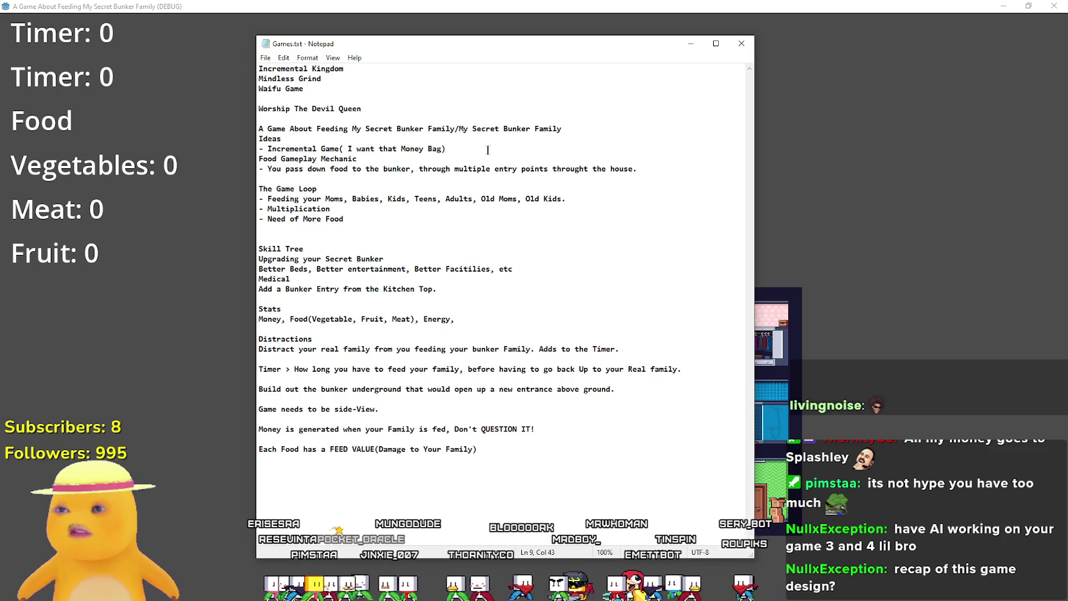
pyautogui.press('Return')
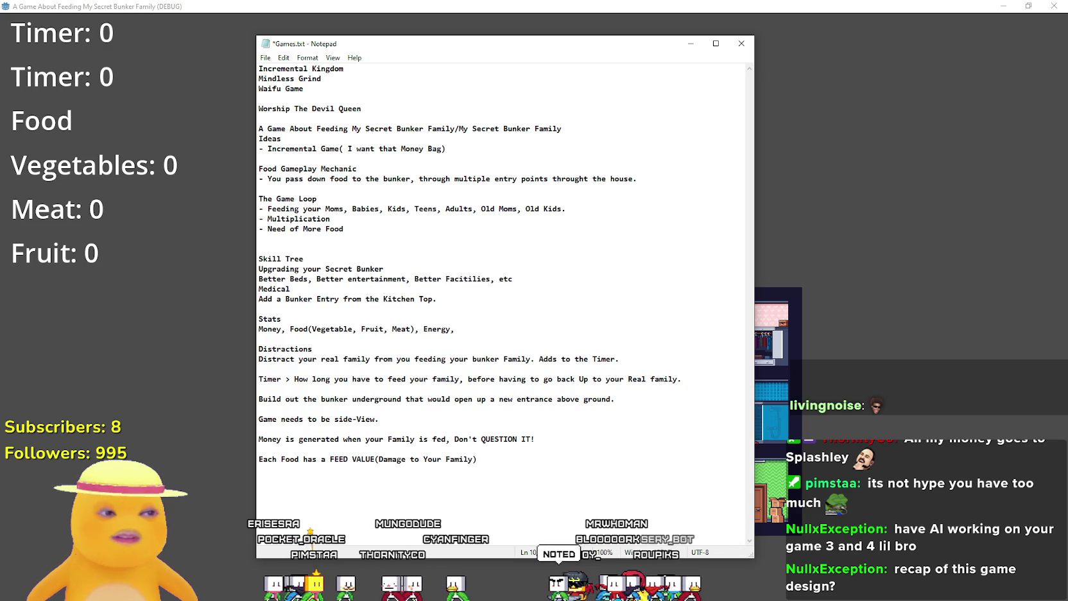
pyautogui.press('Return')
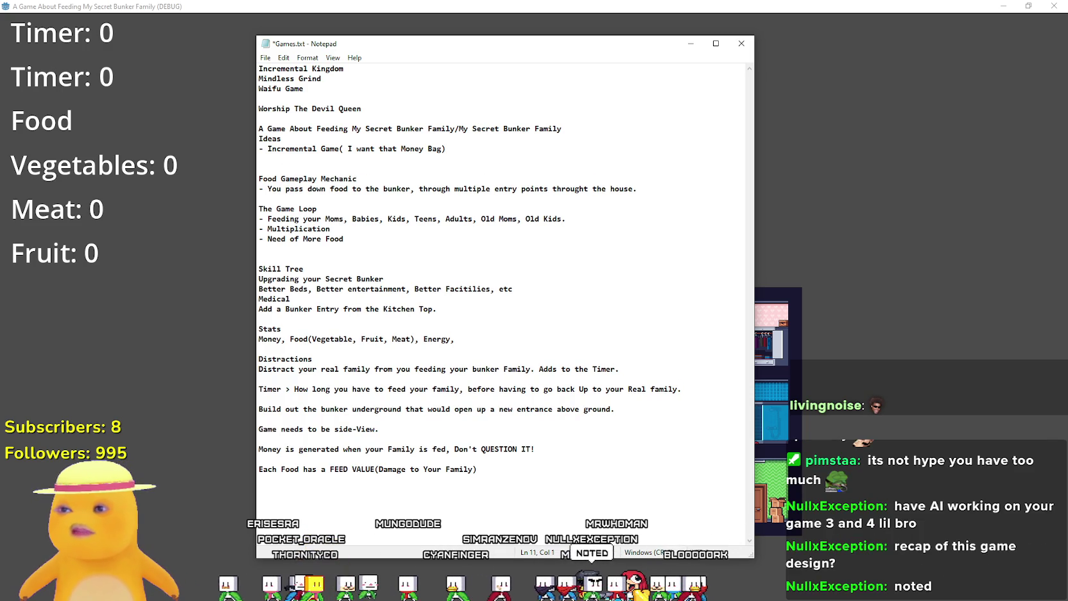
pyautogui.click(339, 188)
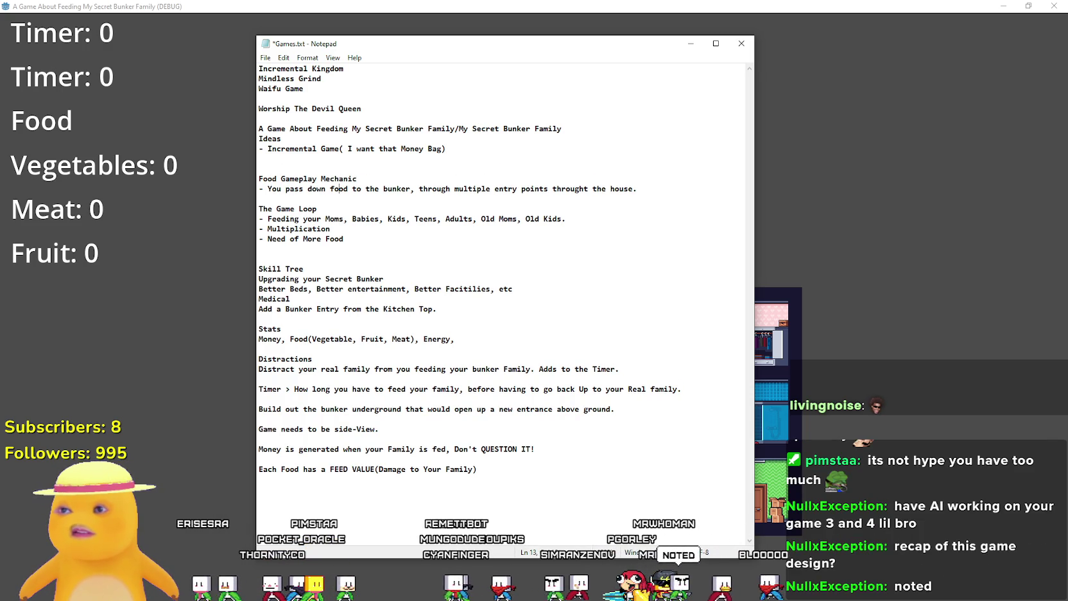
pyautogui.moveTo(262, 179); pyautogui.dragTo(357, 179)
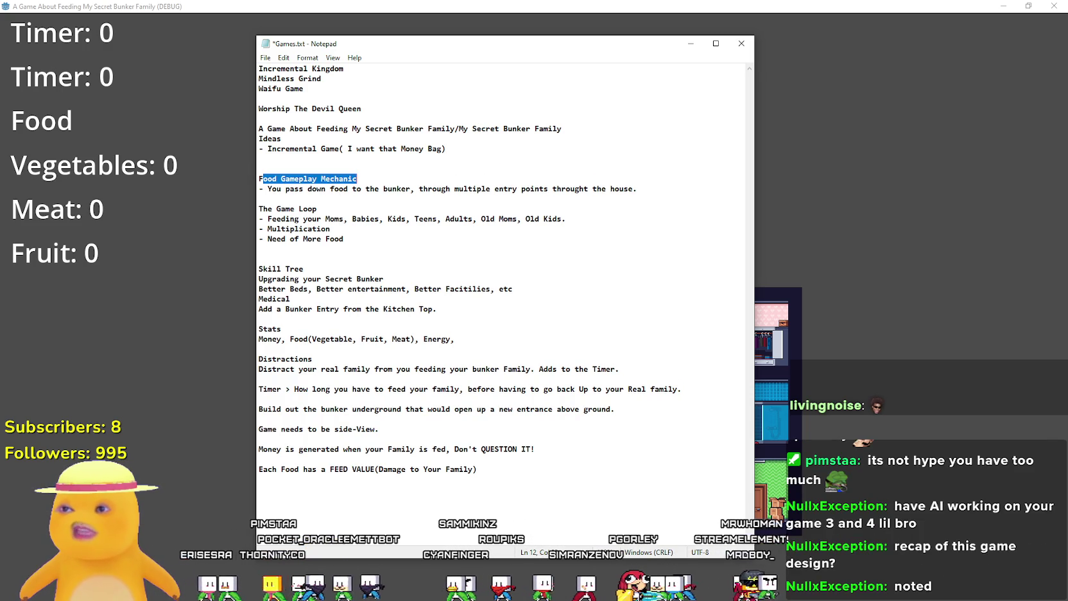
pyautogui.moveTo(272, 189); pyautogui.dragTo(635, 191)
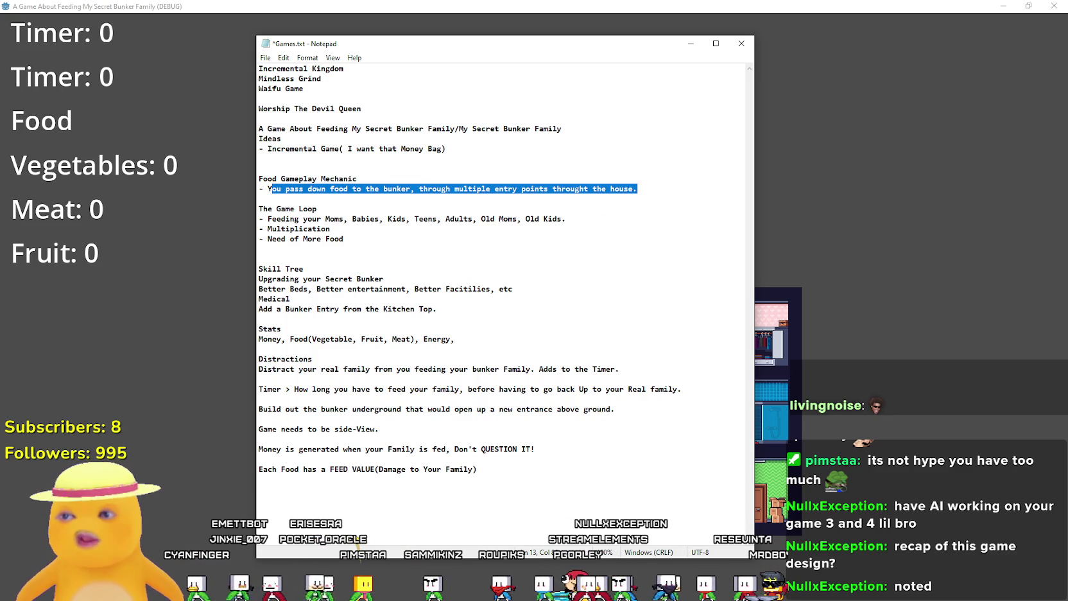
pyautogui.click(445, 200)
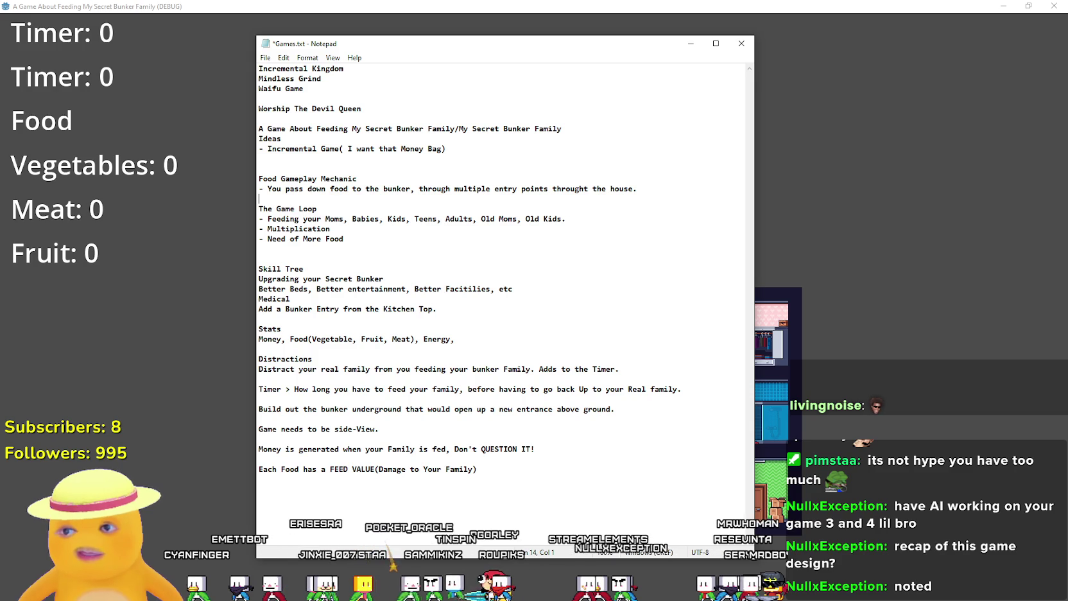
pyautogui.moveTo(267, 219)
pyautogui.mouseDown()
pyautogui.moveTo(546, 211)
pyautogui.moveTo(574, 221)
pyautogui.mouseUp()
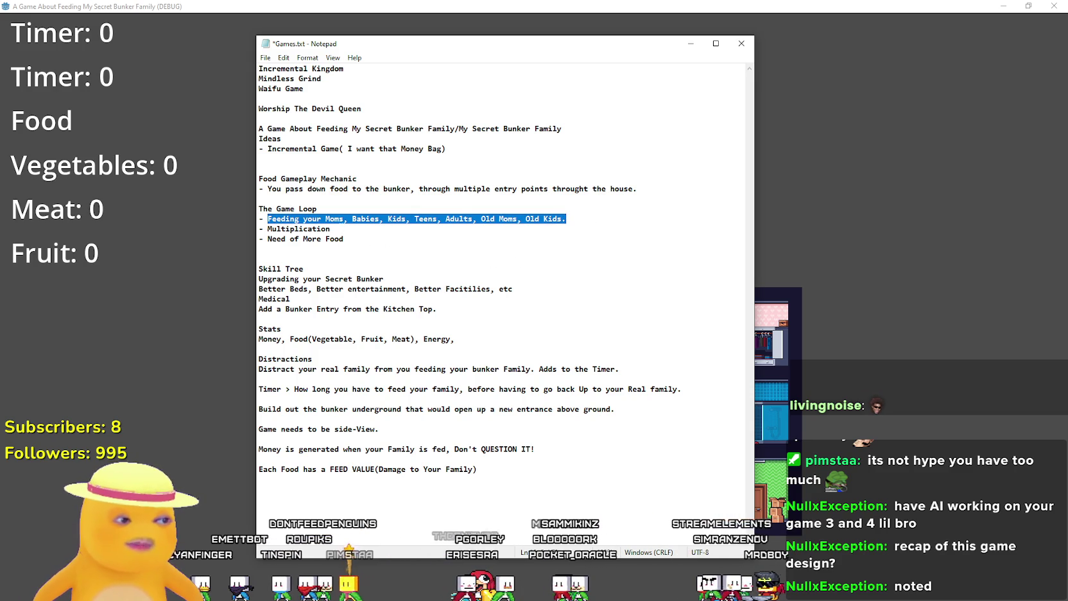
pyautogui.doubleClick(327, 229)
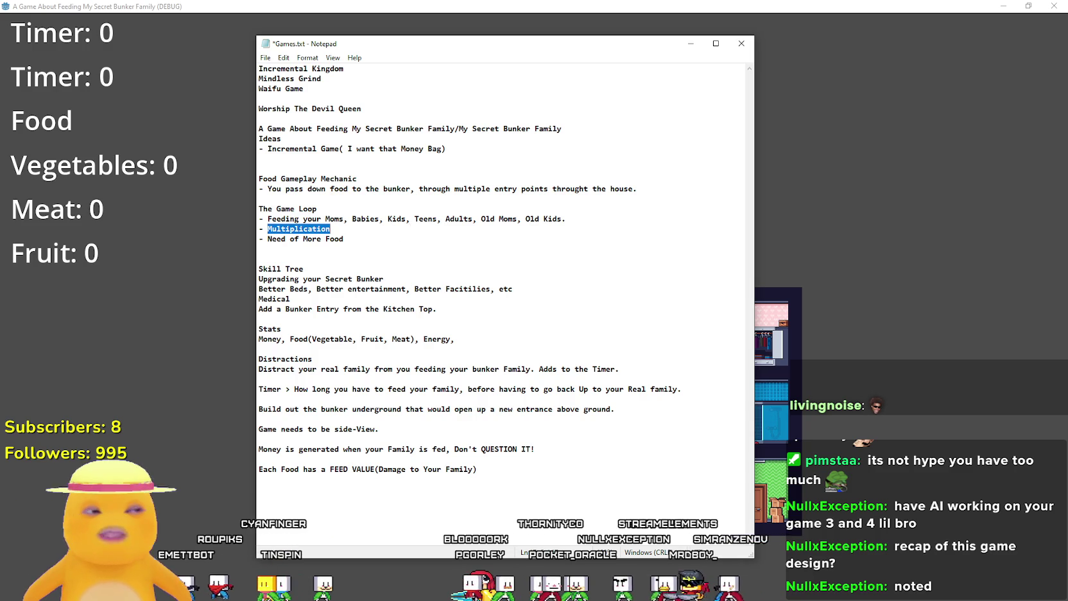
pyautogui.moveTo(355, 241); pyautogui.dragTo(201, 242)
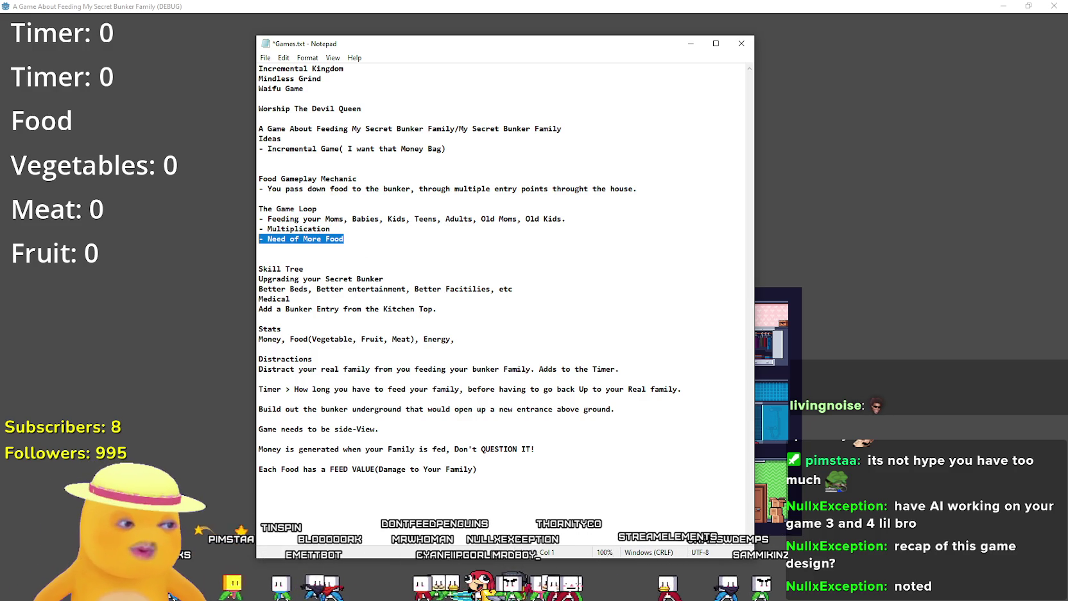
pyautogui.click(359, 279)
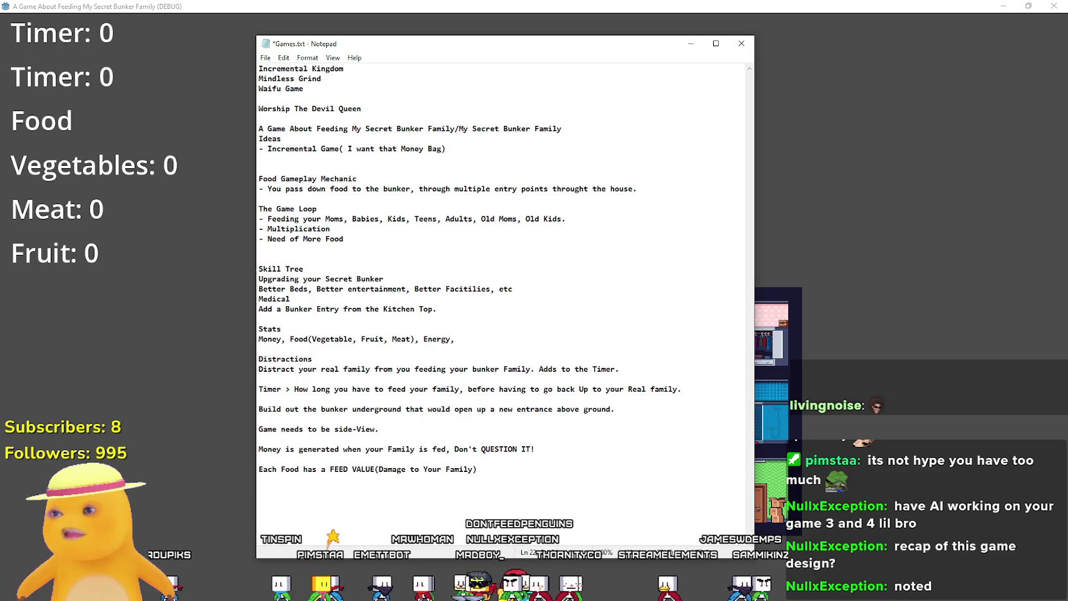
pyautogui.click(384, 279)
pyautogui.moveTo(411, 289)
pyautogui.mouseDown()
pyautogui.moveTo(259, 279)
pyautogui.moveTo(513, 289)
pyautogui.mouseUp()
pyautogui.click(381, 314)
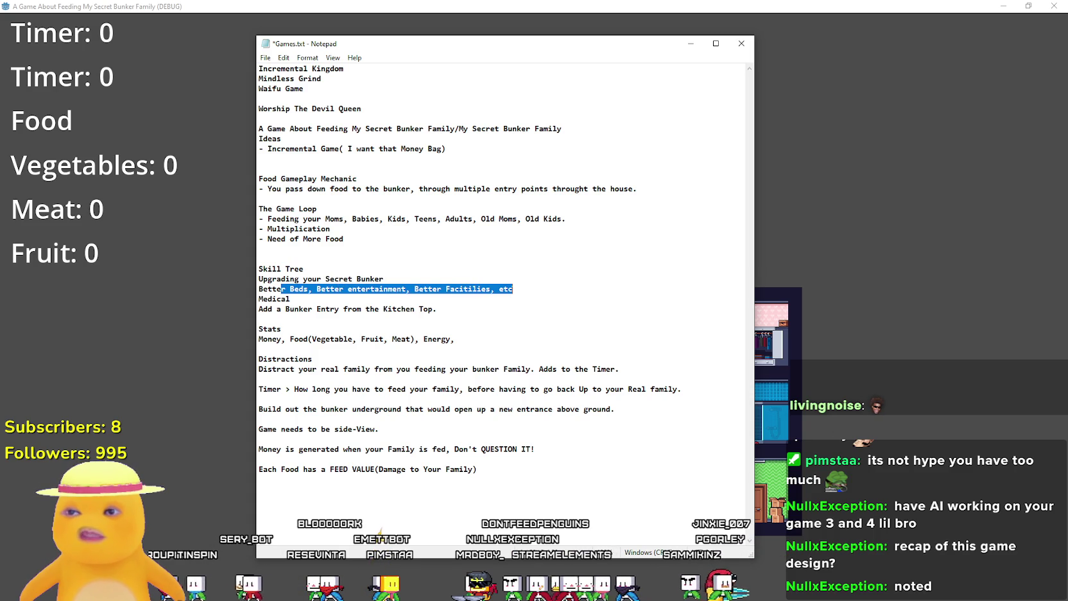
pyautogui.click(467, 325)
pyautogui.click(459, 313)
pyautogui.hotkey('shift', 'Up')
pyautogui.press('Down')
pyautogui.press('Down')
pyautogui.press('Down')
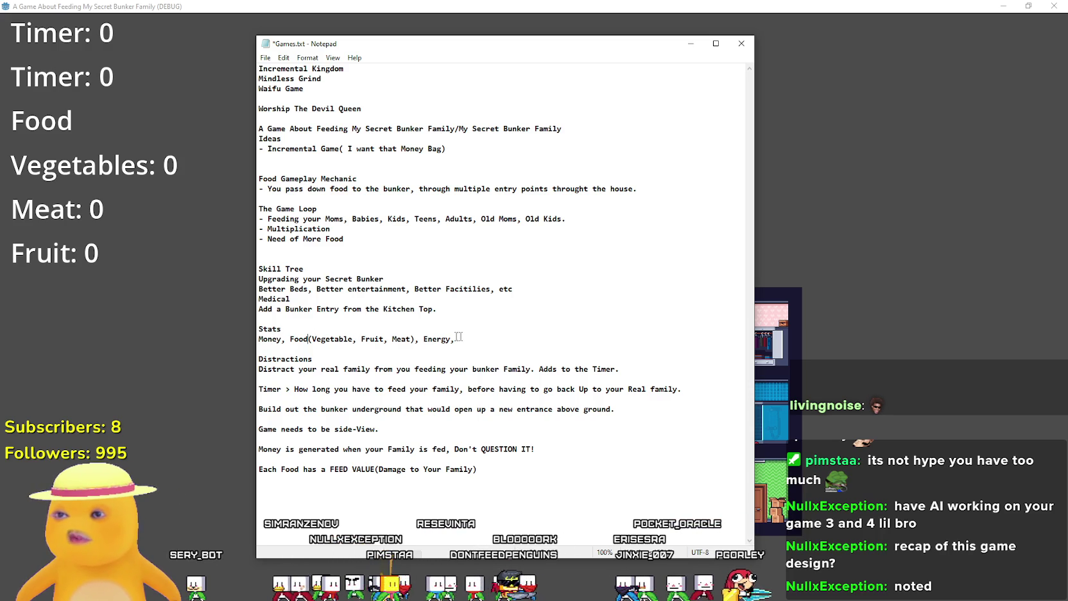
pyautogui.click(432, 339)
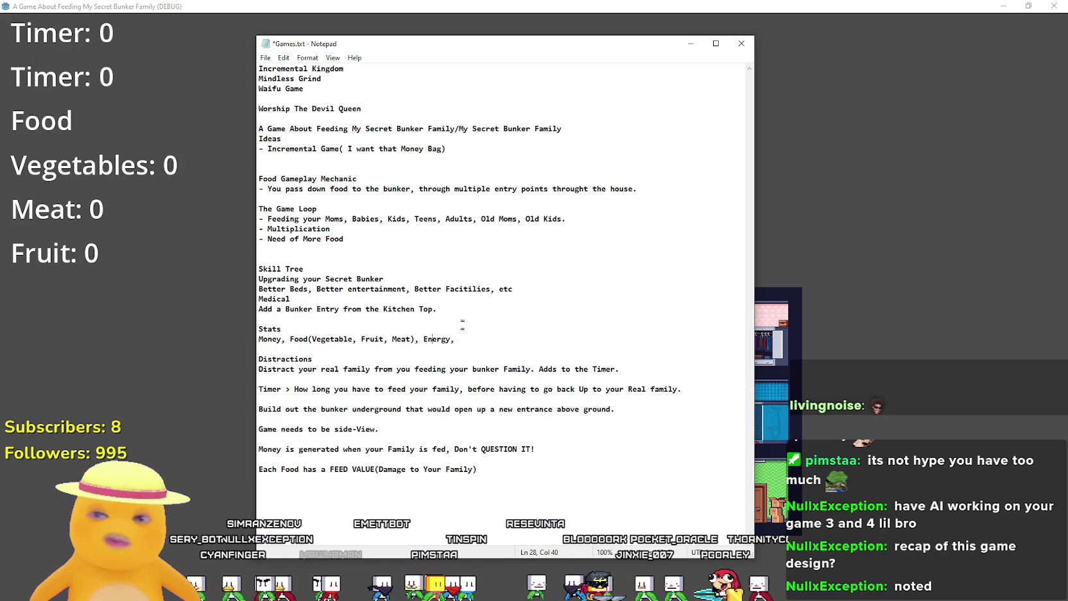
pyautogui.click(450, 347)
pyautogui.moveTo(260, 355)
pyautogui.mouseDown()
pyautogui.moveTo(437, 376)
pyautogui.moveTo(450, 389)
pyautogui.moveTo(263, 380)
pyautogui.mouseUp()
pyautogui.hotkey('shift', 'Left')
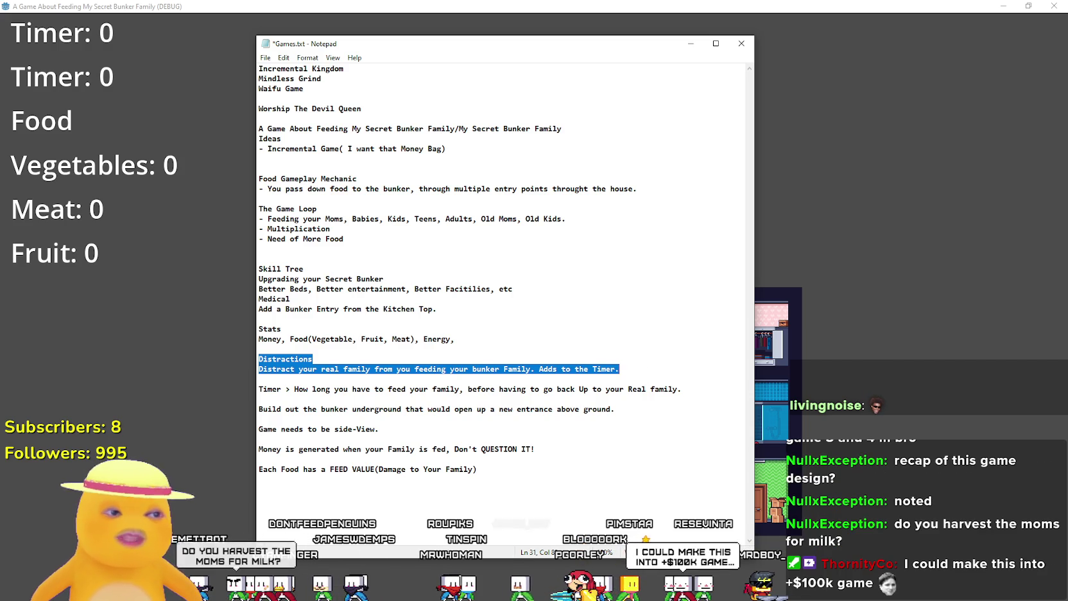
pyautogui.click(320, 399)
pyautogui.moveTo(259, 389)
pyautogui.mouseDown()
pyautogui.moveTo(546, 389)
pyautogui.moveTo(259, 389)
pyautogui.moveTo(615, 411)
pyautogui.moveTo(686, 392)
pyautogui.mouseUp()
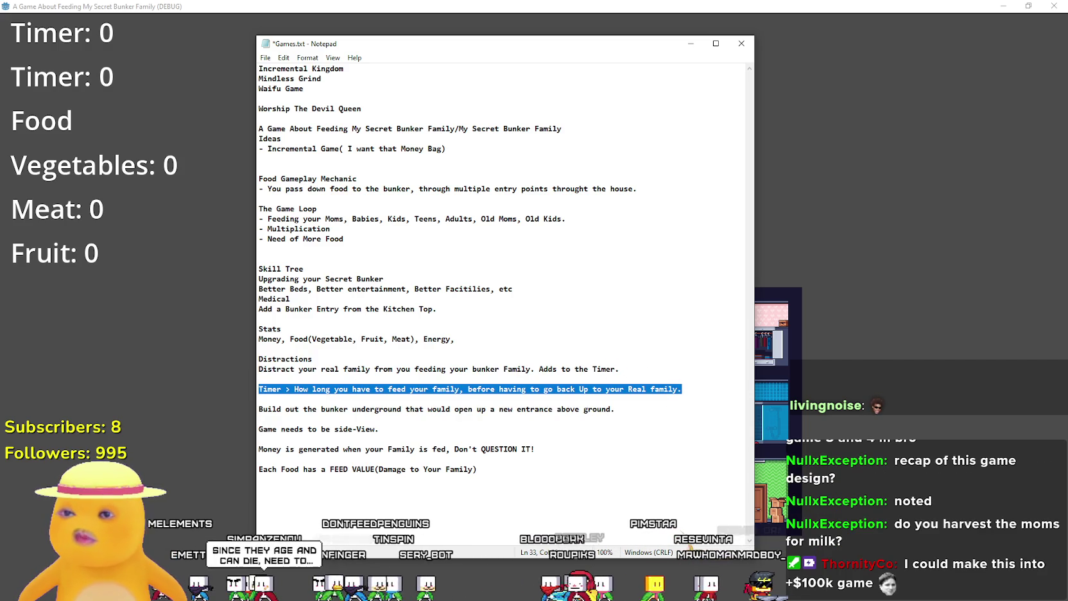
pyautogui.moveTo(259, 390); pyautogui.dragTo(691, 385)
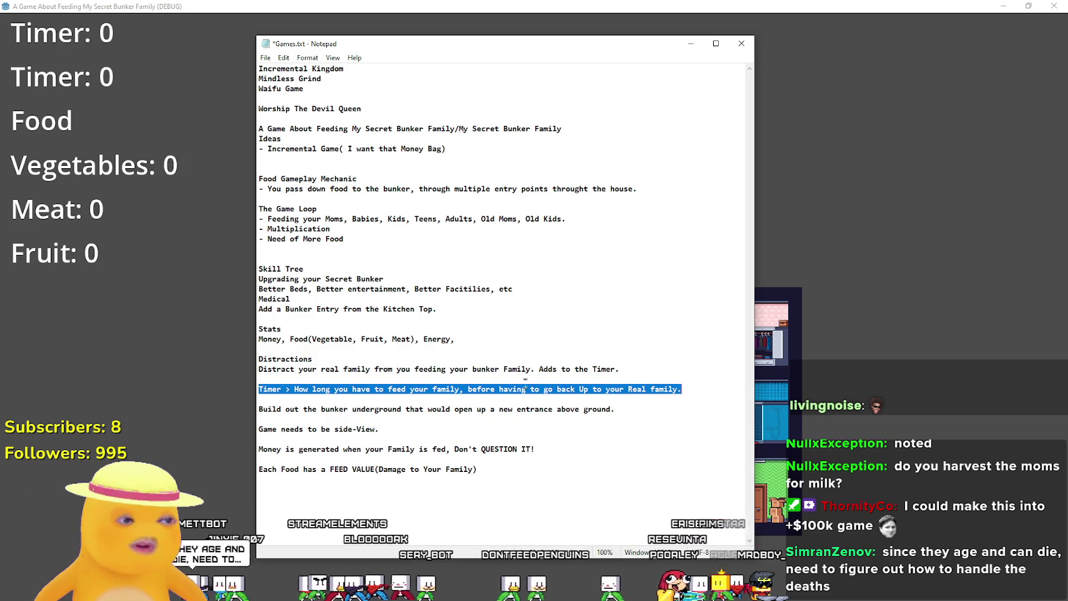
pyautogui.click(340, 449)
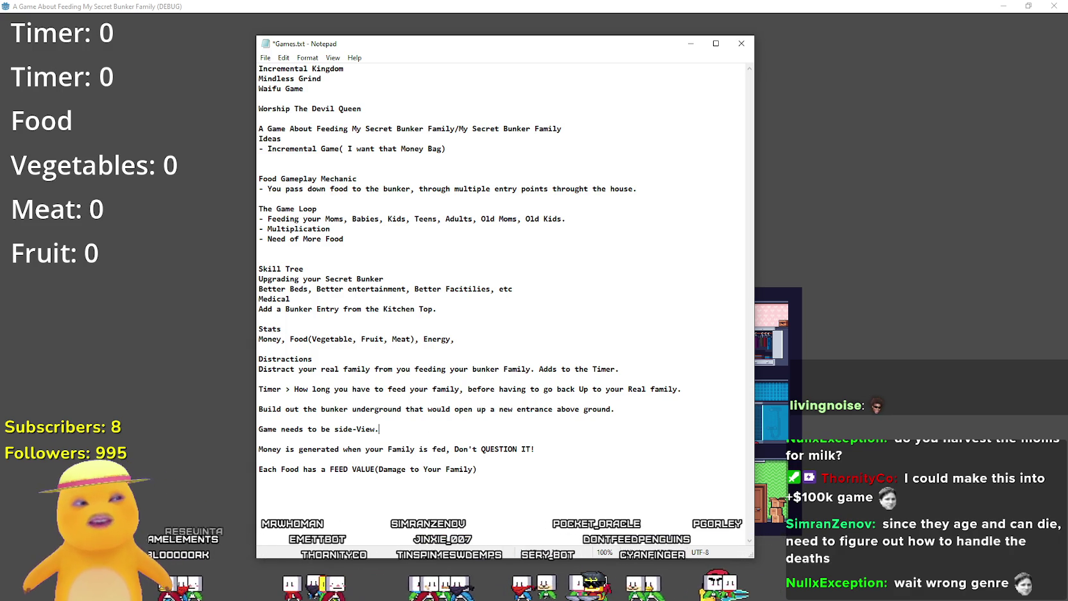
pyautogui.click(452, 159)
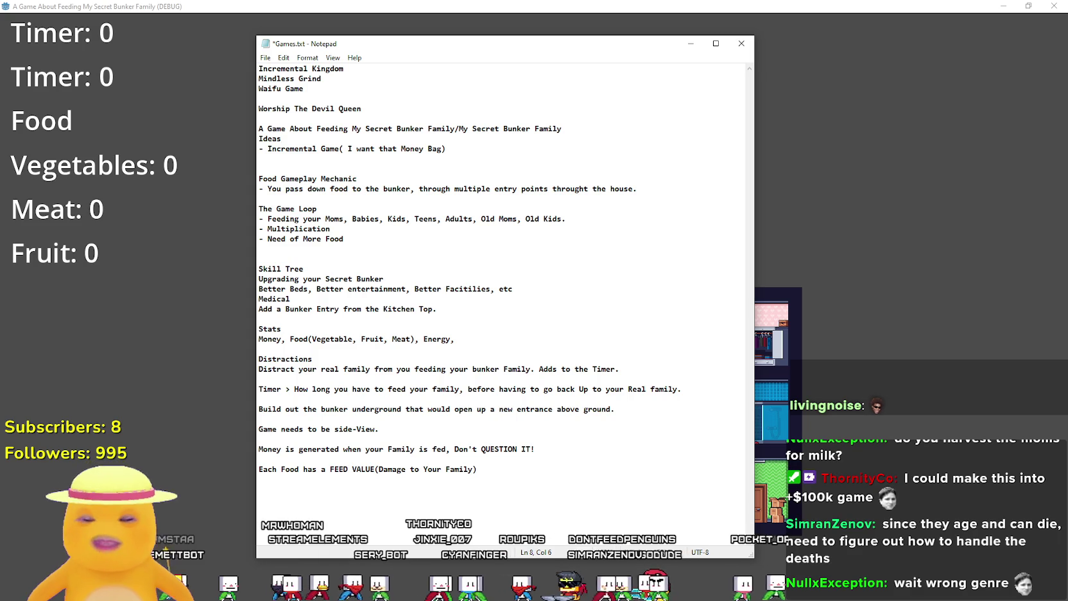
# Start a new bullet under Ideas for 'Half a Million at least.'
pyautogui.press('Return')
pyautogui.write('- Half')
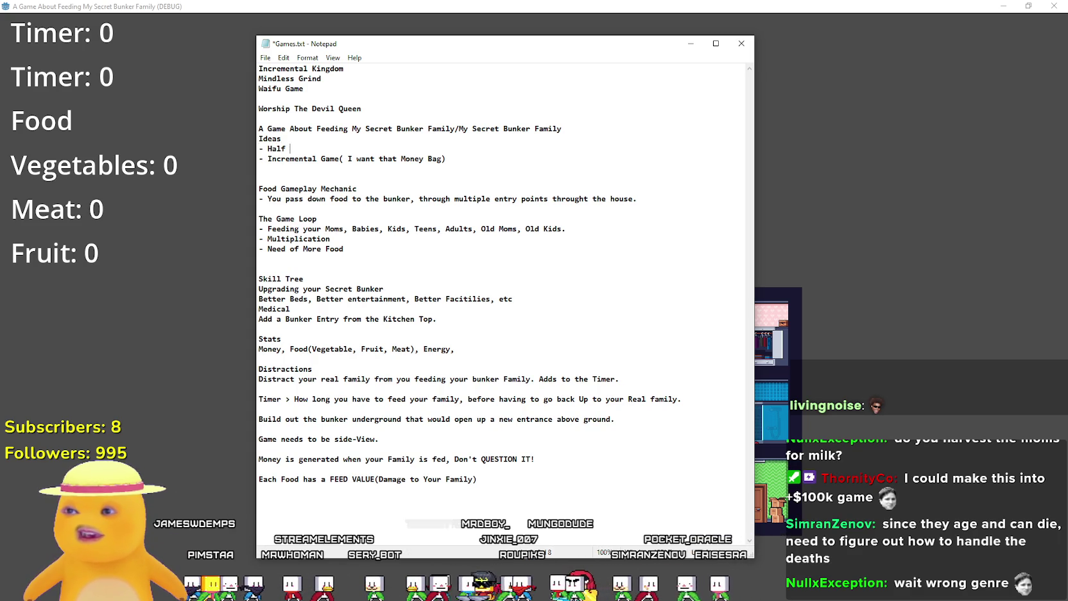
pyautogui.press('BackSpace')
pyautogui.press('BackSpace')
pyautogui.press('BackSpace')
pyautogui.write('H')
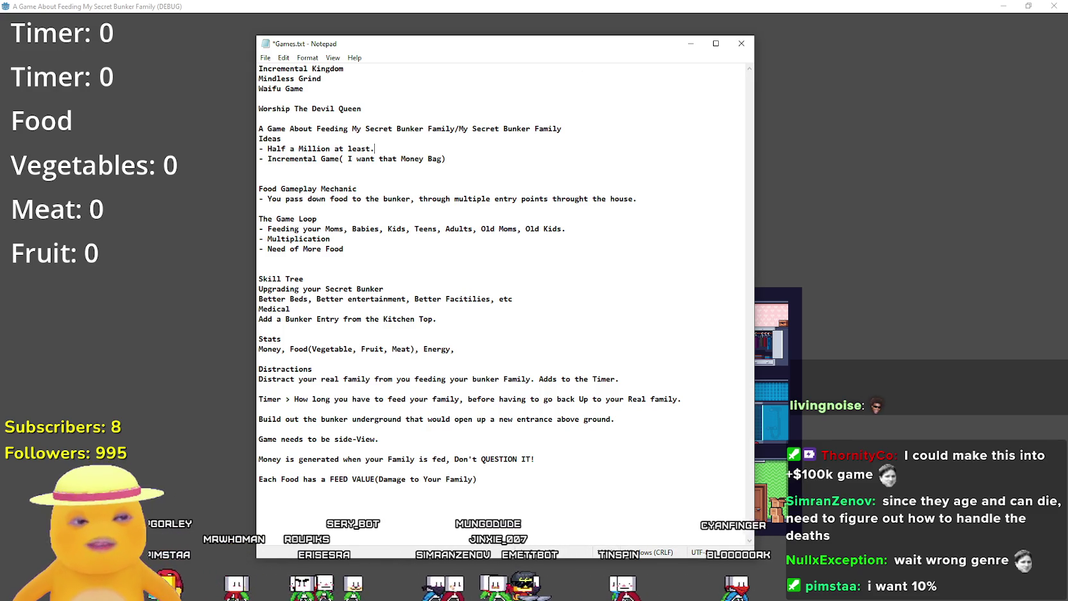
# Delete 'Queen' so the heading reads 'Worship The Devil', then switch to the browser
pyautogui.click(286, 109)
pyautogui.doubleClick(350, 108)
pyautogui.press('BackSpace')
pyautogui.press('BackSpace')
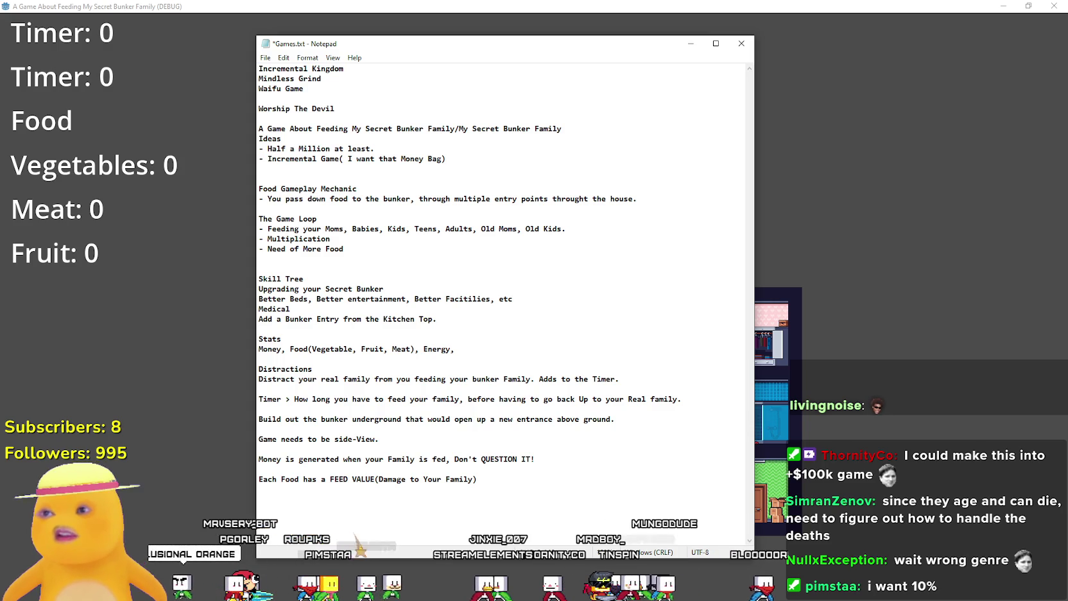
pyautogui.moveTo(259, 109); pyautogui.dragTo(335, 109)
pyautogui.click(334, 108)
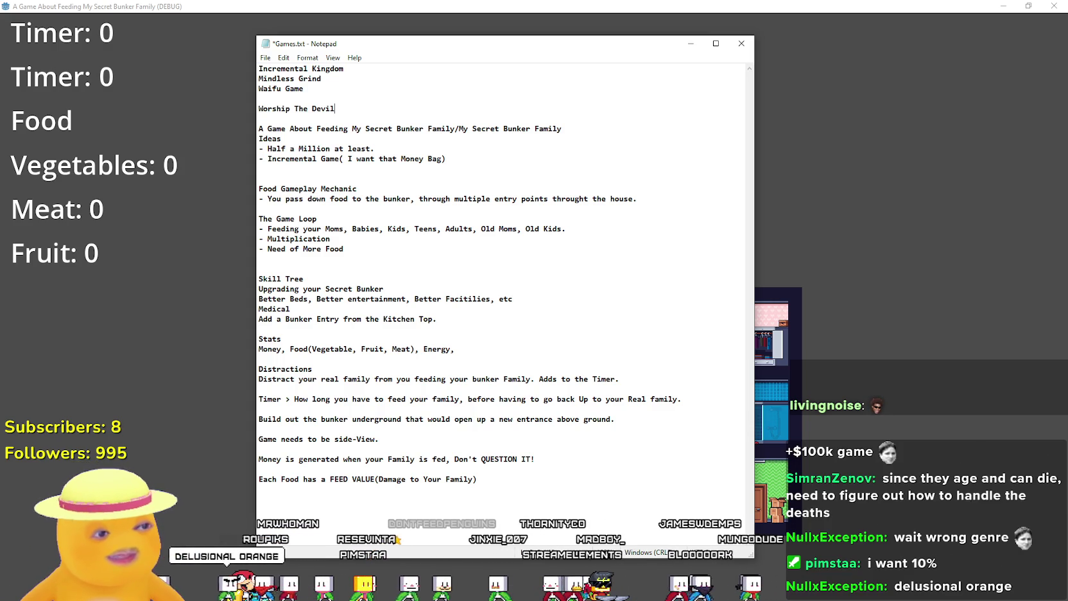
pyautogui.hotkey('alt', 'Tab')
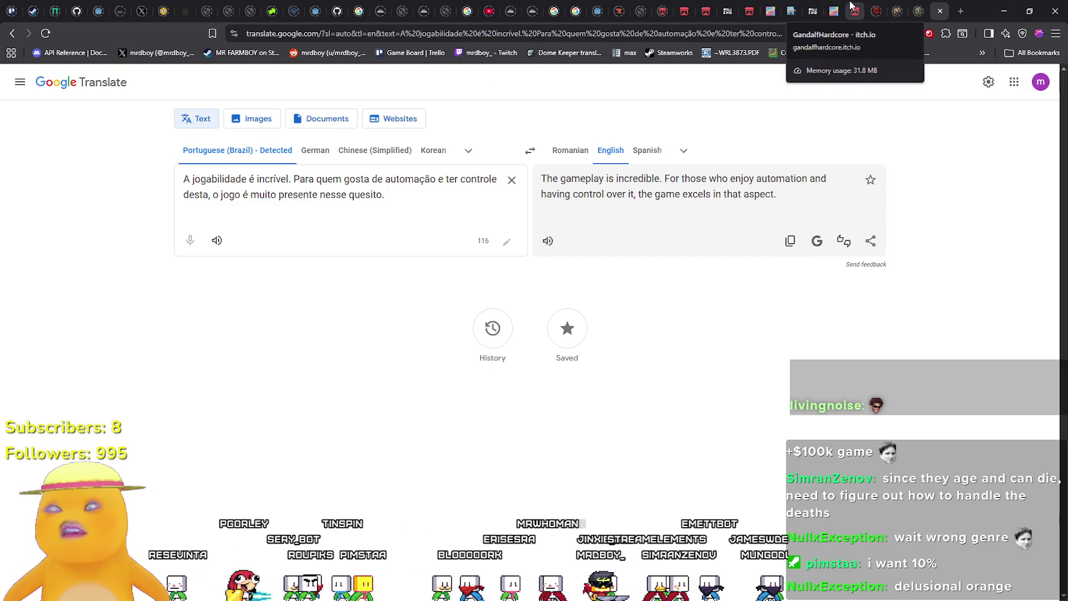
# Open the Pixel Art Hell Tiles asset pack from the creator's itch.io page
pyautogui.click(854, 9)
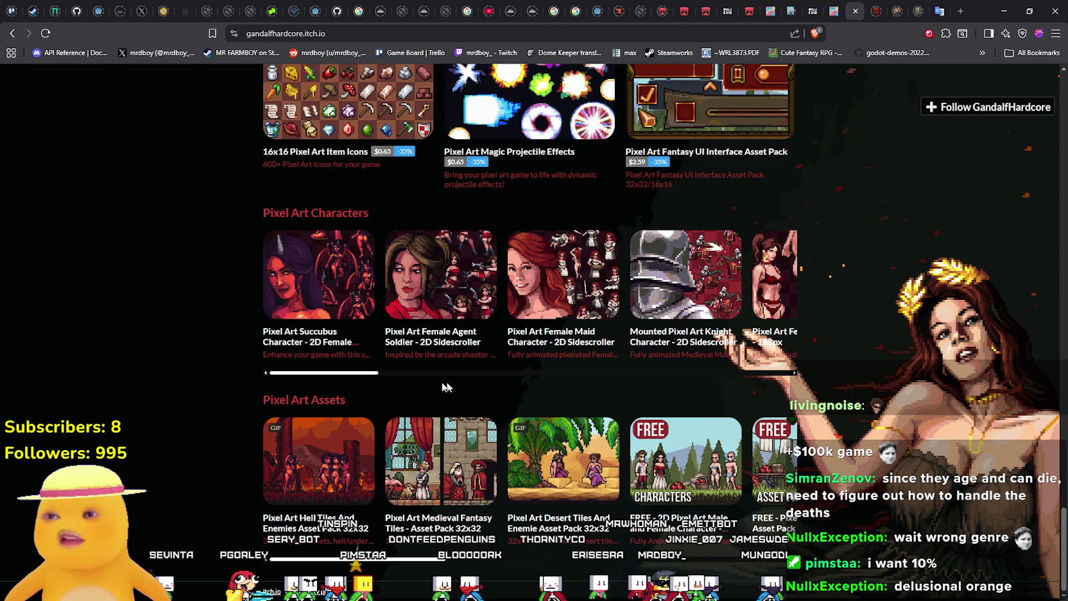
pyautogui.click(294, 461)
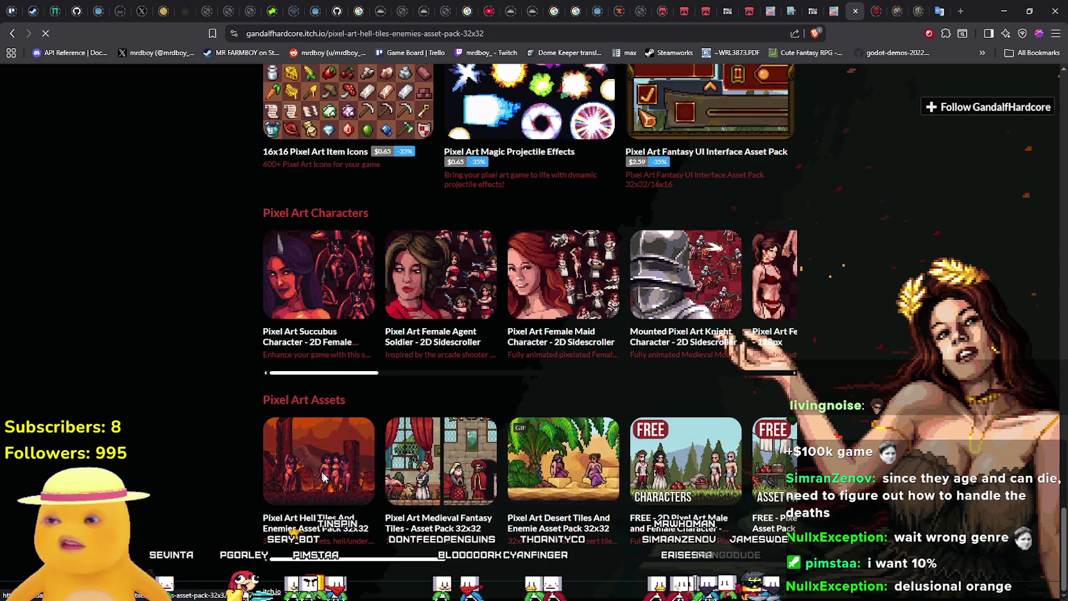
pyautogui.scroll(-12, 383, 405)
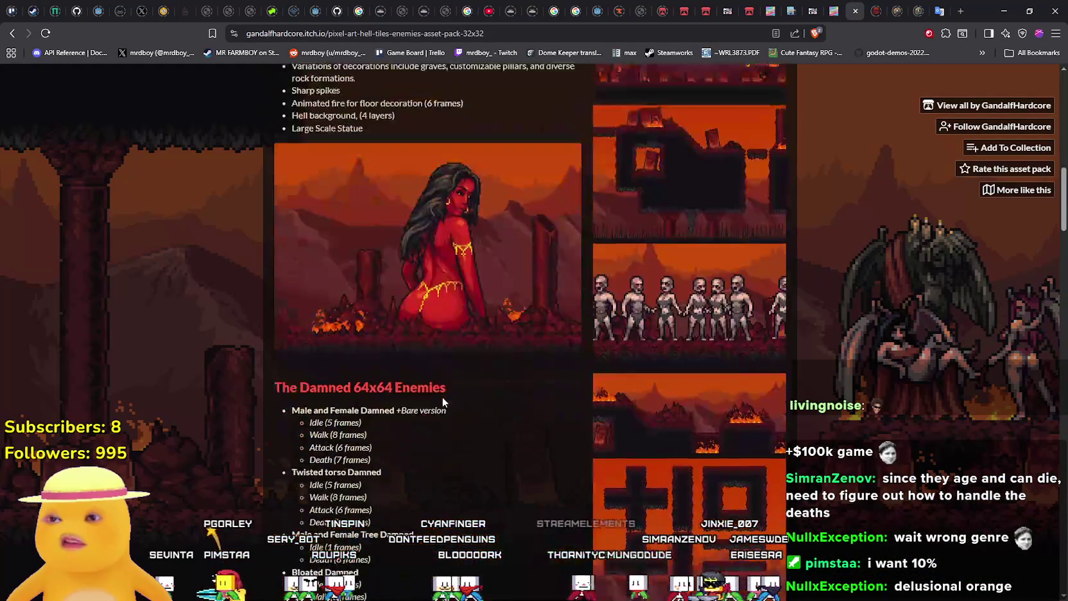
pyautogui.scroll(1, 450, 384)
# View the pack's animated preview GIF in its own tab, adjust zoom, then minimize the browser
pyautogui.rightClick(454, 290)
pyautogui.click(488, 302)
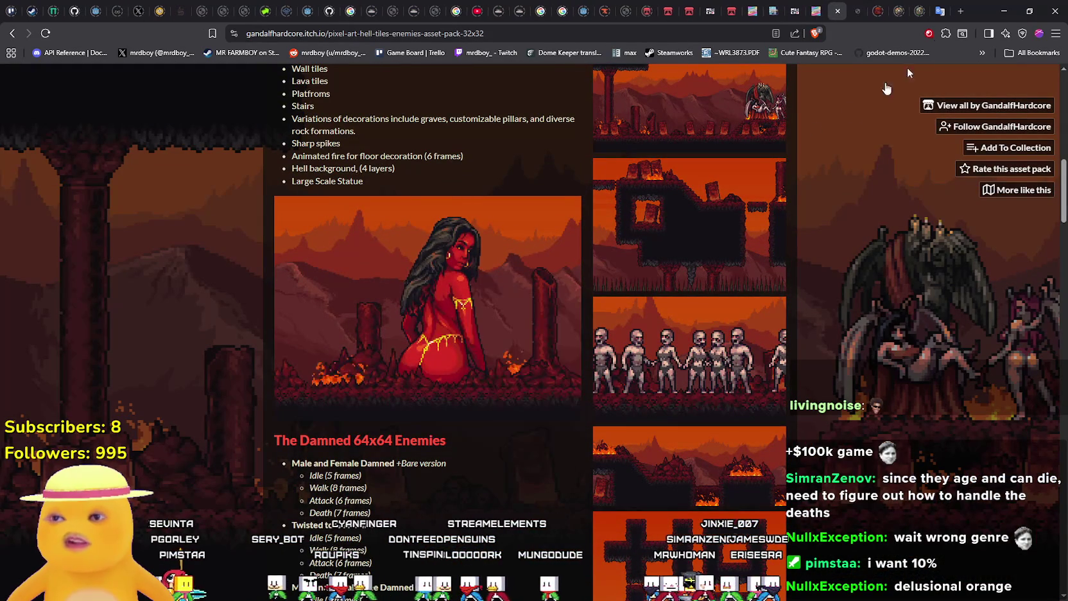
pyautogui.click(867, 8)
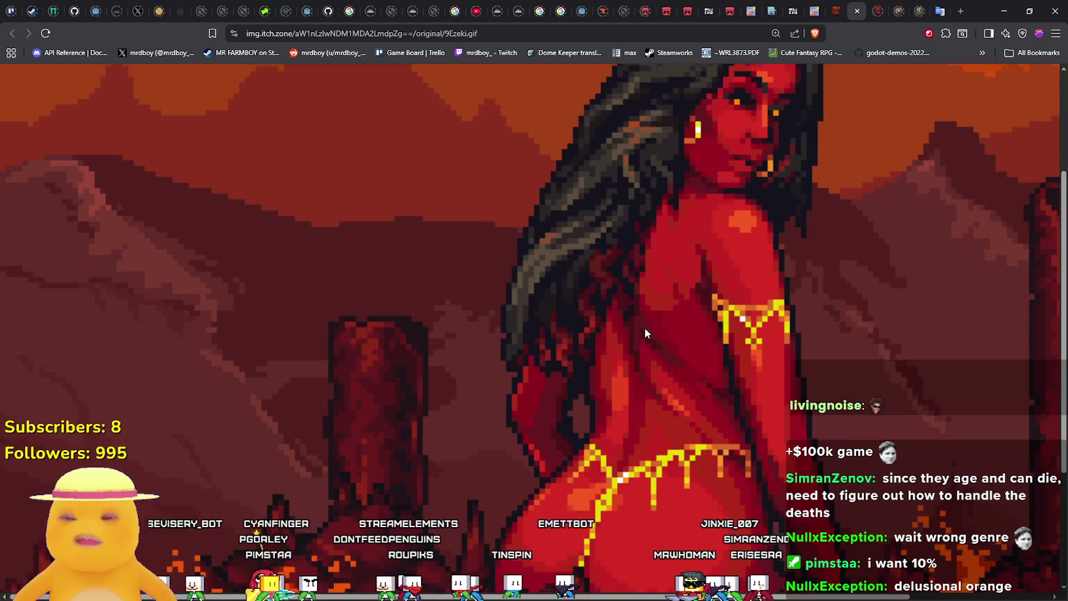
pyautogui.hotkey('ctrl', '-')
pyautogui.hotkey('ctrl', '-')
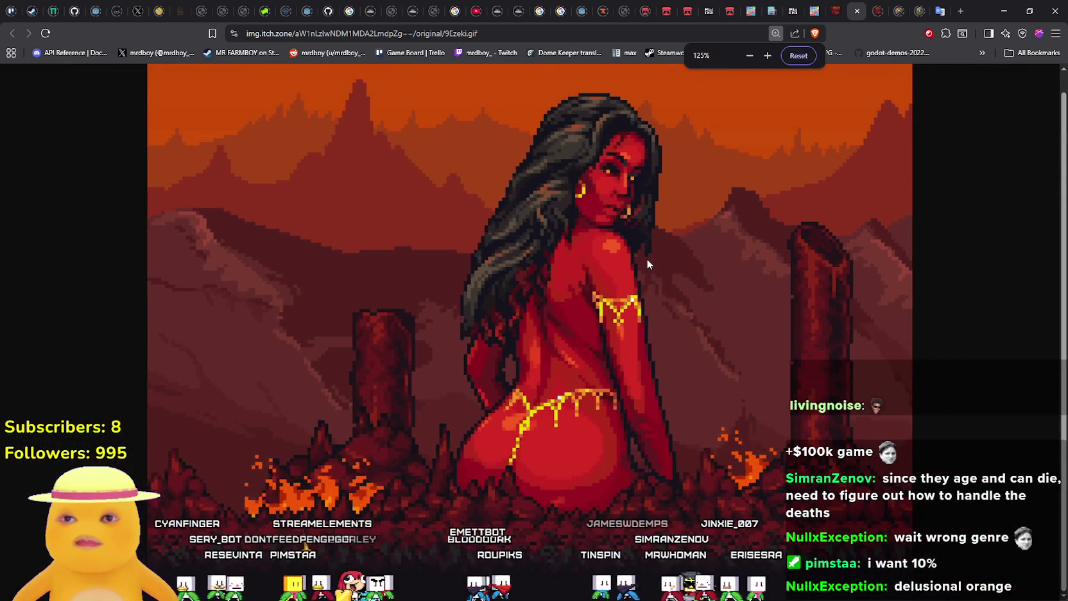
pyautogui.hotkey('ctrl', '-')
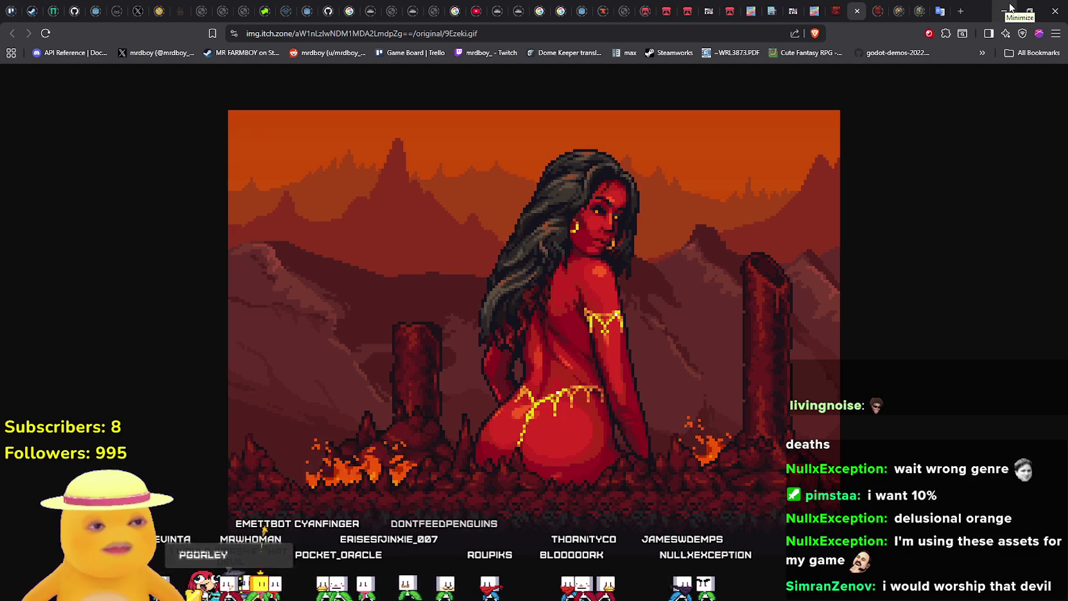
pyautogui.click(1010, 8)
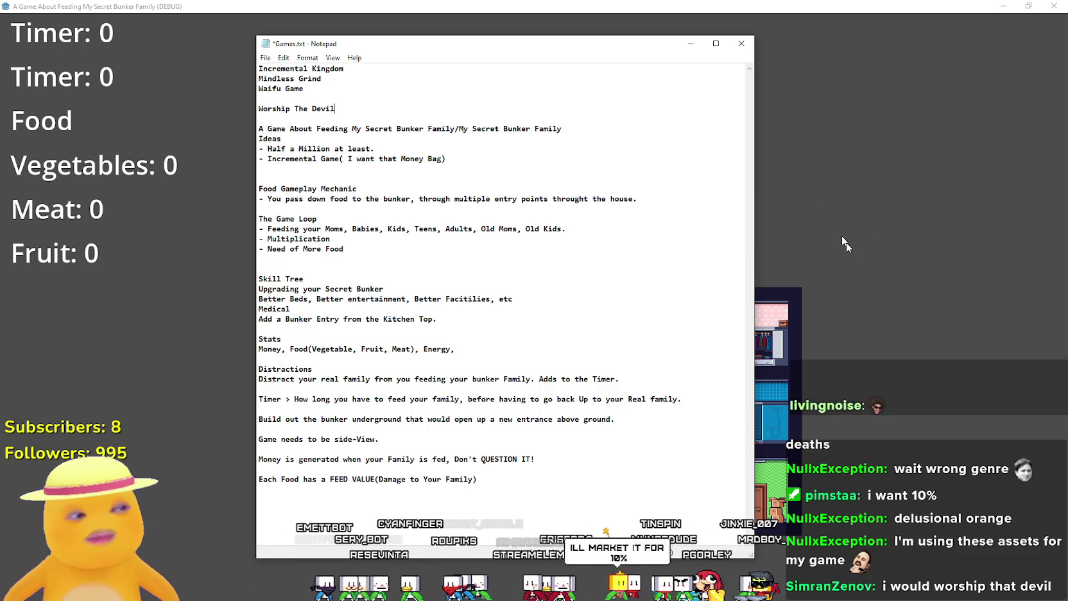
pyautogui.hotkey('alt', 'Tab')
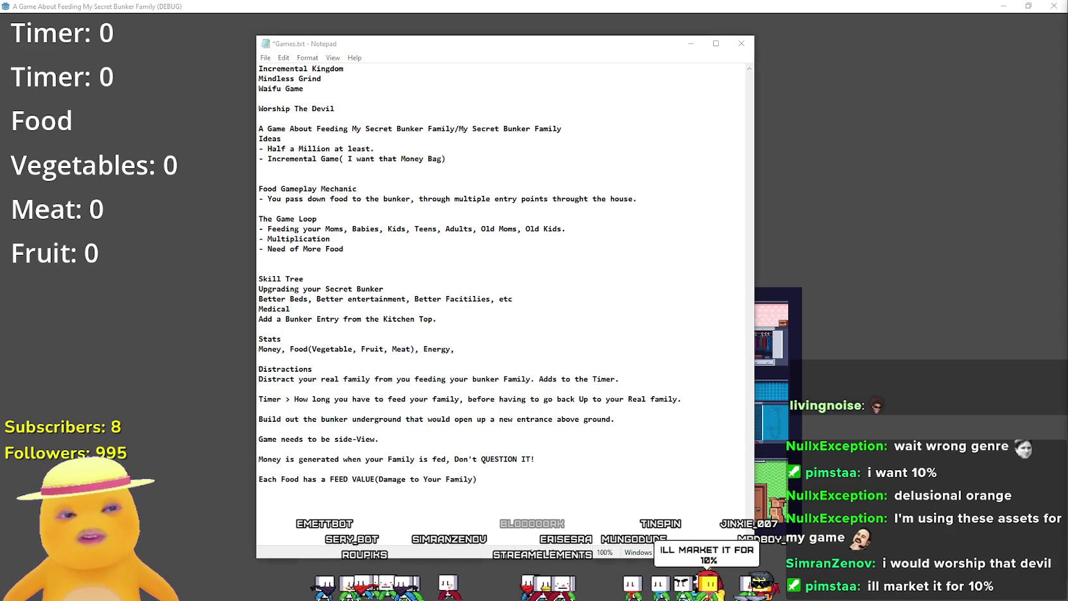
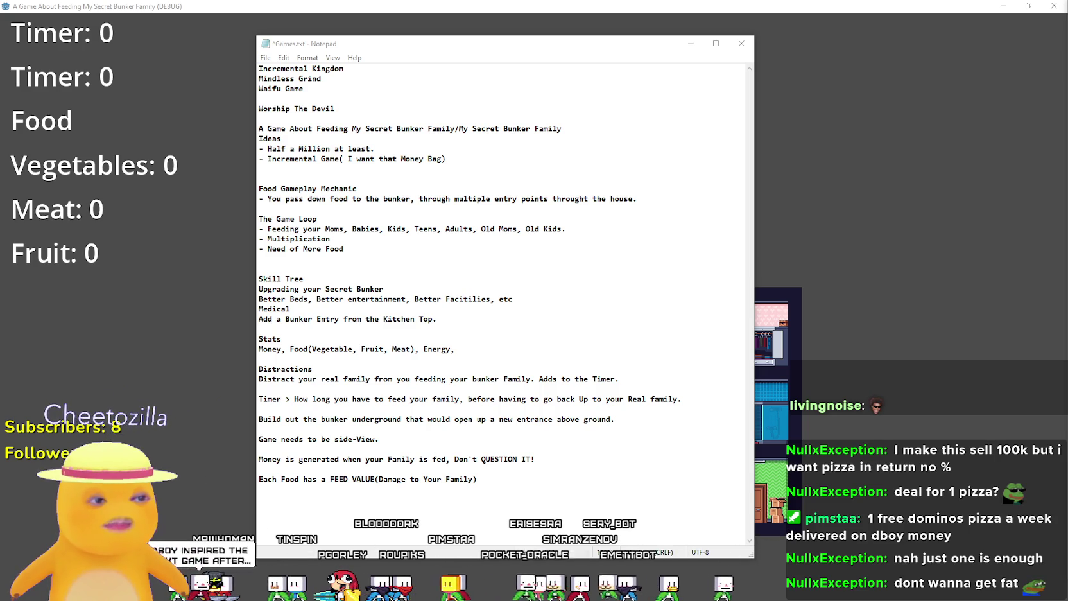
# Save Games.txt in Notepad, then place the cursor on the blank line above Skill Tree
pyautogui.click(273, 57)
pyautogui.click(286, 108)
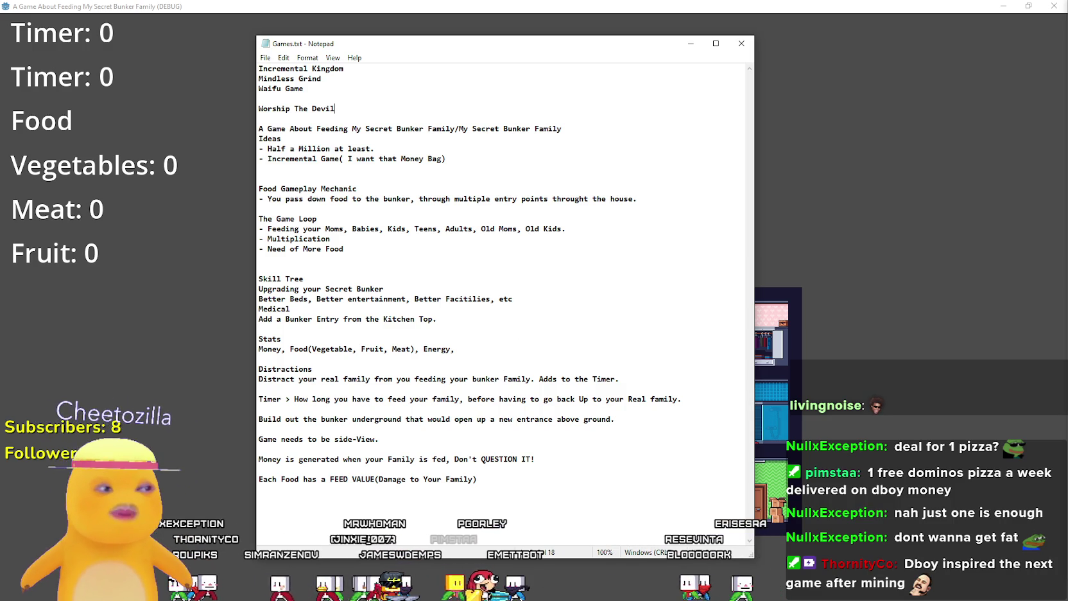
pyautogui.click(402, 268)
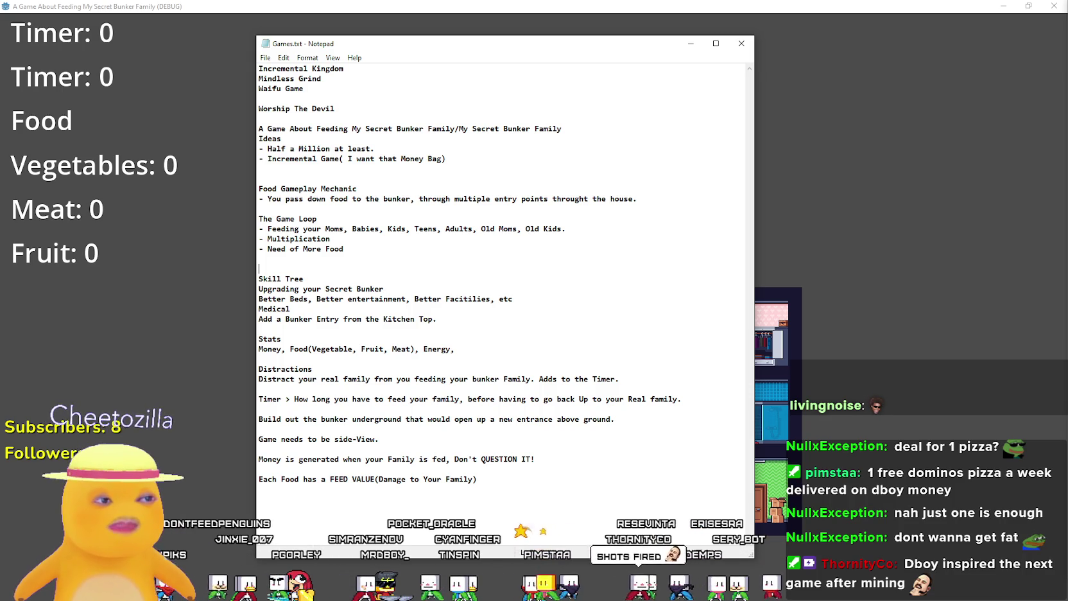
# Switch from Notepad to the browser showing the itch.io pixel-art GIF
pyautogui.hotkey('alt', 'Tab')
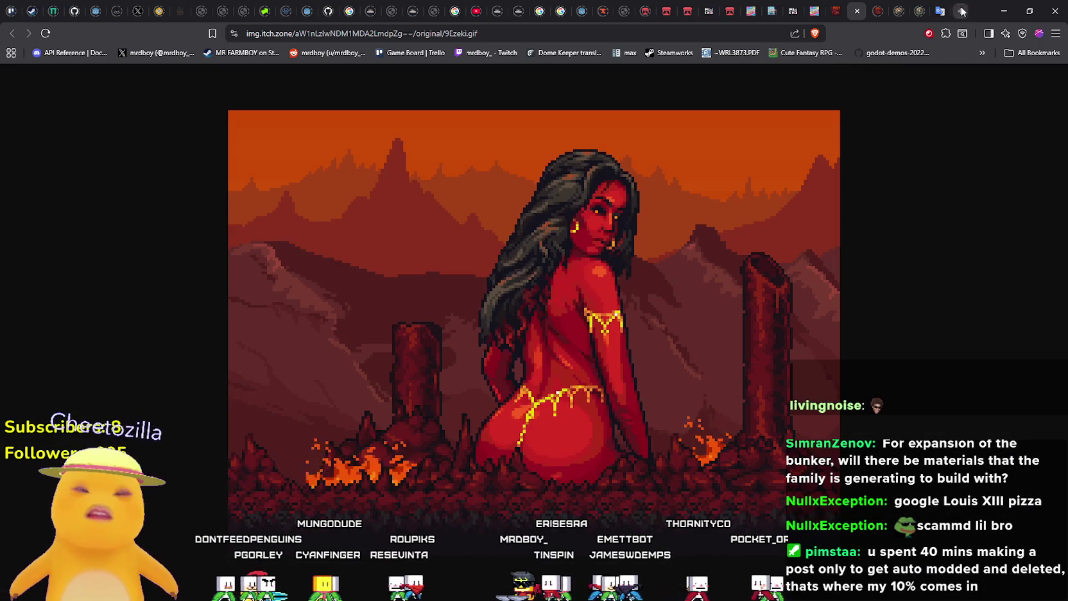
# Search images for 'Louis XIII pizza', preview the $12,000 pizza picture, then minimise the browser
pyautogui.click(962, 12)
pyautogui.write('Louis XIII pizza')
pyautogui.press('Return')
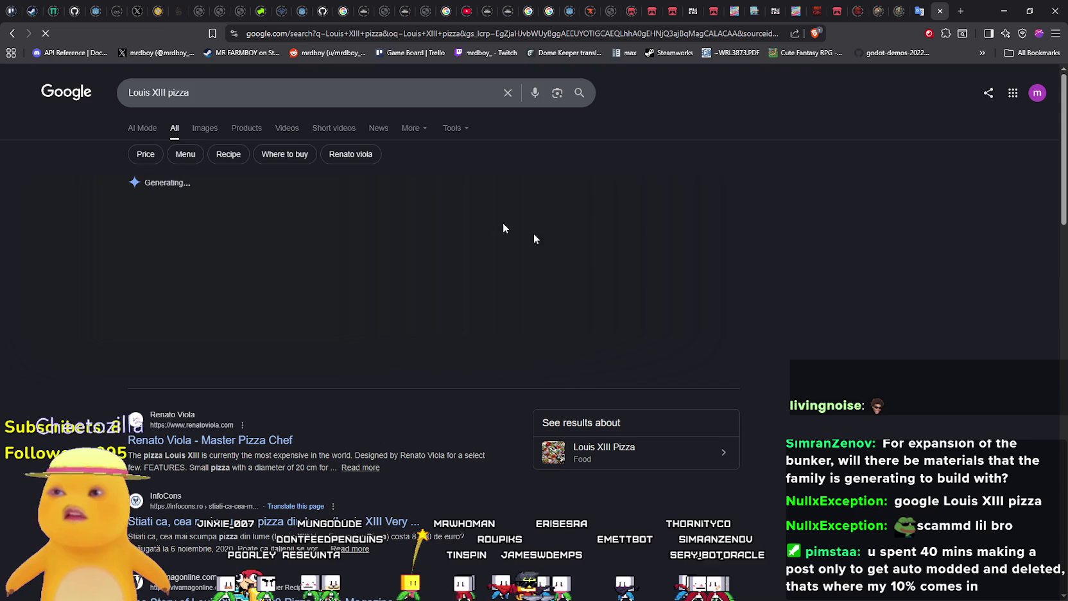
pyautogui.click(210, 129)
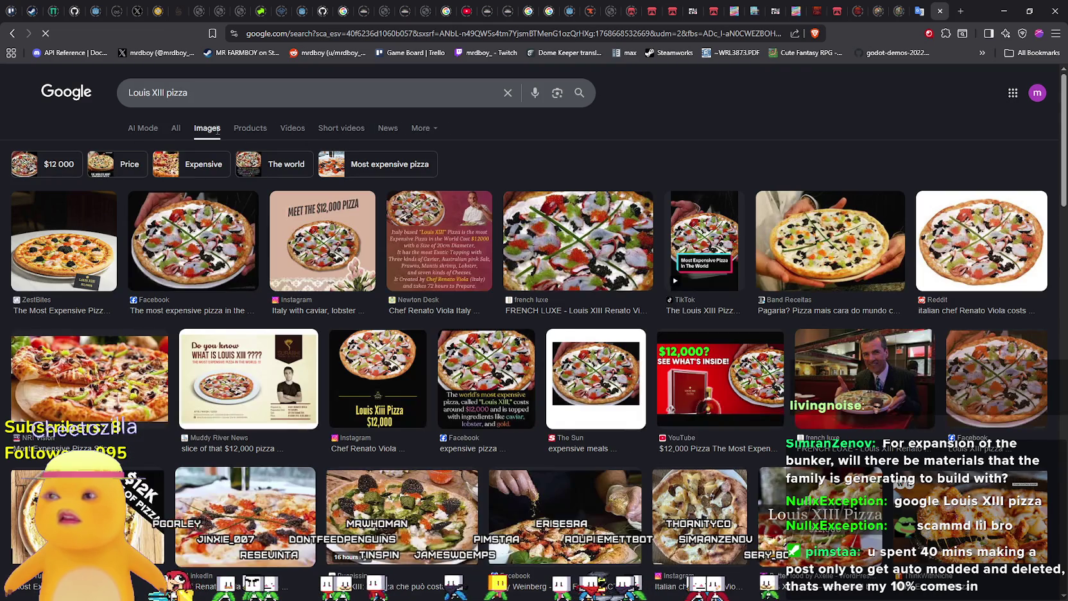
pyautogui.click(328, 218)
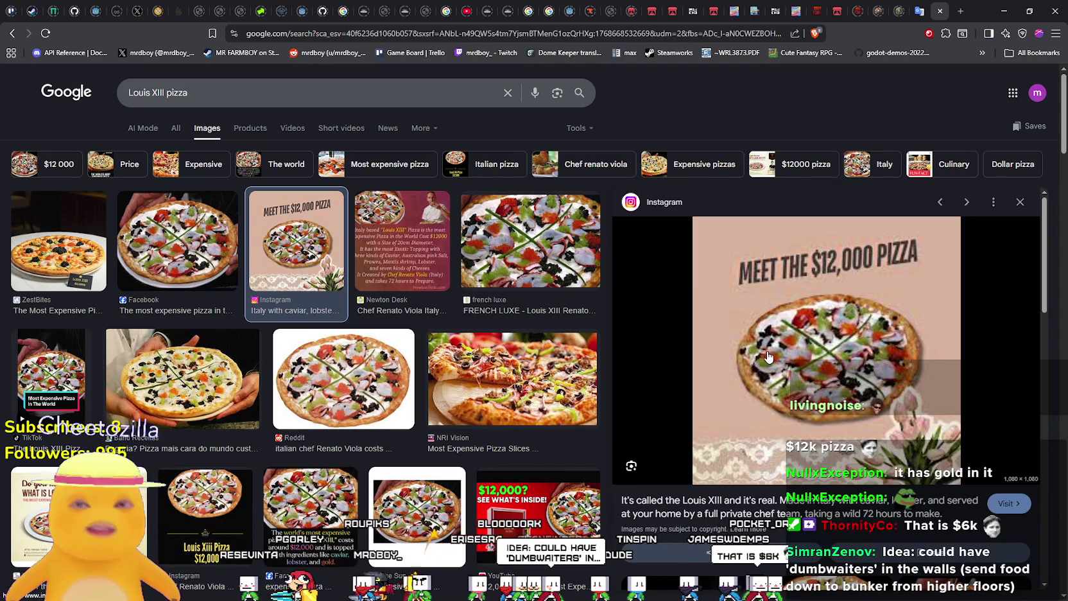
pyautogui.click(1005, 11)
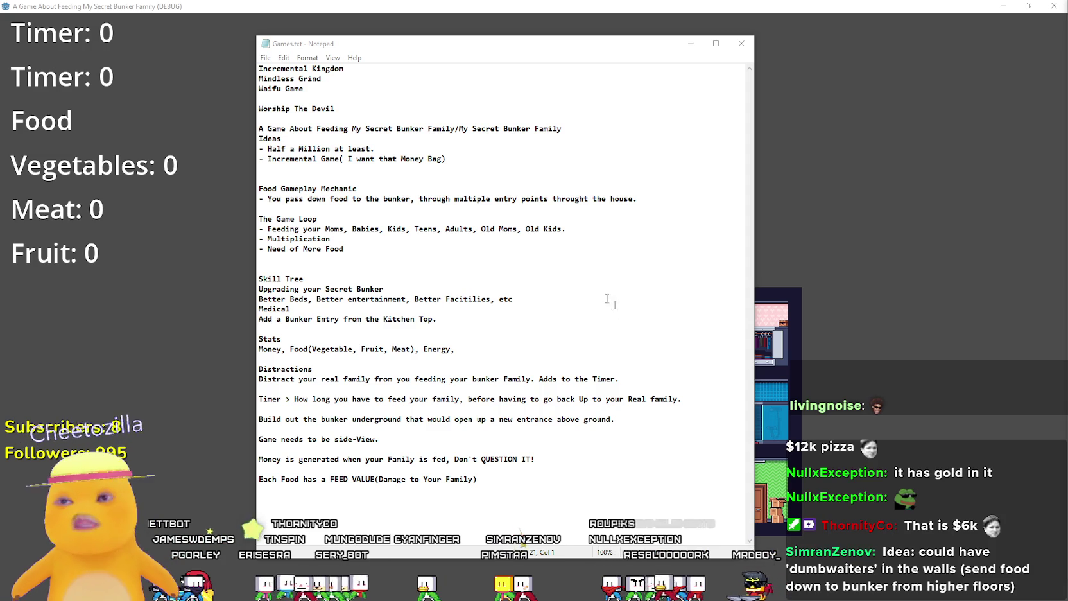
# Bring the debug game forward and walk the player left and right, jumping above the rooms
pyautogui.click(601, 6)
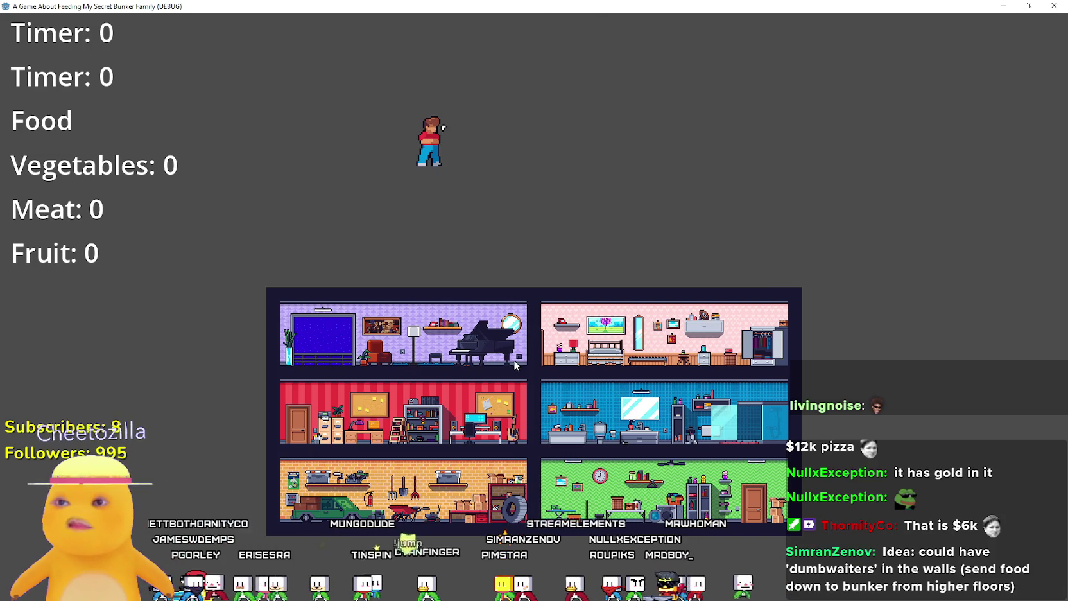
pyautogui.press('Left')
pyautogui.press('Right')
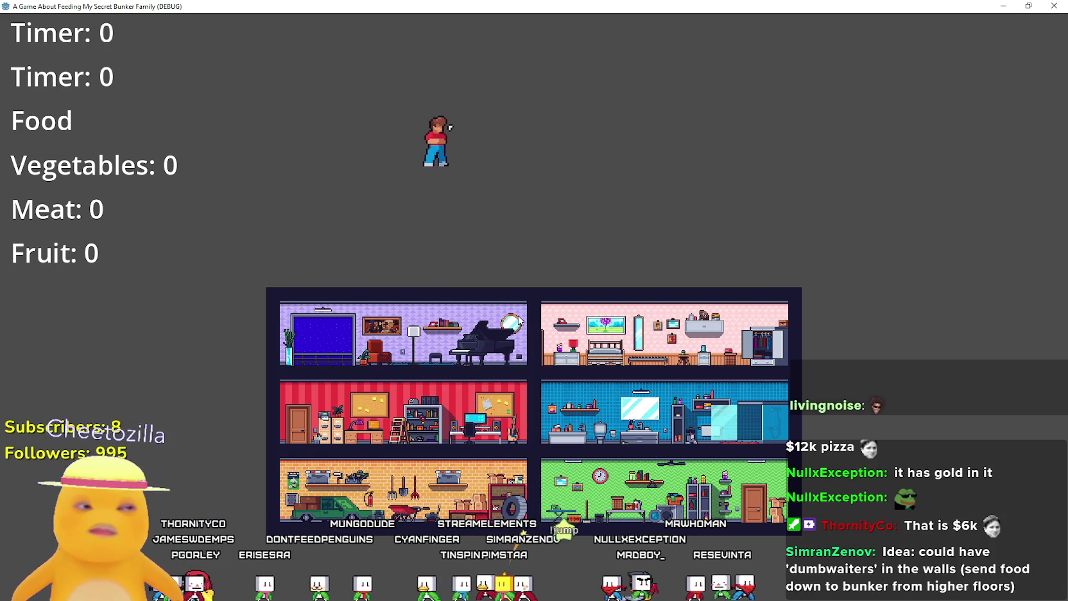
pyautogui.press('Up')
pyautogui.press('Up')
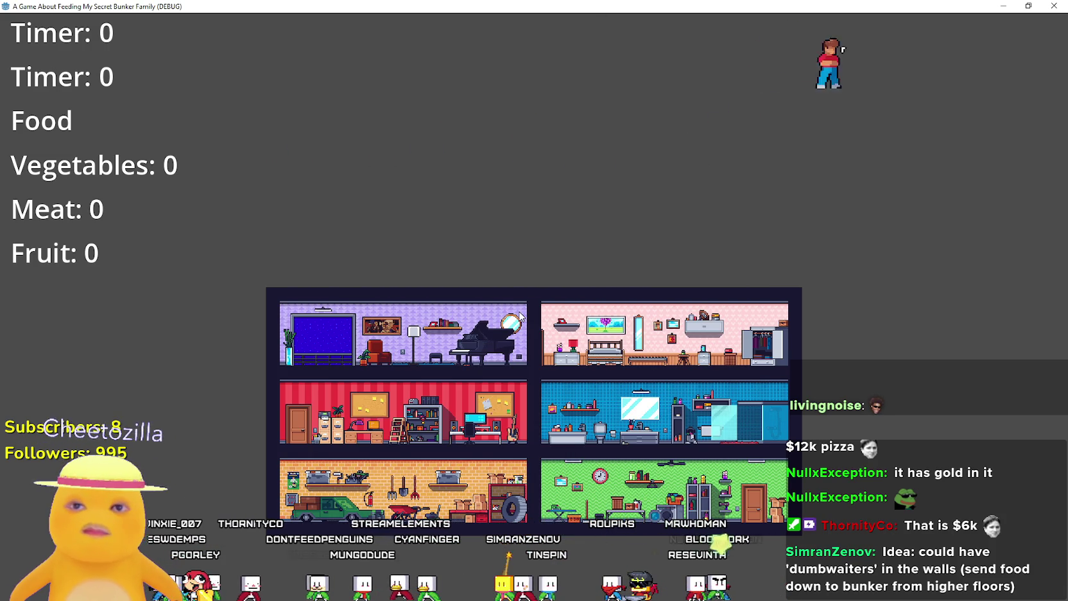
pyautogui.press('Left')
pyautogui.press('Up')
pyautogui.press('Up')
pyautogui.press('Up')
pyautogui.press('Right')
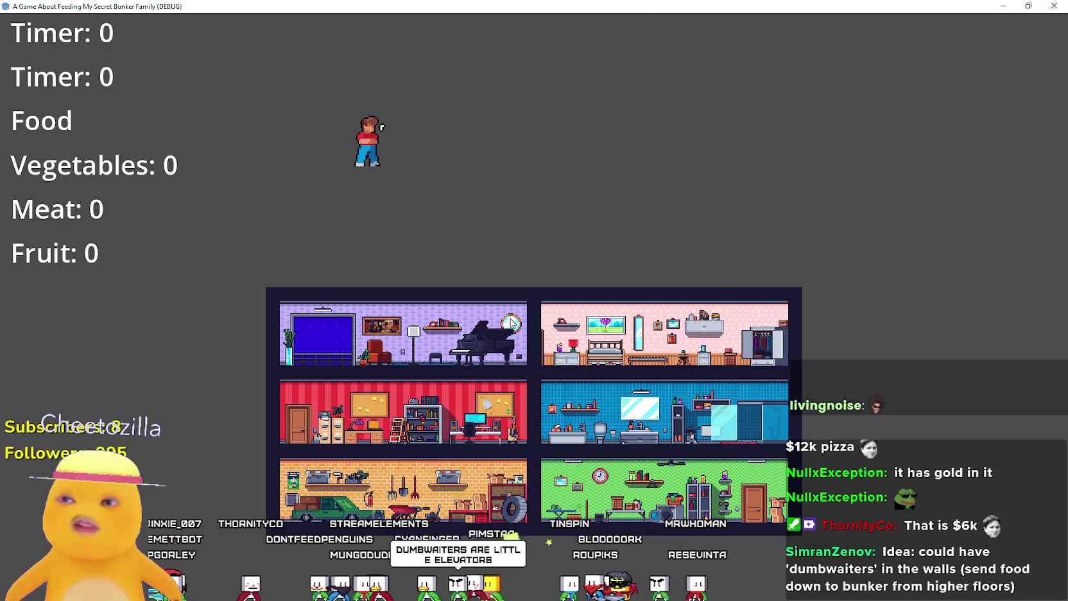
pyautogui.press('Up')
pyautogui.press('Up')
pyautogui.press('Up')
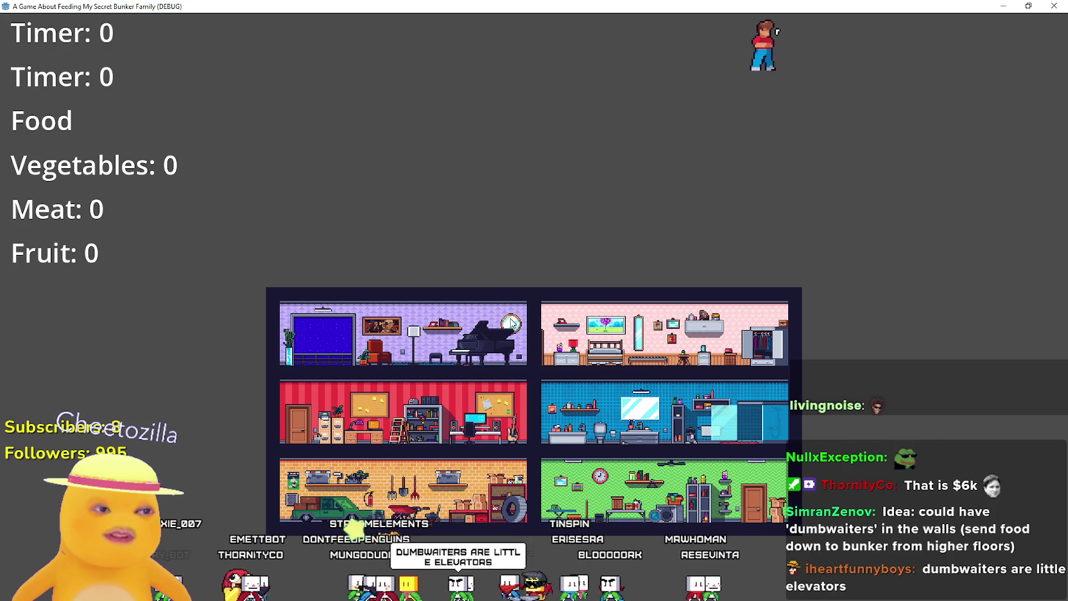
pyautogui.press('Left')
pyautogui.press('Up')
pyautogui.press('Up')
pyautogui.press('Right')
pyautogui.press('Up')
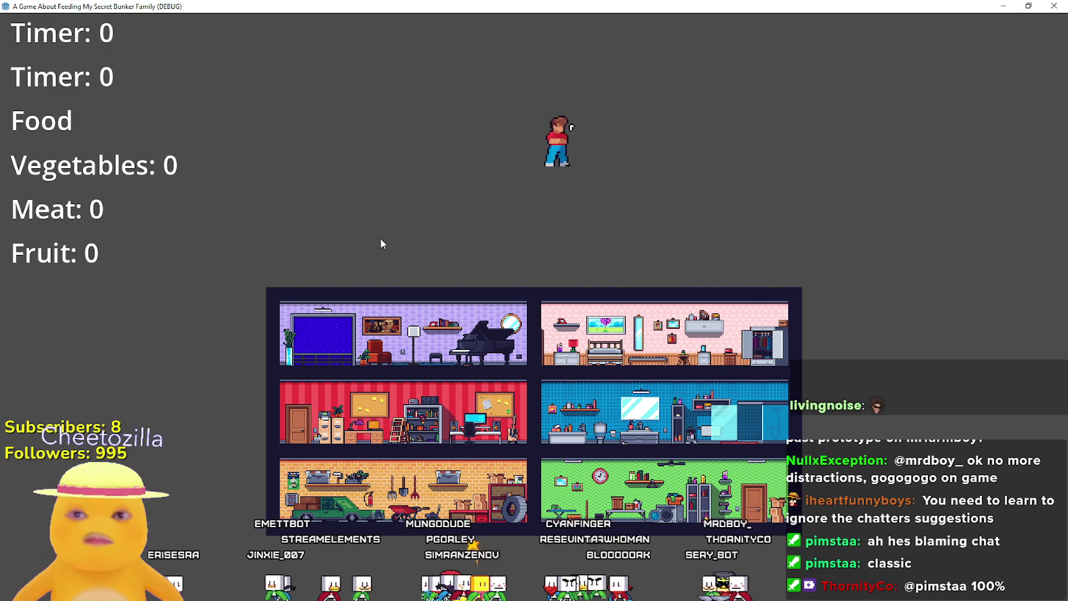
# Drag the game window down to un-maximise it, revealing the editor with World.tscn
pyautogui.moveTo(462, 6)
pyautogui.mouseDown()
pyautogui.moveTo(566, 61)
pyautogui.moveTo(579, 105)
pyautogui.mouseUp()
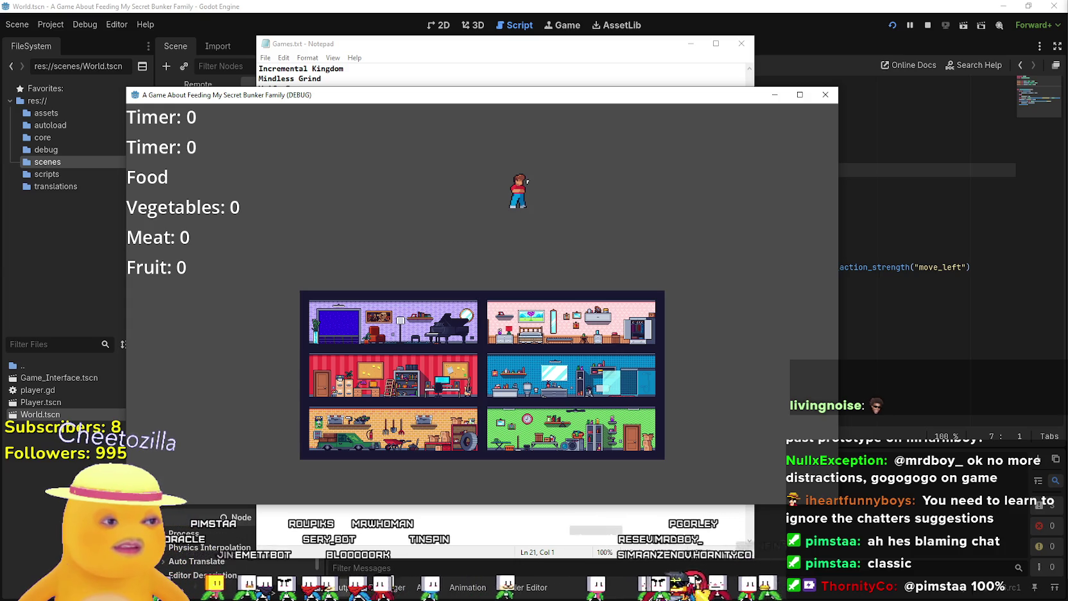
# Maximise the game window again, then restore it to a windowed size with Super+Down
pyautogui.click(800, 95)
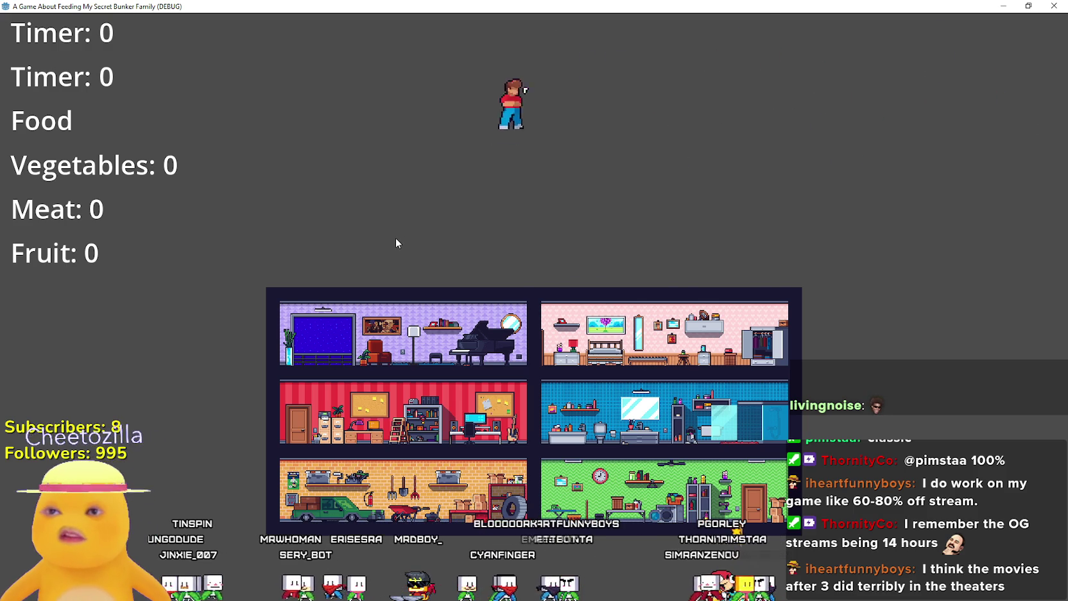
pyautogui.press('super+Down')
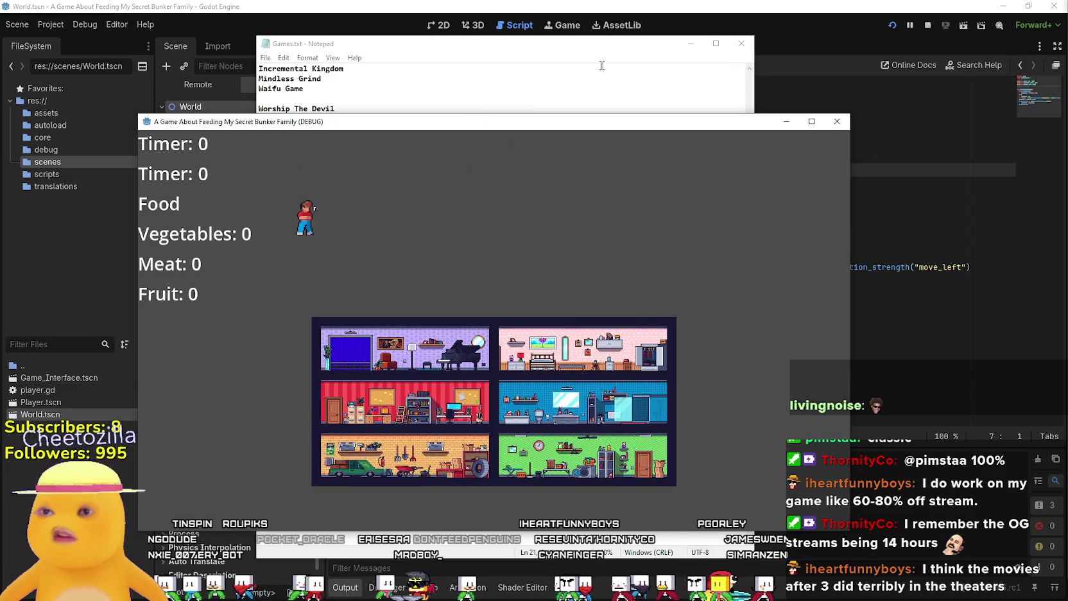
pyautogui.click(624, 59)
pyautogui.click(572, 324)
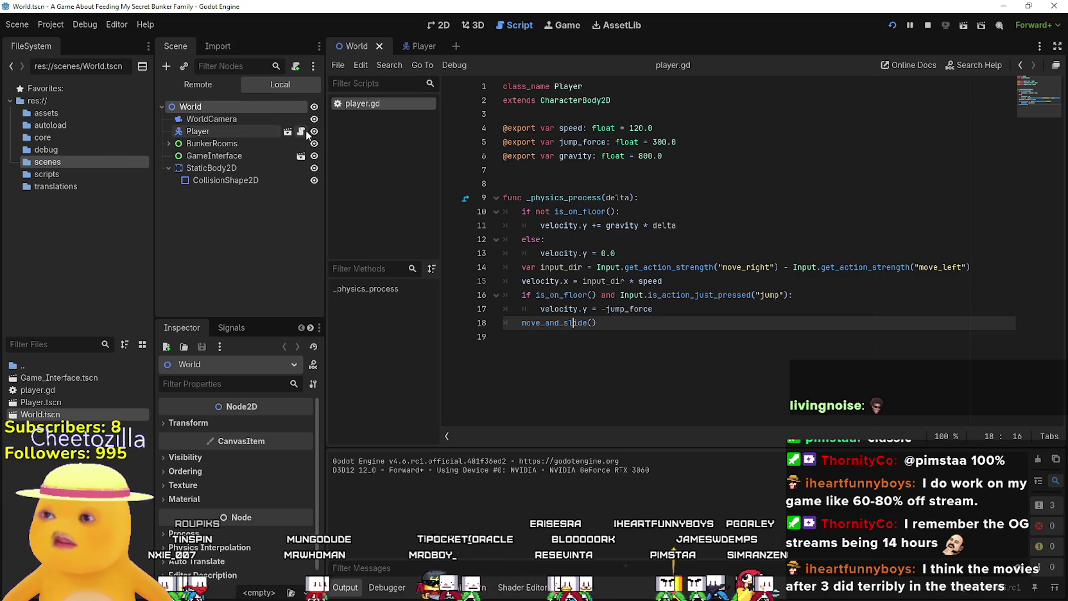
pyautogui.click(654, 142)
pyautogui.click(642, 183)
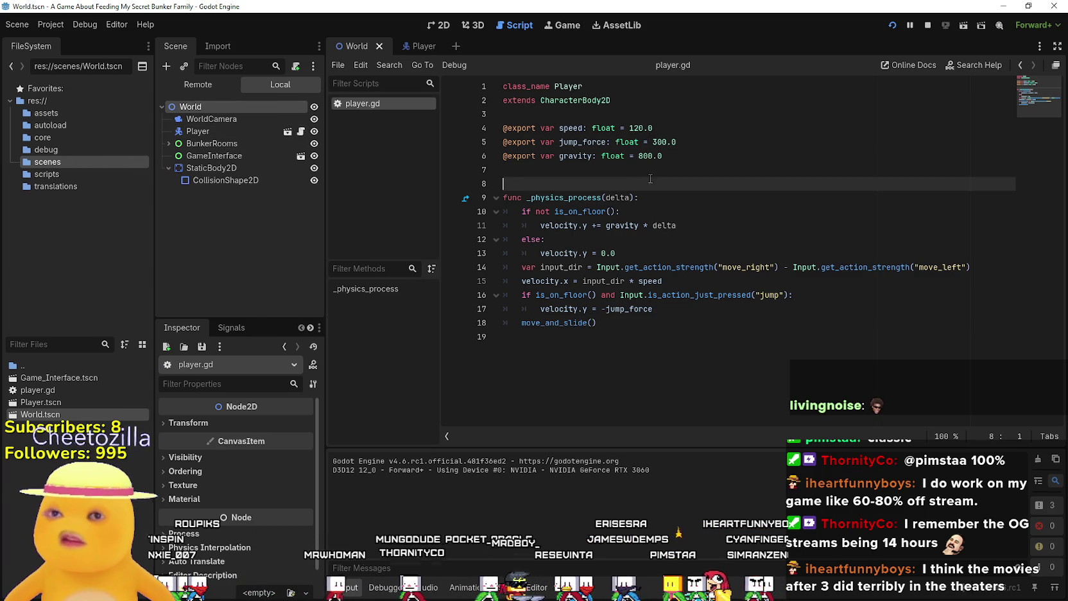
pyautogui.click(439, 25)
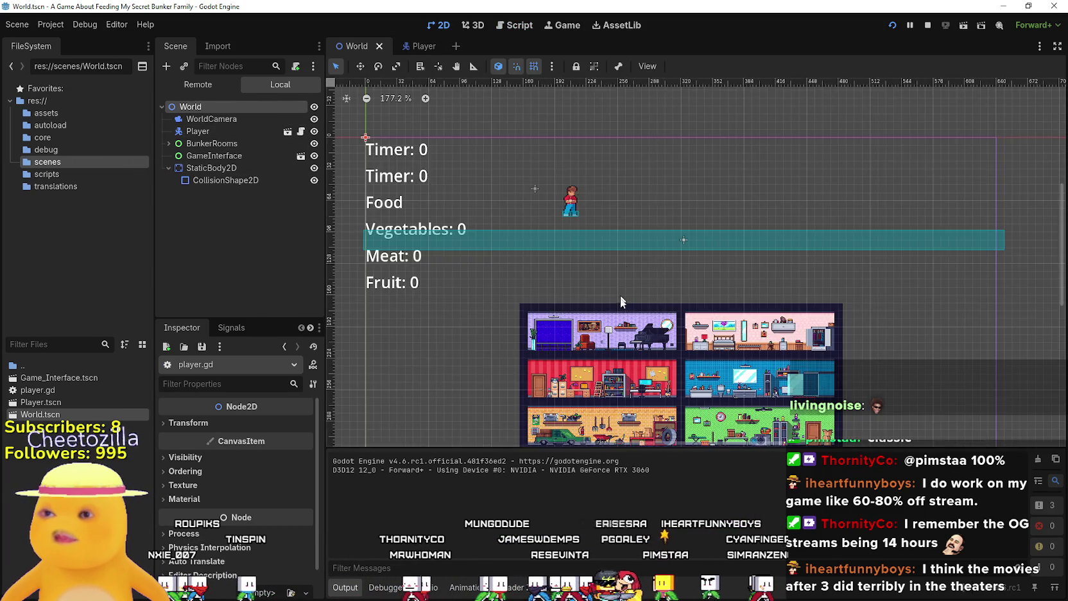
pyautogui.scroll(5, 616, 306)
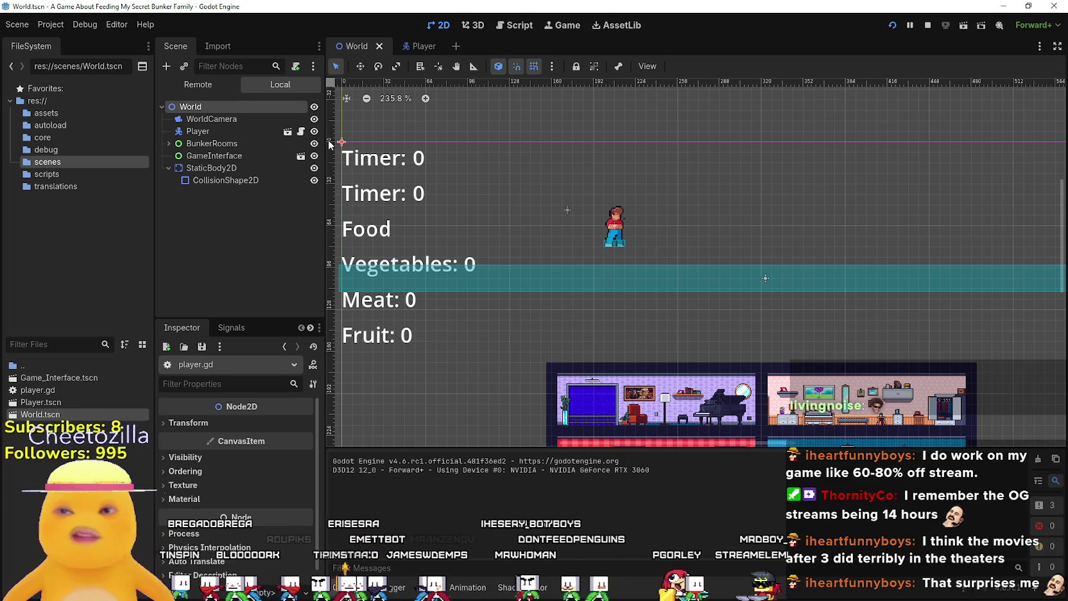
pyautogui.scroll(-2, 710, 223)
pyautogui.scroll(5, 626, 236)
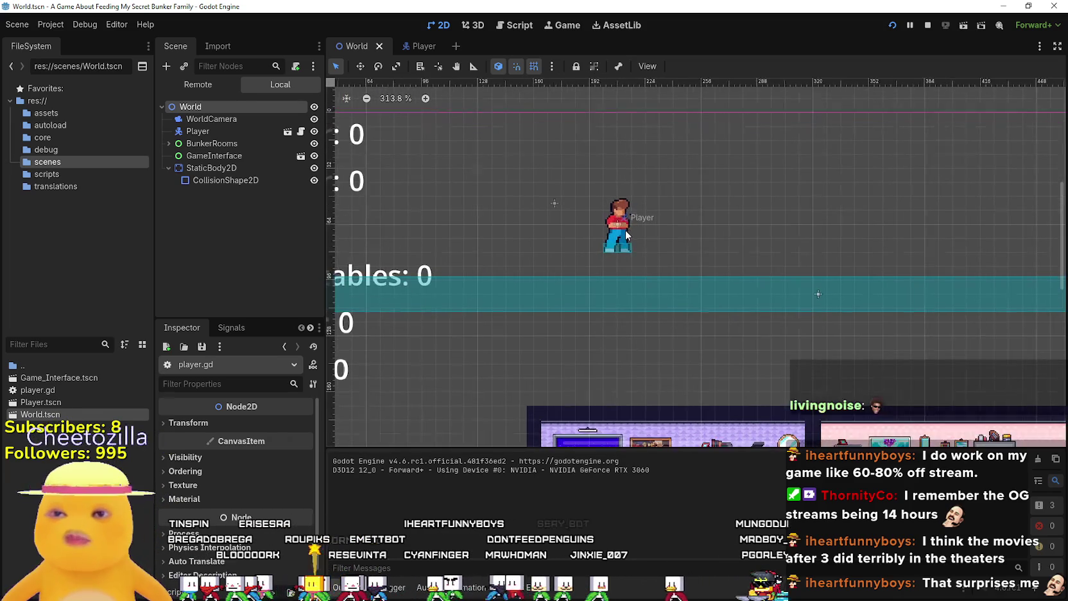
pyautogui.click(618, 226)
pyautogui.scroll(-2, 691, 255)
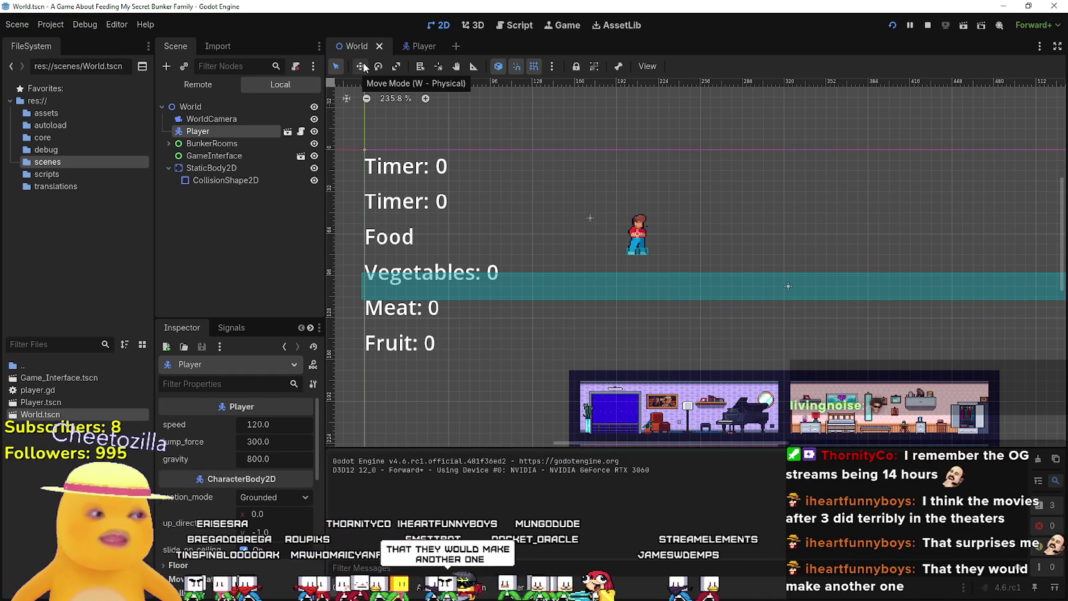
pyautogui.scroll(-4, 682, 230)
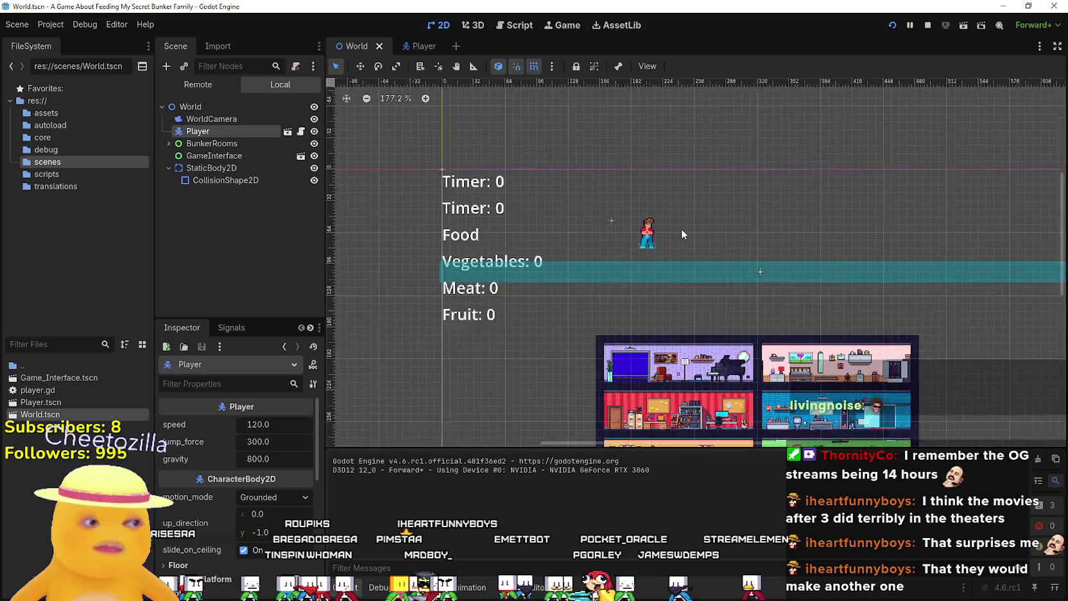
pyautogui.scroll(3, 681, 228)
pyautogui.scroll(-2, 666, 209)
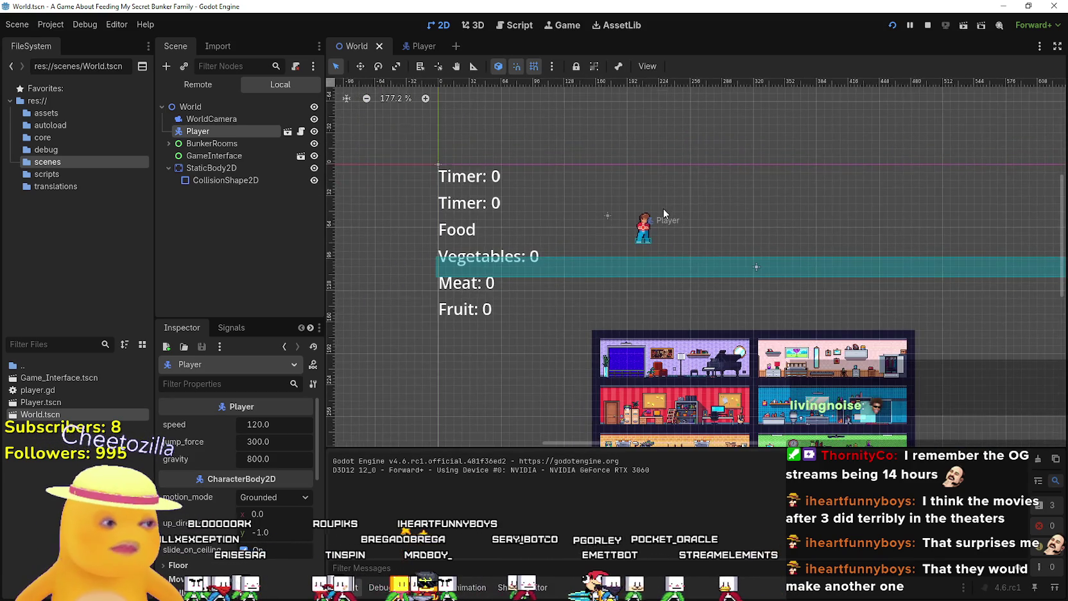
pyautogui.scroll(3, 664, 208)
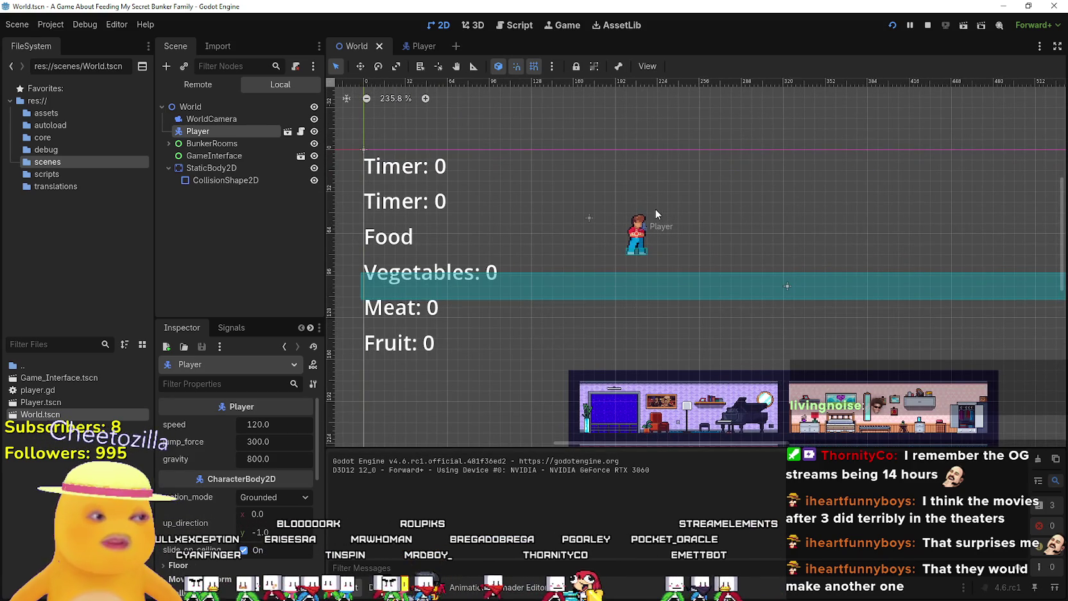
pyautogui.scroll(-2, 648, 197)
pyautogui.scroll(2, 636, 196)
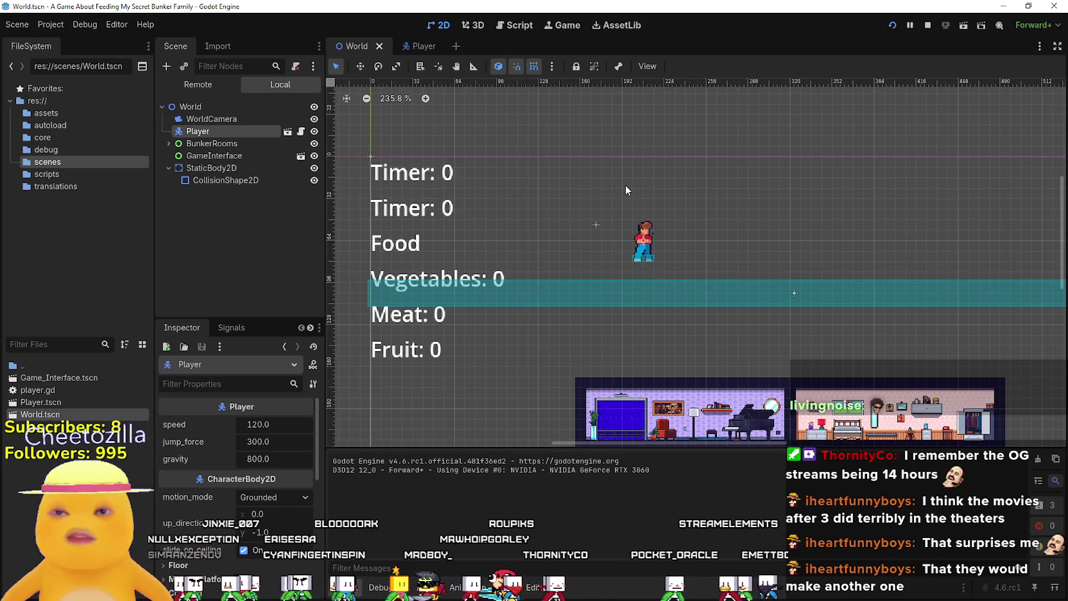
pyautogui.scroll(1, 618, 192)
pyautogui.scroll(-2, 619, 191)
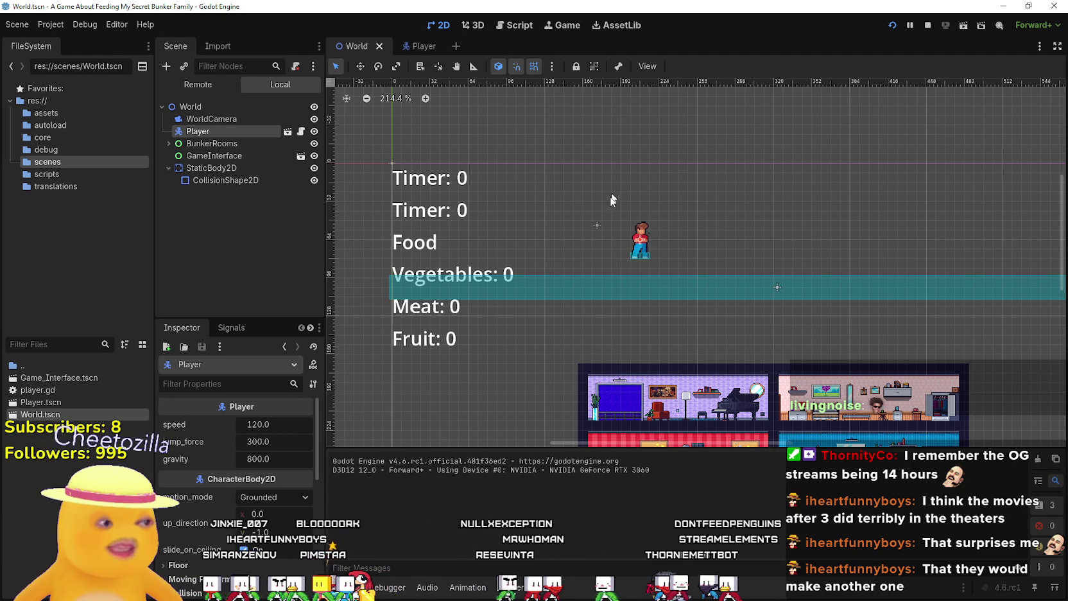
pyautogui.scroll(1, 673, 287)
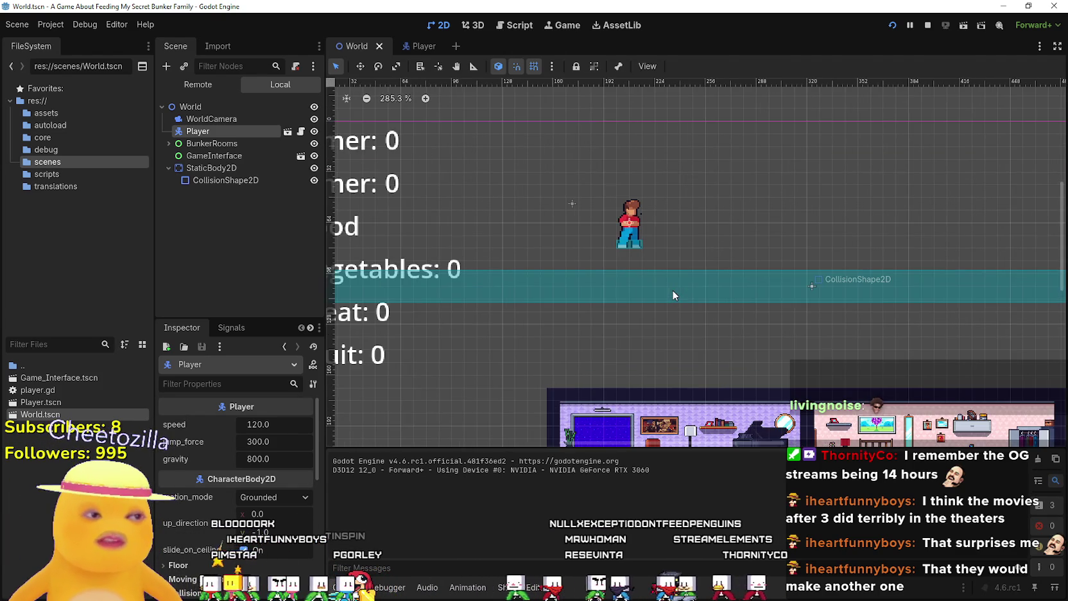
pyautogui.scroll(-4, 673, 287)
pyautogui.scroll(2, 680, 262)
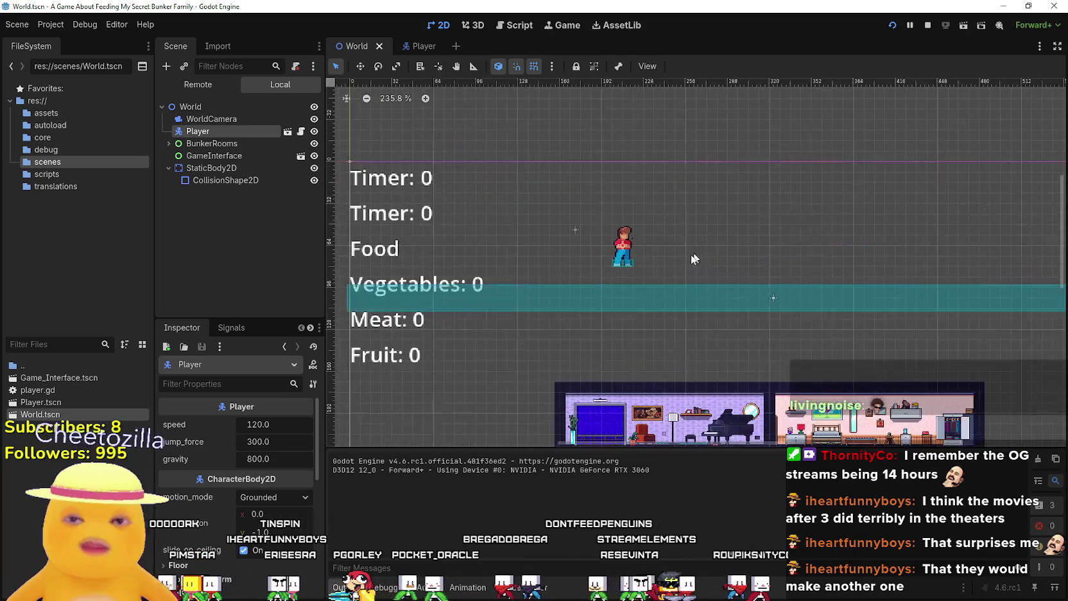
pyautogui.scroll(-1, 681, 270)
pyautogui.scroll(1, 686, 280)
pyautogui.scroll(-2, 684, 284)
pyautogui.scroll(-1, 683, 277)
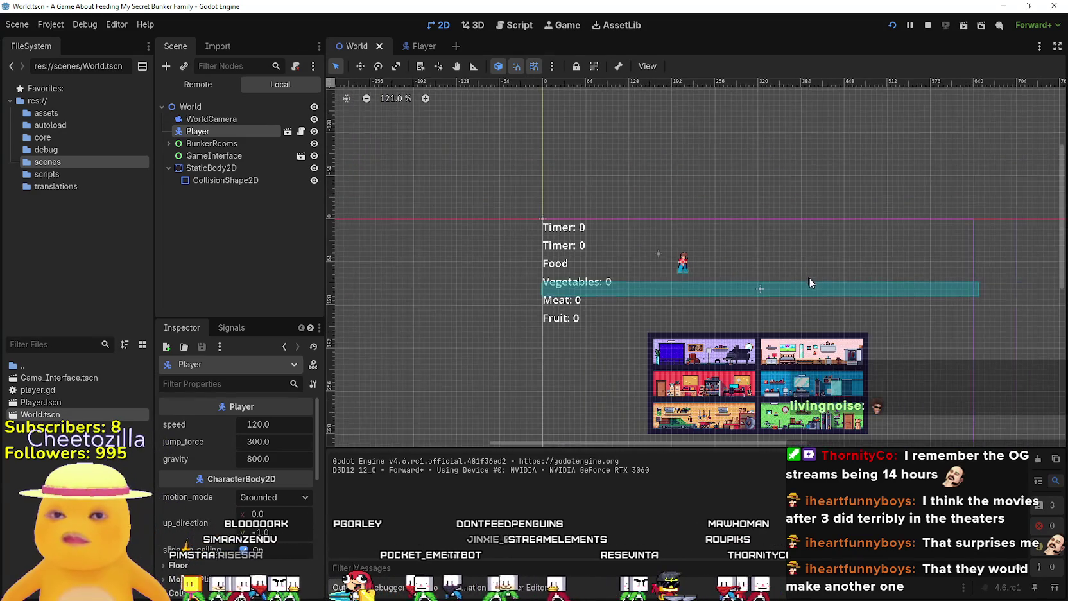
pyautogui.scroll(2, 662, 263)
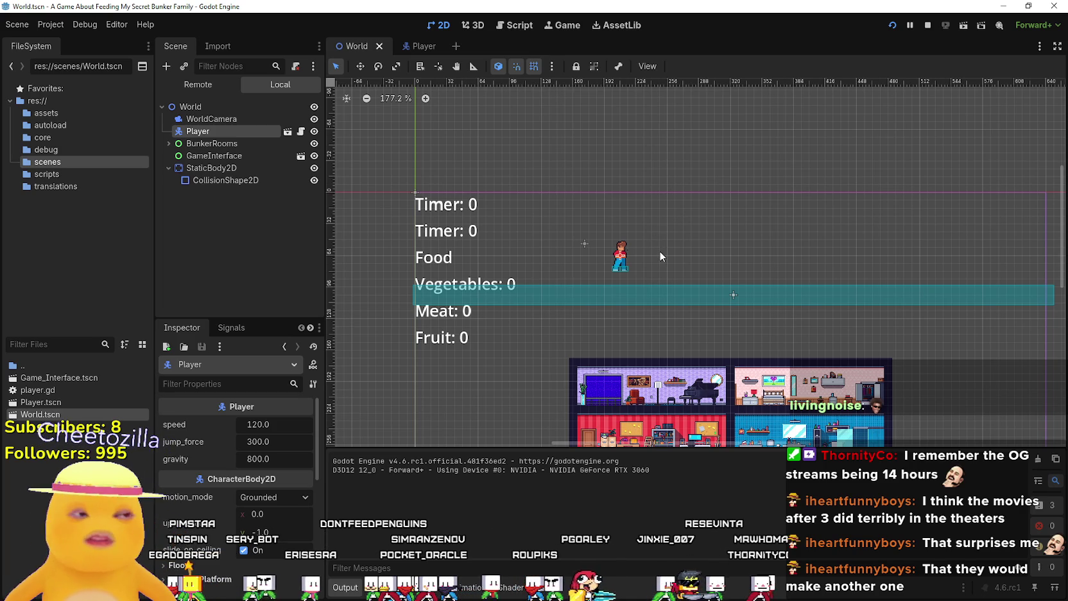
pyautogui.scroll(-3, 684, 265)
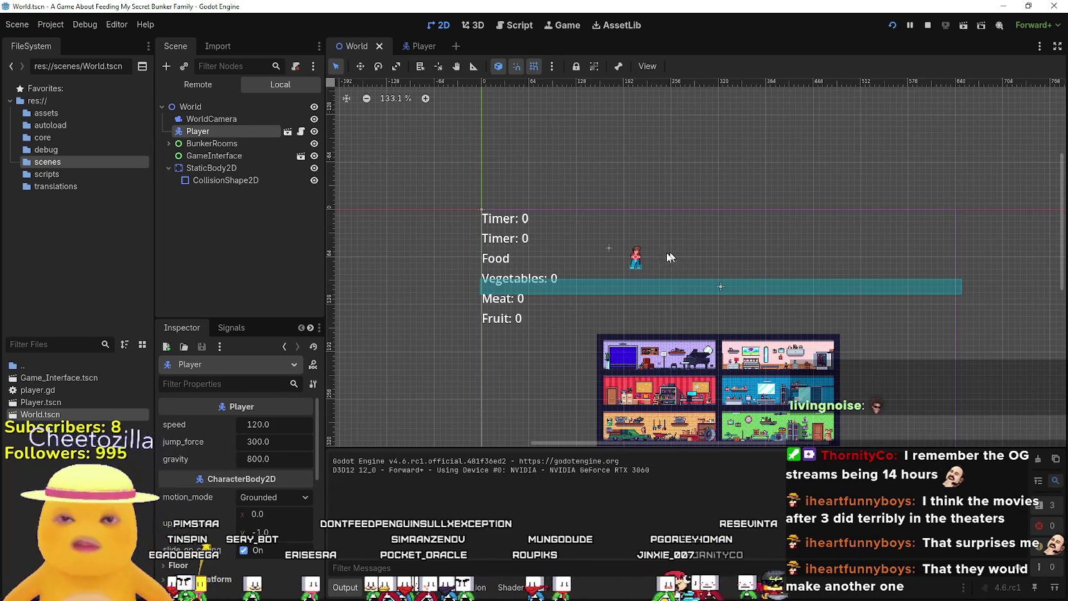
pyautogui.scroll(2, 665, 260)
pyautogui.scroll(3, 658, 270)
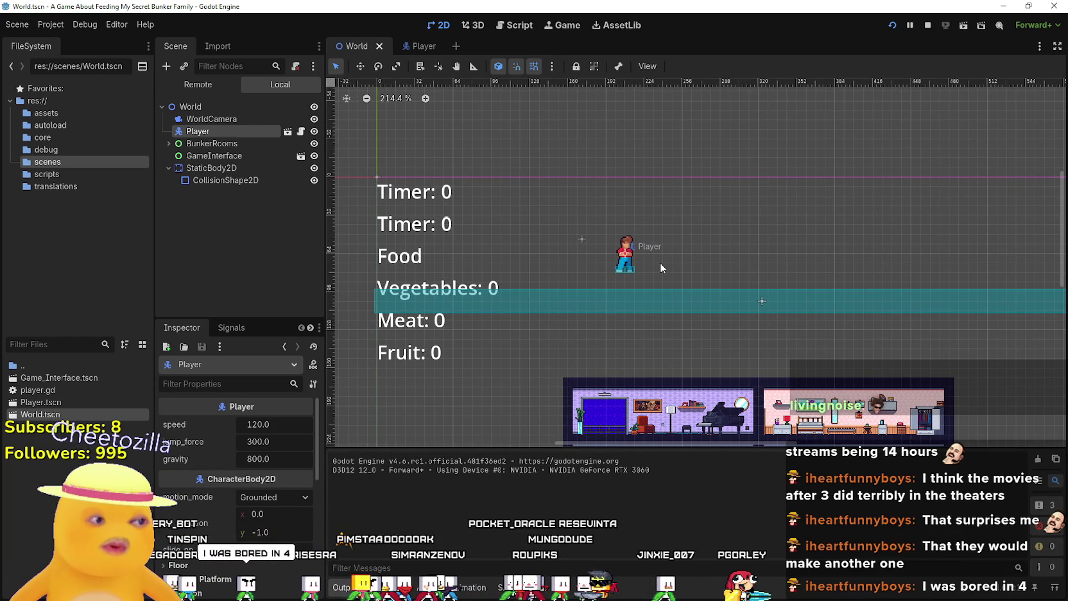
pyautogui.scroll(-1, 660, 263)
pyautogui.scroll(1, 659, 264)
pyautogui.scroll(1, 658, 265)
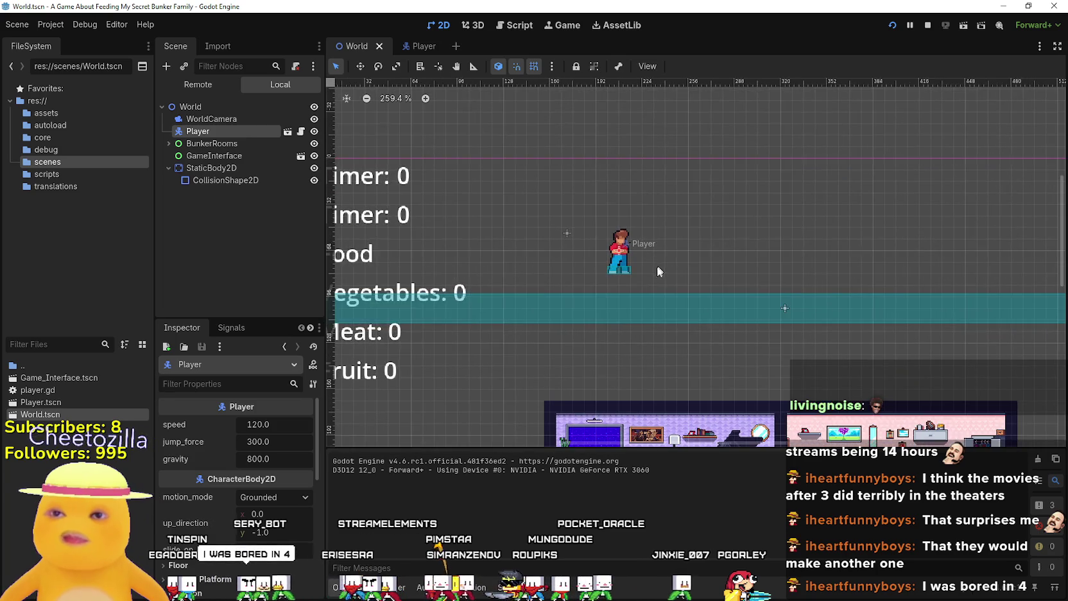
pyautogui.scroll(-1, 657, 265)
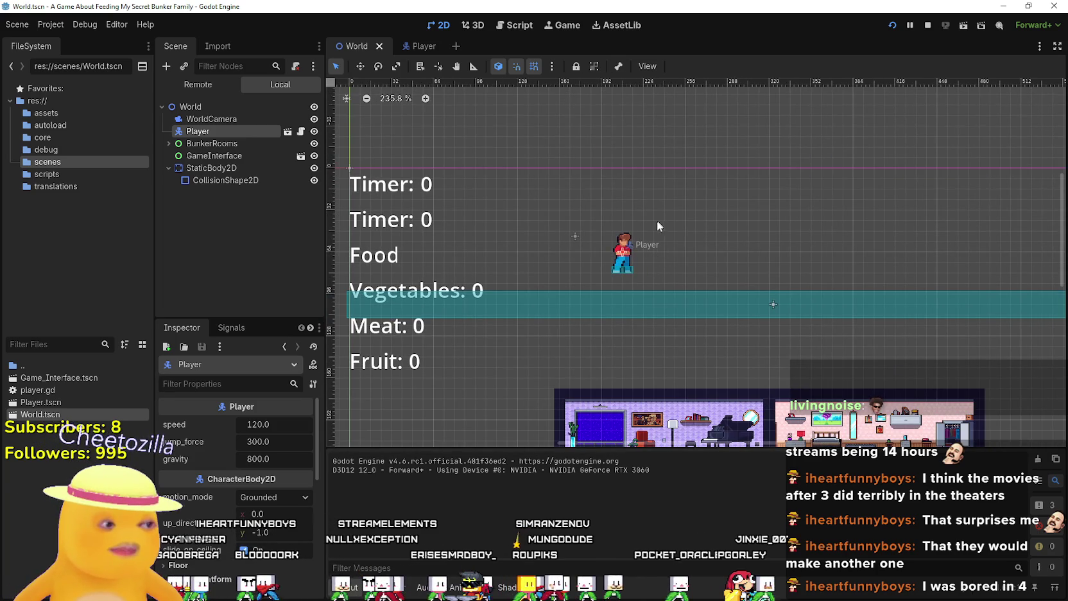
pyautogui.scroll(-1, 656, 266)
pyautogui.scroll(-1, 655, 268)
pyautogui.scroll(3, 626, 264)
pyautogui.scroll(-3, 624, 266)
pyautogui.scroll(3, 631, 260)
pyautogui.scroll(-3, 636, 256)
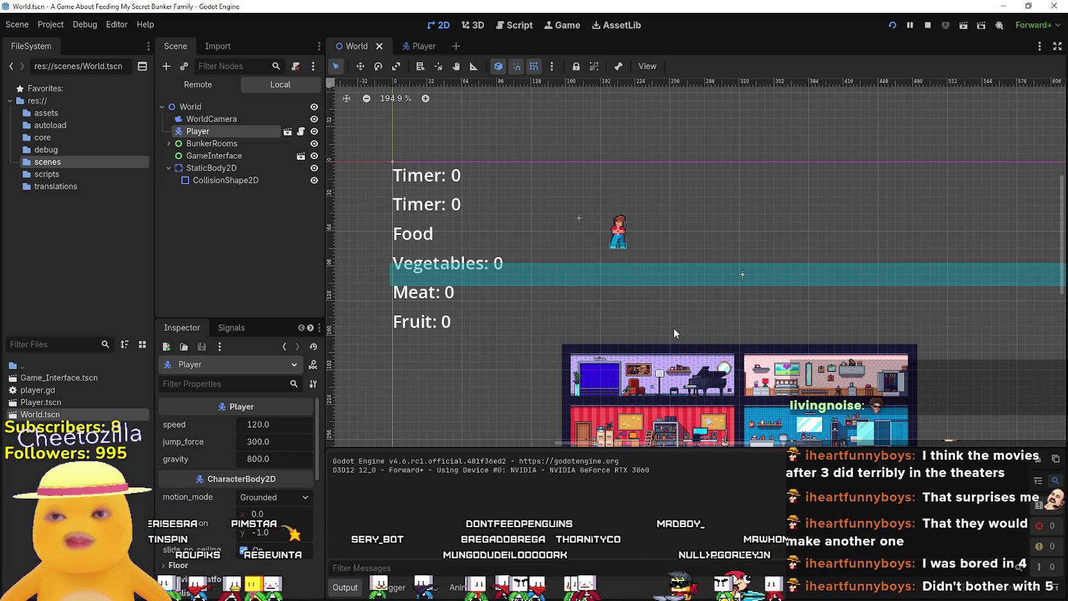
pyautogui.scroll(-2, 658, 267)
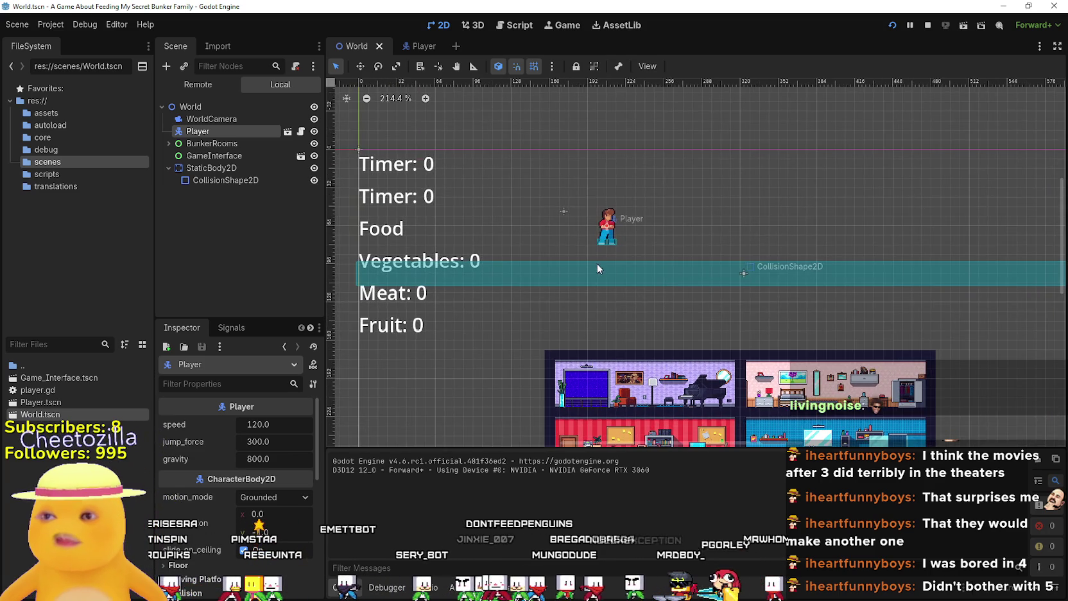
pyautogui.scroll(-1, 613, 266)
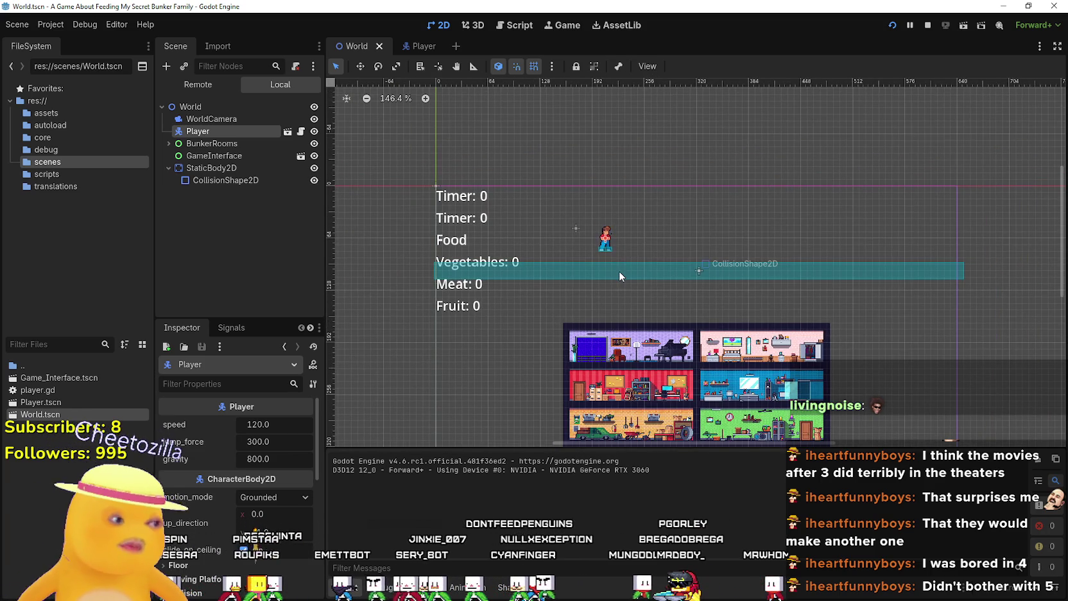
pyautogui.scroll(3, 620, 272)
pyautogui.scroll(-2, 616, 266)
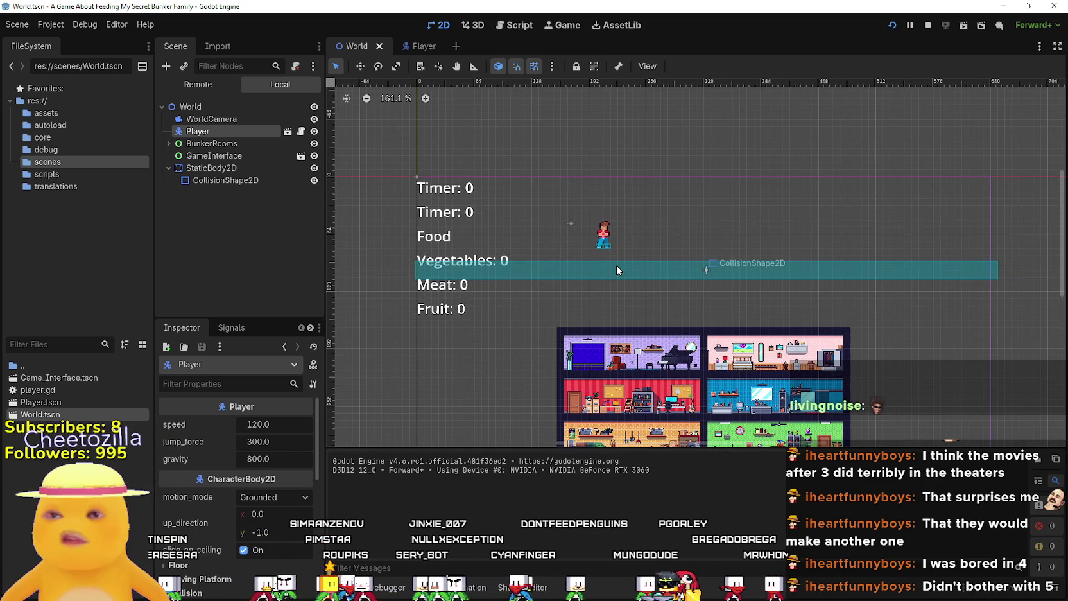
pyautogui.scroll(-1, 616, 265)
pyautogui.moveTo(703, 308); pyautogui.dragTo(681, 286)
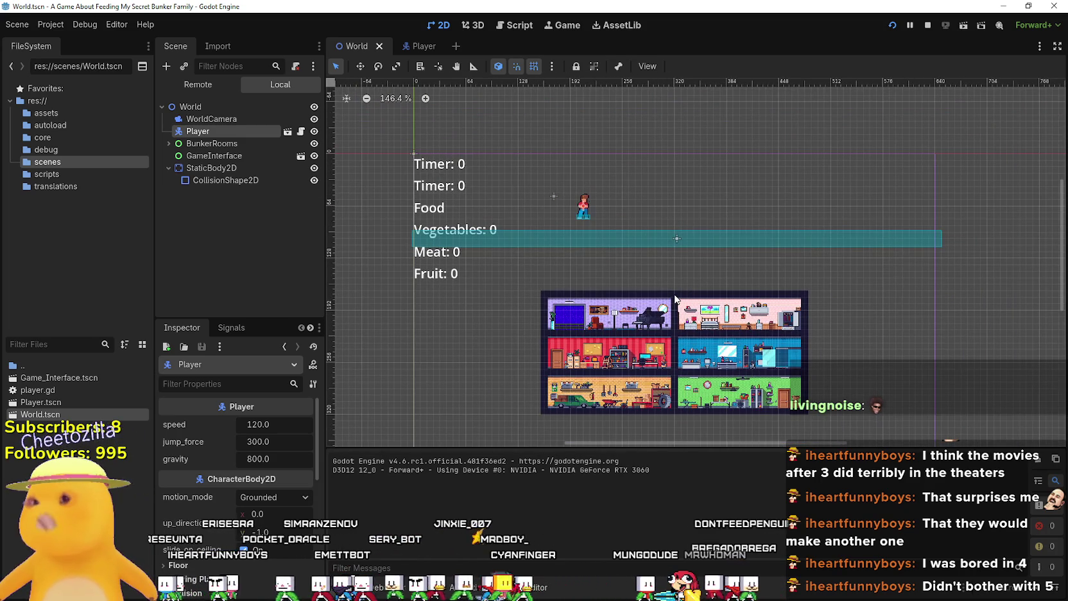
pyautogui.scroll(2, 673, 286)
pyautogui.scroll(-2, 677, 287)
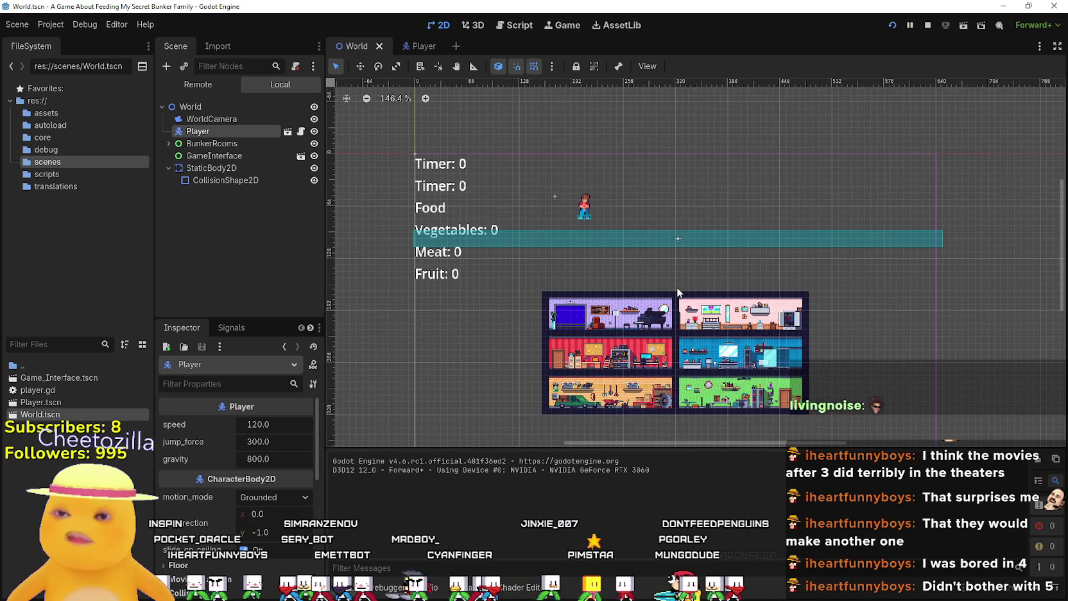
pyautogui.scroll(1, 680, 290)
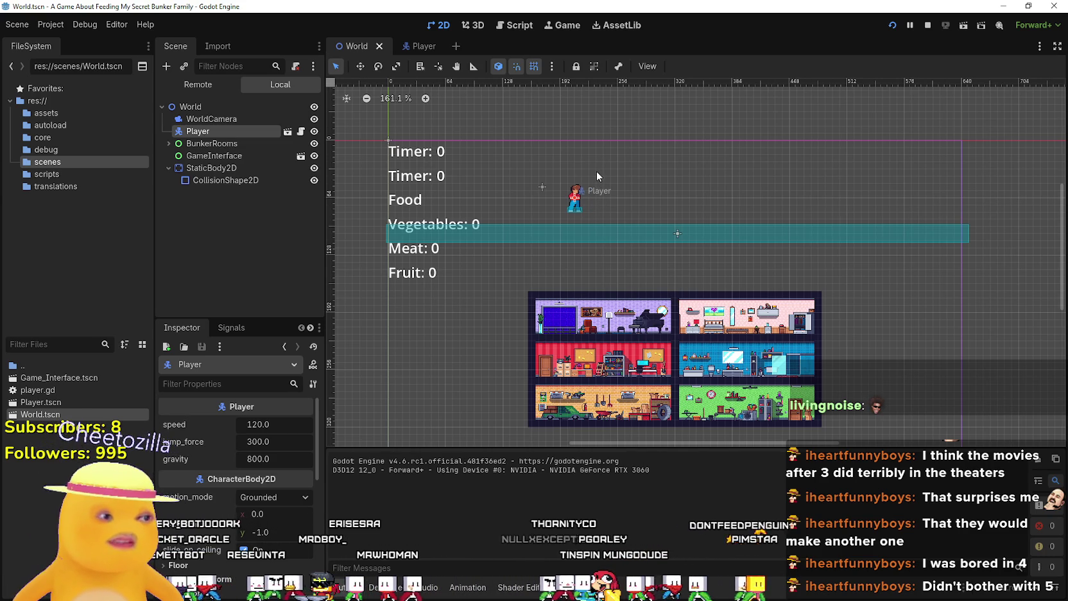
pyautogui.scroll(2, 606, 212)
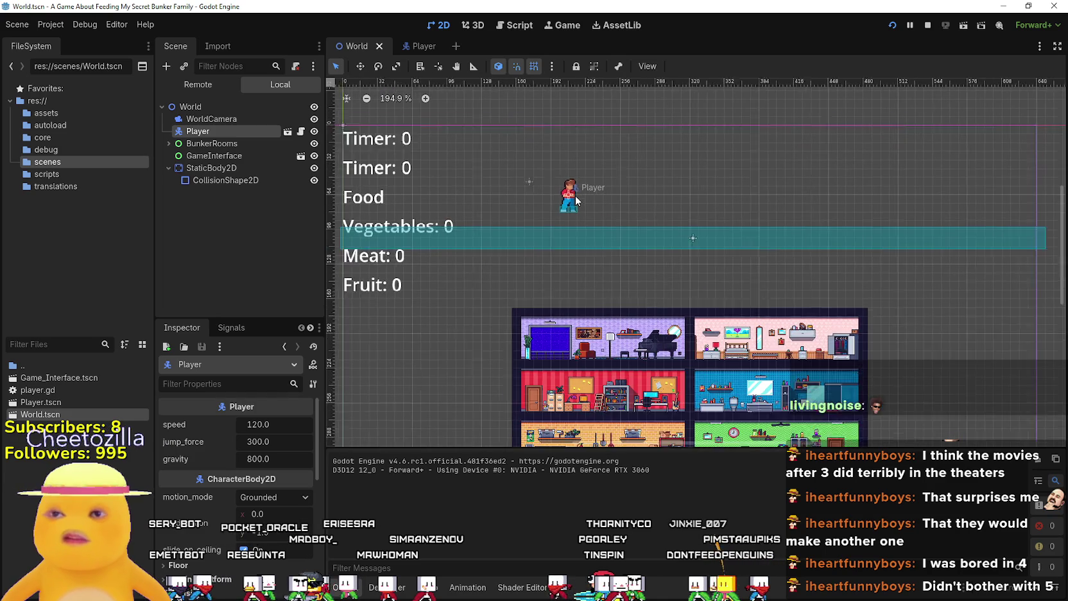
pyautogui.scroll(-1, 576, 200)
# With the Move tool, drag the Player up and to the right
pyautogui.click(360, 66)
pyautogui.scroll(4, 571, 194)
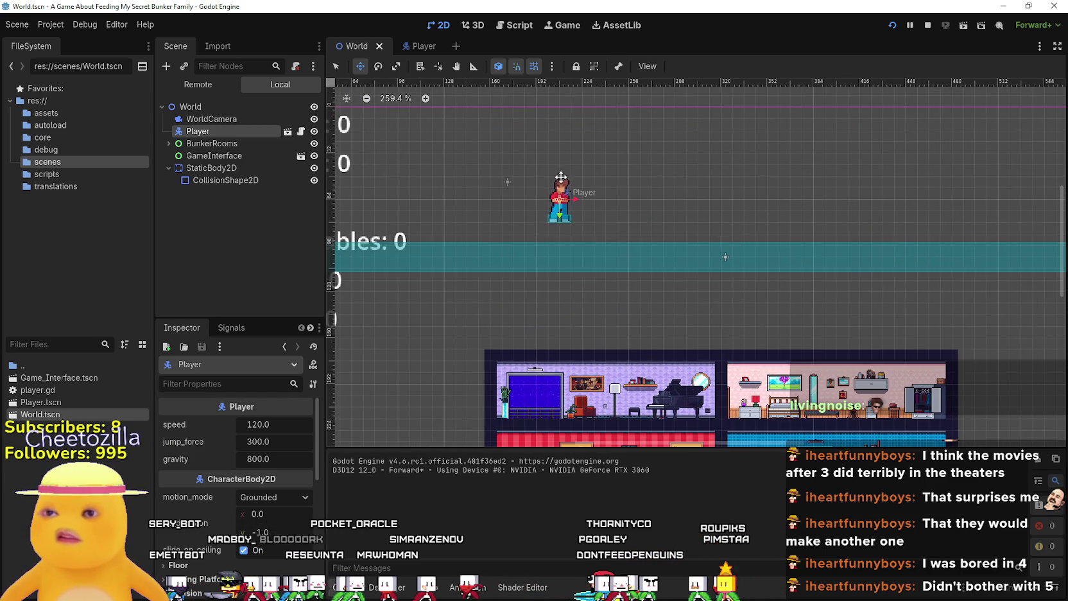
pyautogui.moveTo(567, 196); pyautogui.dragTo(687, 172)
pyautogui.scroll(-4, 688, 172)
pyautogui.moveTo(596, 193)
pyautogui.mouseDown()
pyautogui.moveTo(832, 203)
pyautogui.moveTo(601, 190)
pyautogui.moveTo(561, 162)
pyautogui.moveTo(546, 109)
pyautogui.mouseUp()
pyautogui.scroll(1, 724, 196)
pyautogui.scroll(-1, 601, 187)
pyautogui.scroll(2, 601, 191)
pyautogui.scroll(1, 621, 305)
pyautogui.scroll(-2, 622, 305)
# Spread the two bunker room blocks apart, left block leftward and right block far right
pyautogui.press('q')
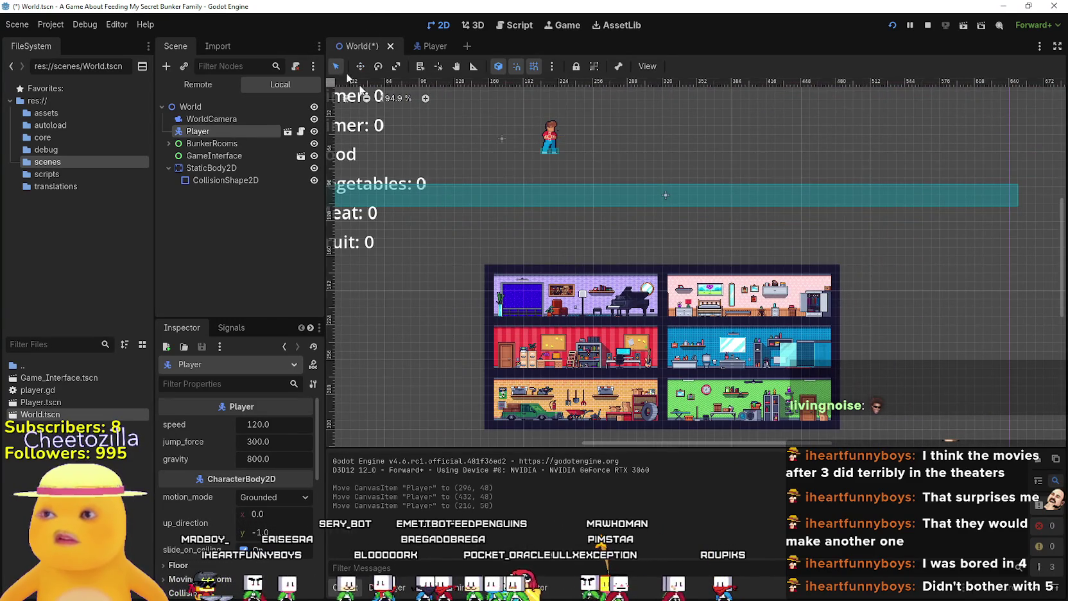
pyautogui.moveTo(544, 385); pyautogui.dragTo(585, 295)
pyautogui.click(595, 224)
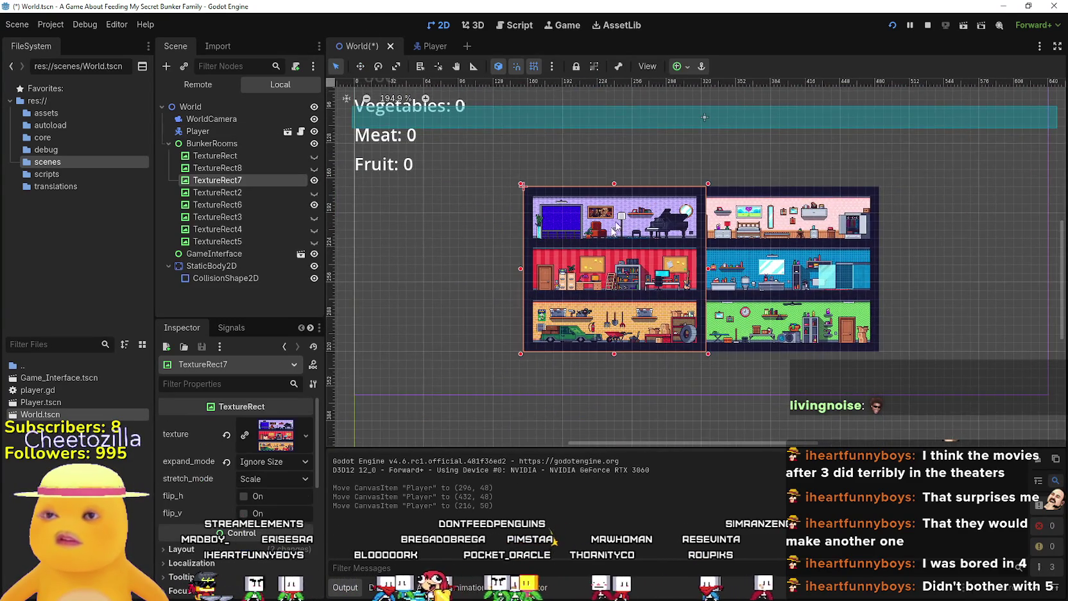
pyautogui.moveTo(595, 224)
pyautogui.mouseDown()
pyautogui.moveTo(463, 229)
pyautogui.moveTo(419, 267)
pyautogui.mouseUp()
pyautogui.moveTo(836, 274)
pyautogui.mouseDown()
pyautogui.moveTo(656, 318)
pyautogui.moveTo(681, 310)
pyautogui.mouseUp()
pyautogui.click(472, 282)
pyautogui.moveTo(472, 282); pyautogui.dragTo(469, 292)
pyautogui.moveTo(599, 276); pyautogui.dragTo(866, 277)
# Place the right room block up beside the player, then lower the Player slightly
pyautogui.hscroll(2, 866, 277)
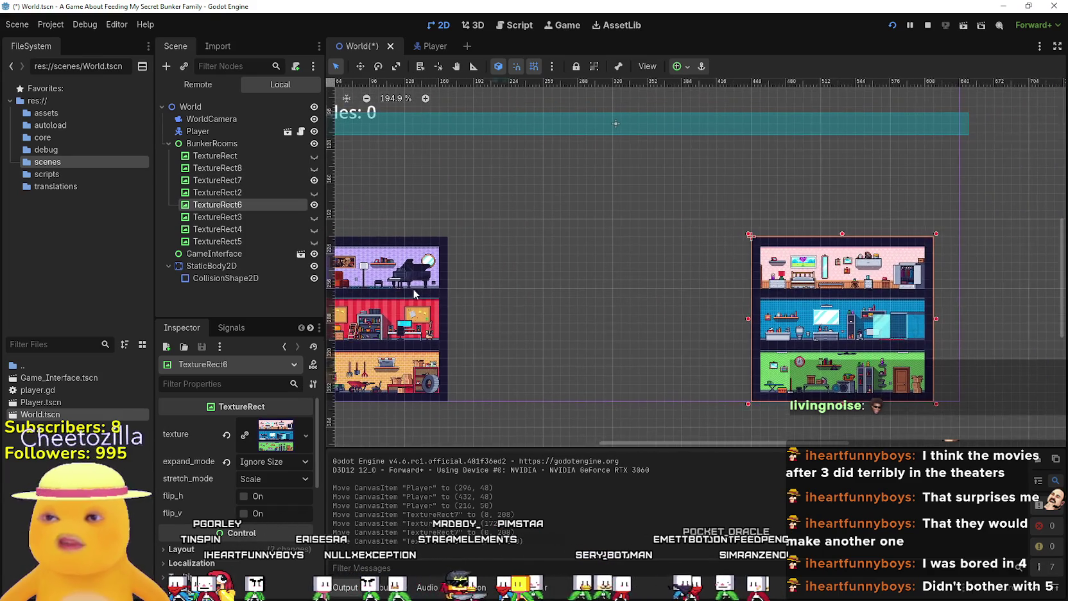
pyautogui.scroll(-2, 801, 292)
pyautogui.moveTo(801, 293); pyautogui.dragTo(701, 290)
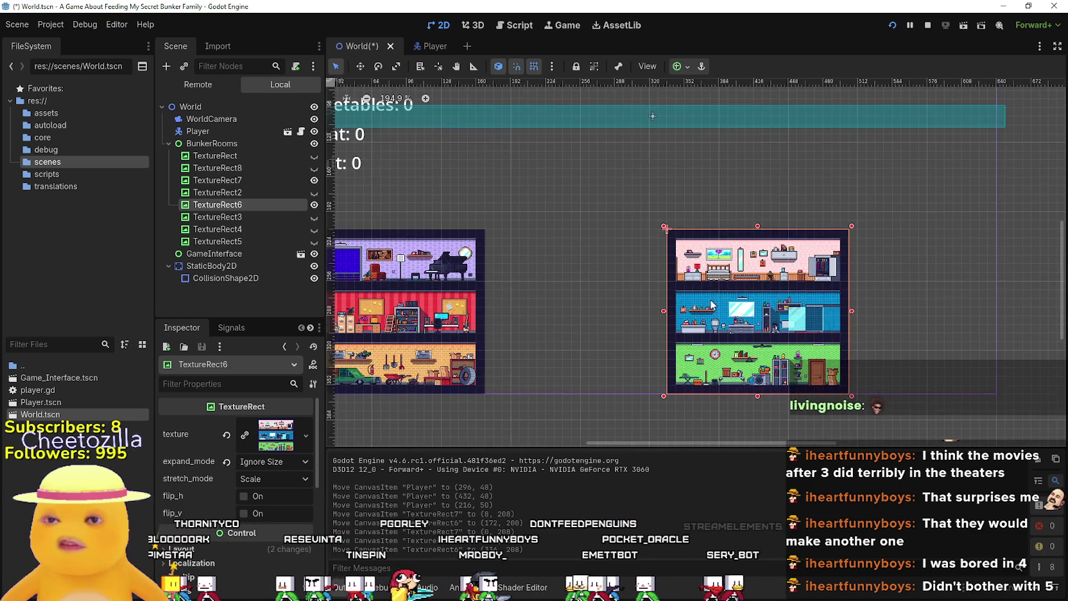
pyautogui.moveTo(674, 326); pyautogui.dragTo(584, 197)
pyautogui.scroll(8, 677, 378)
pyautogui.moveTo(678, 377); pyautogui.dragTo(661, 108)
pyautogui.moveTo(622, 200); pyautogui.dragTo(639, 199)
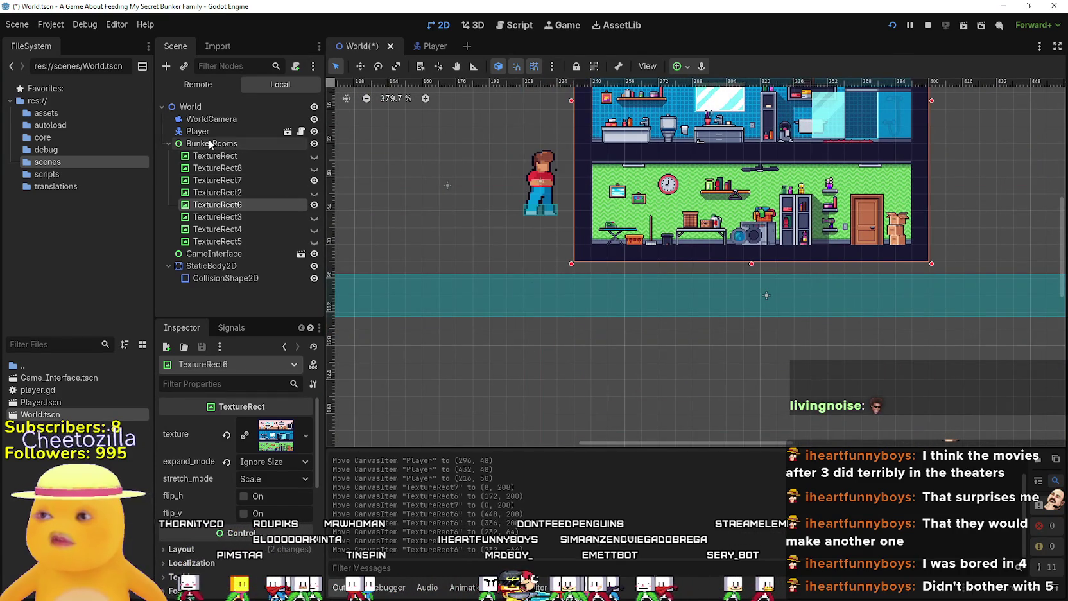
pyautogui.click(206, 131)
pyautogui.moveTo(550, 186); pyautogui.dragTo(540, 209)
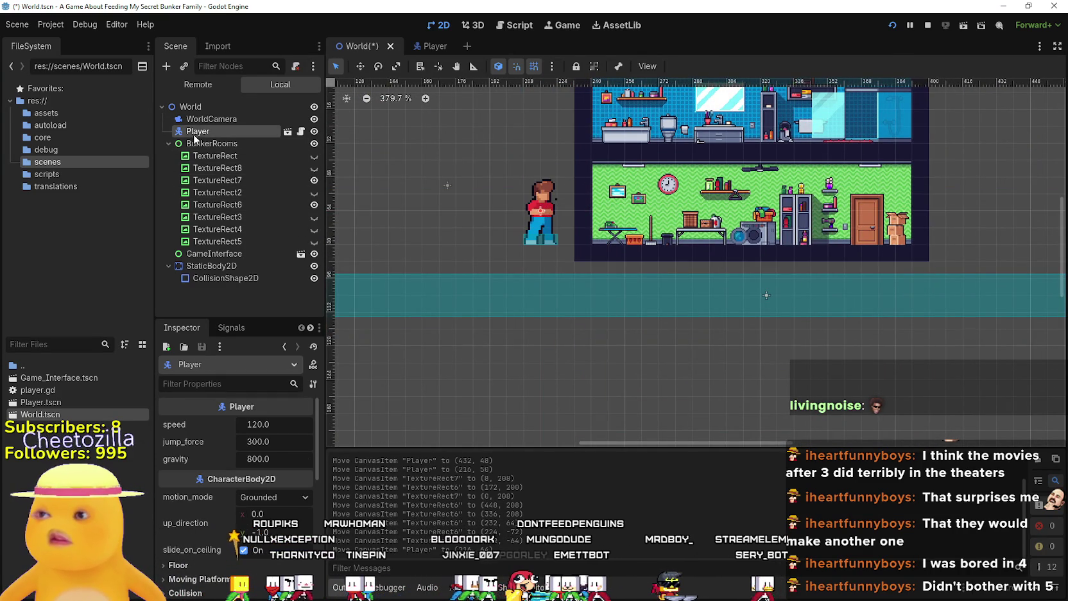
# In the Player's Inspector Ordering section, set z_index to 1 and enable y_sort_enabled
pyautogui.scroll(-5, 220, 526)
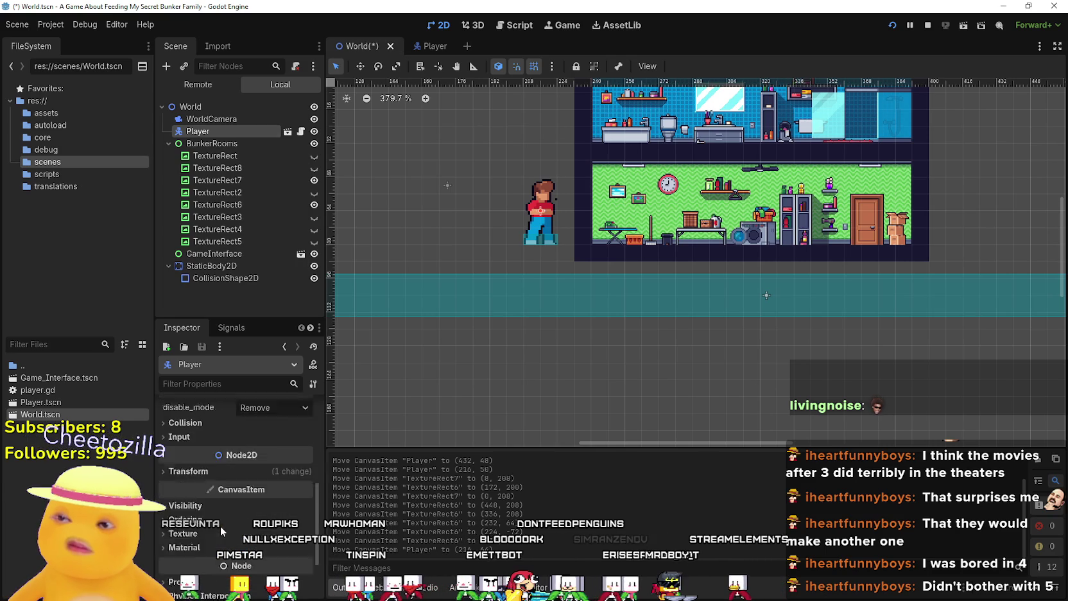
pyautogui.click(226, 449)
pyautogui.scroll(-3, 230, 492)
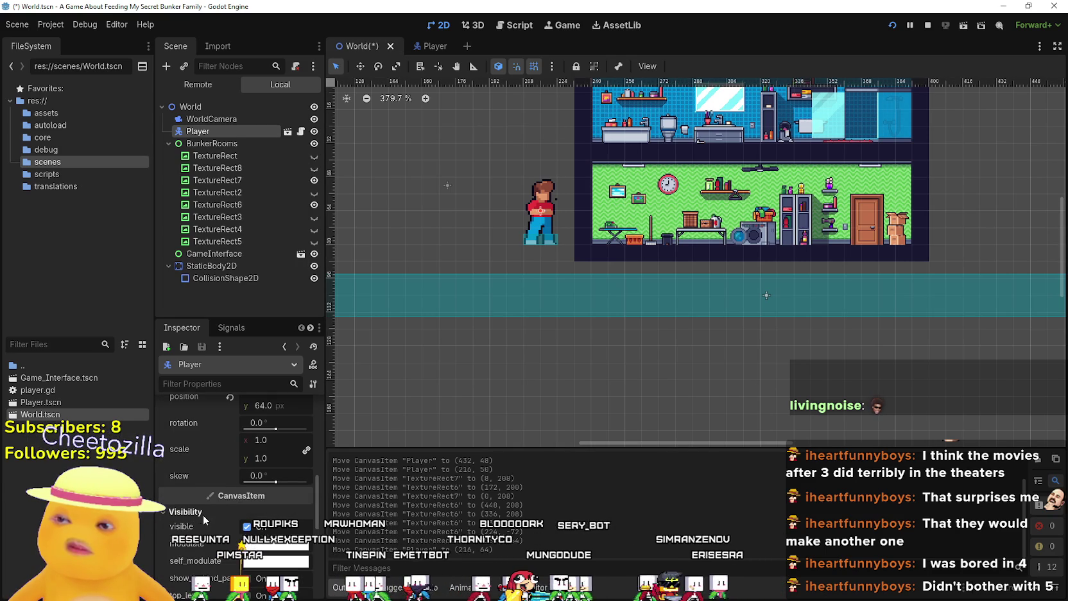
pyautogui.click(203, 514)
pyautogui.scroll(-5, 204, 519)
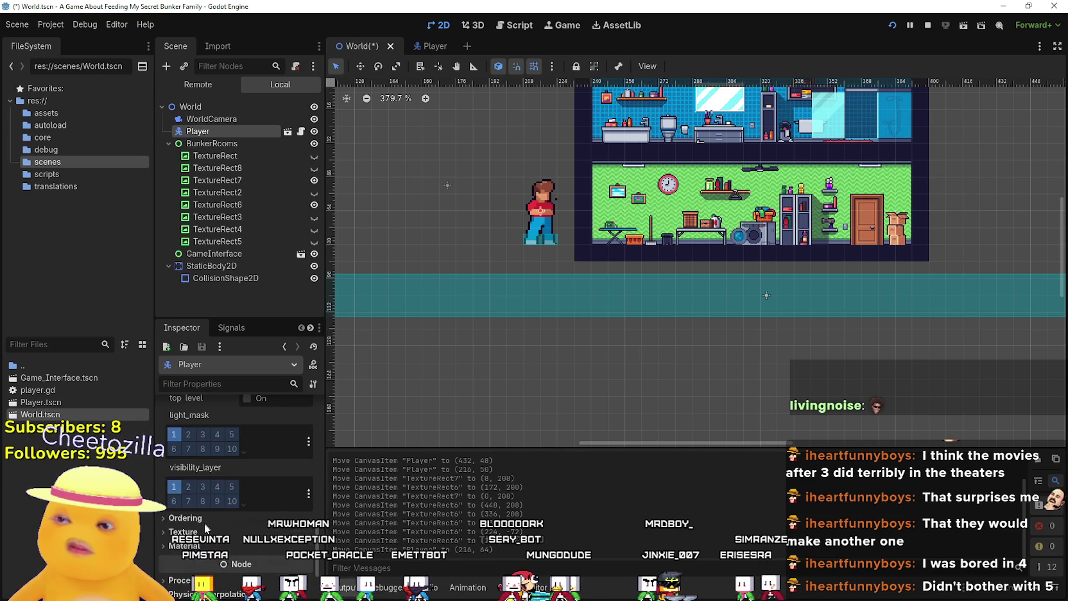
pyautogui.click(215, 515)
pyautogui.scroll(-1, 296, 494)
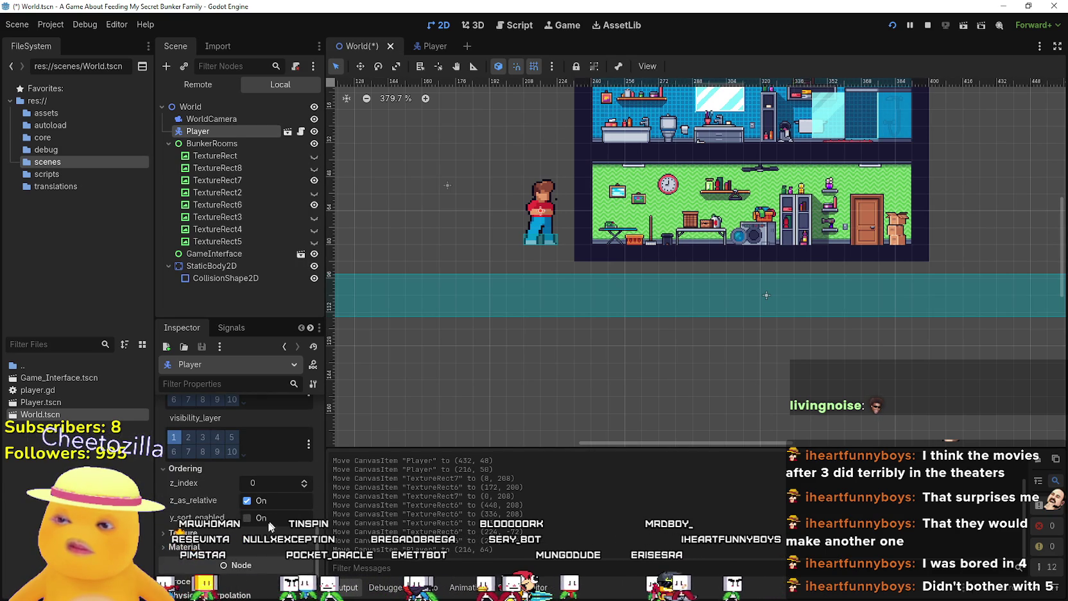
pyautogui.click(247, 517)
pyautogui.click(304, 479)
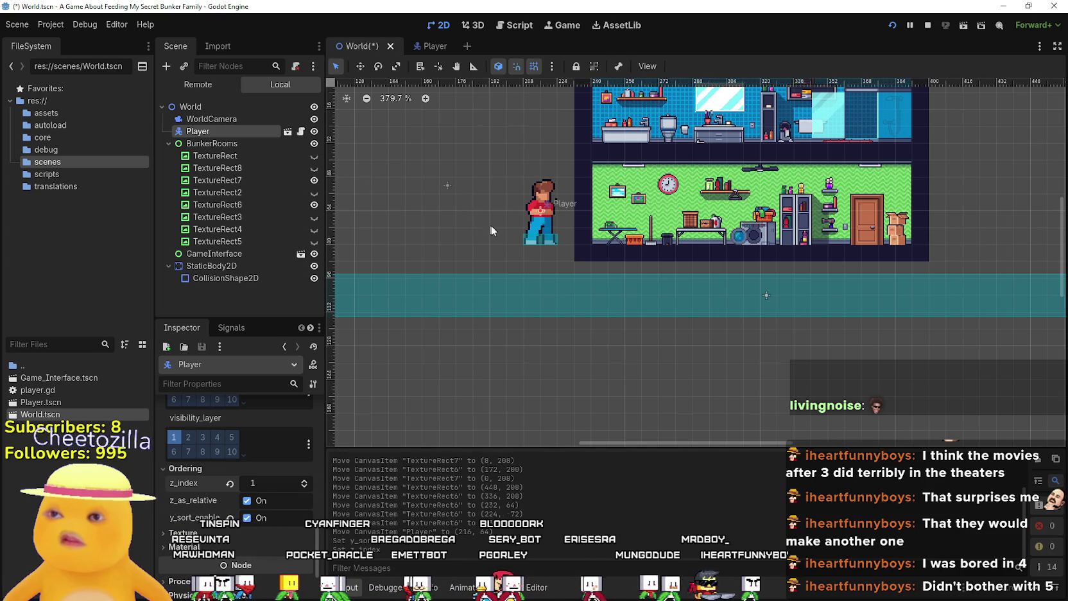